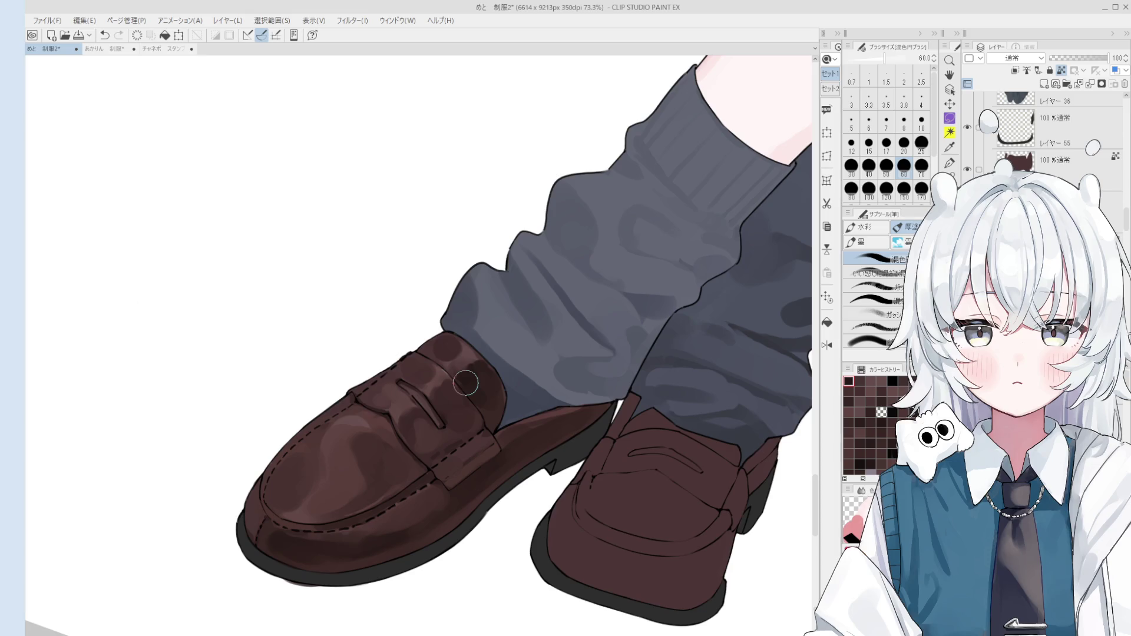
# - Resize the blending brush with the bracket keys and dab blended shading onto the left loafer
pyautogui.scroll(2, 475, 367)
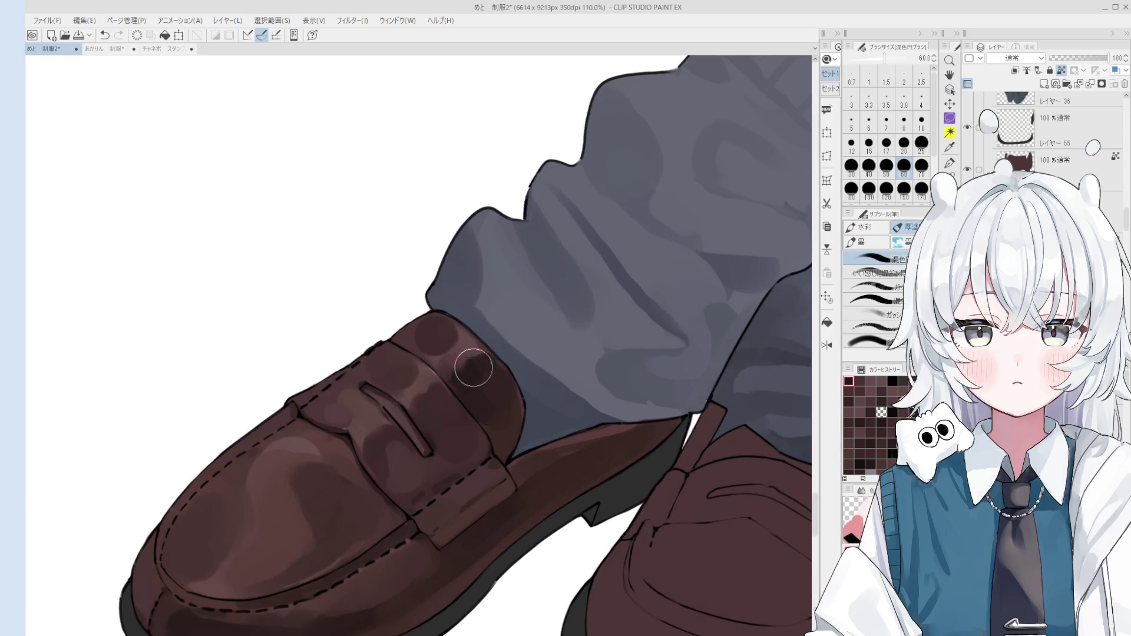
pyautogui.scroll(-1, 475, 367)
pyautogui.press(']')
pyautogui.press(']')
pyautogui.scroll(-1, 480, 369)
pyautogui.hotkey('ctrl', 'z')
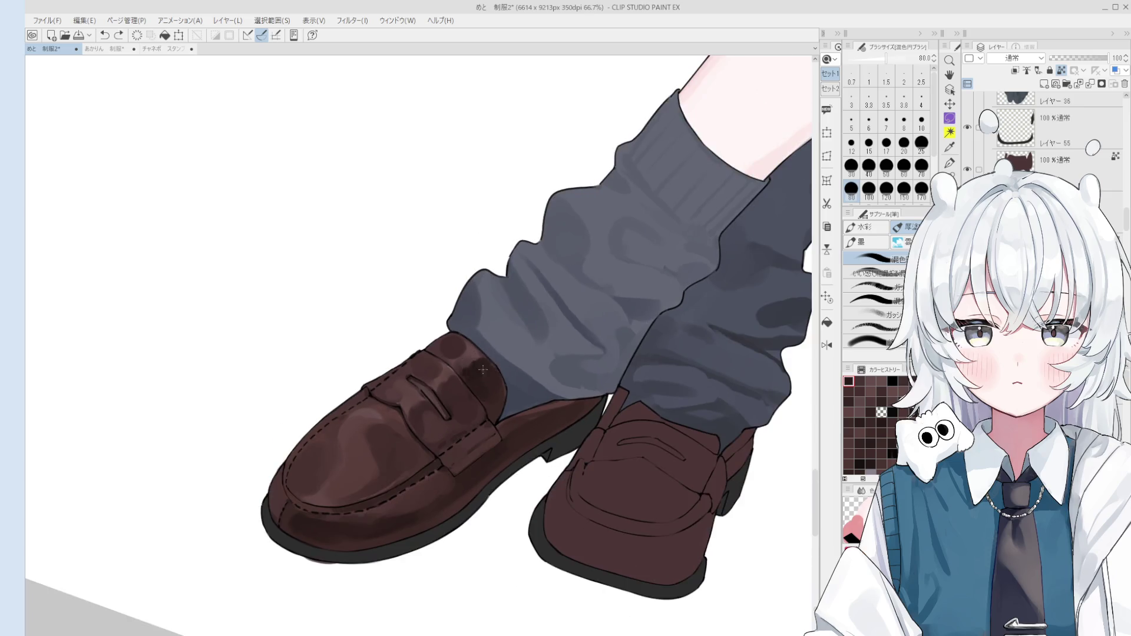
pyautogui.scroll(-1, 481, 365)
pyautogui.click(463, 348)
pyautogui.press('[')
pyautogui.press('[')
pyautogui.press('[')
pyautogui.hotkey('ctrl', 'z')
pyautogui.press(']')
pyautogui.press(']')
pyautogui.press(']')
# - Blend a broad area of the left loafer's shading with a much larger blending brush
pyautogui.click(481, 403)
pyautogui.hotkey('ctrl', 'z')
pyautogui.press(']')
pyautogui.press(']')
pyautogui.press(']')
pyautogui.click(482, 377)
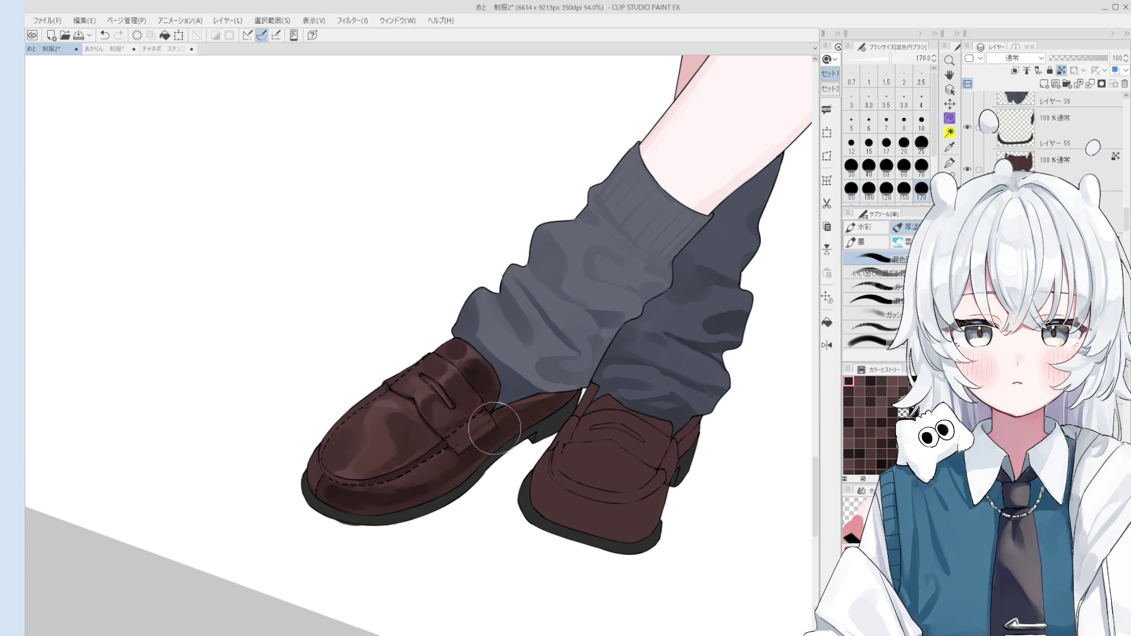
pyautogui.press('[')
pyautogui.press('[')
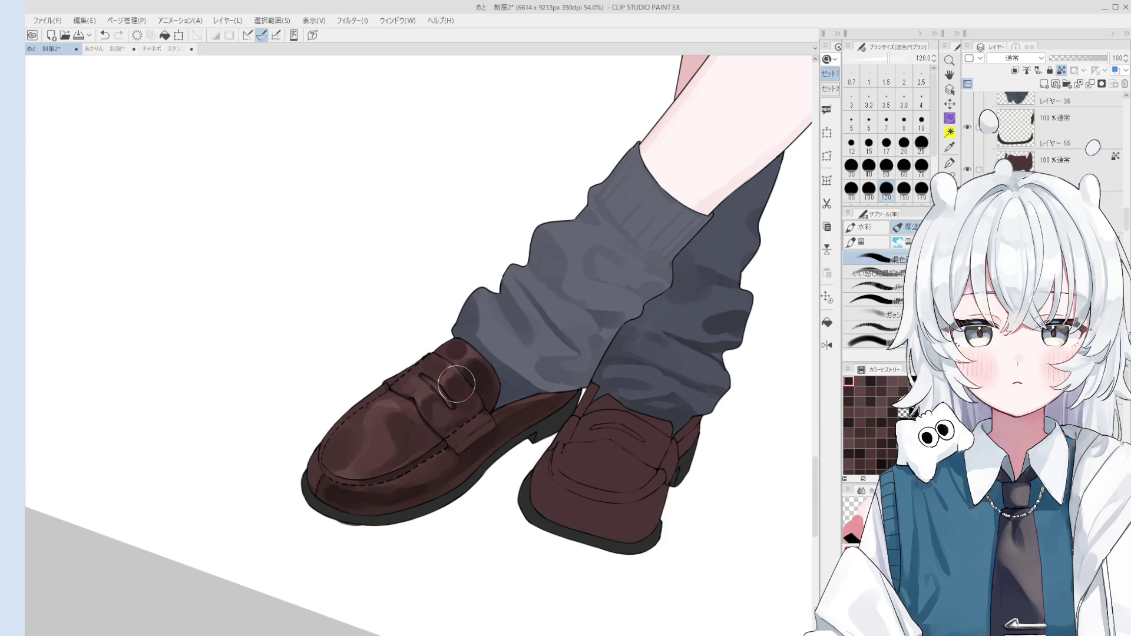
pyautogui.press('[')
pyautogui.scroll(1, 480, 436)
# - Select the top line-art layer and set the 線画 pen to about 3 px
pyautogui.scroll(15, 479, 437)
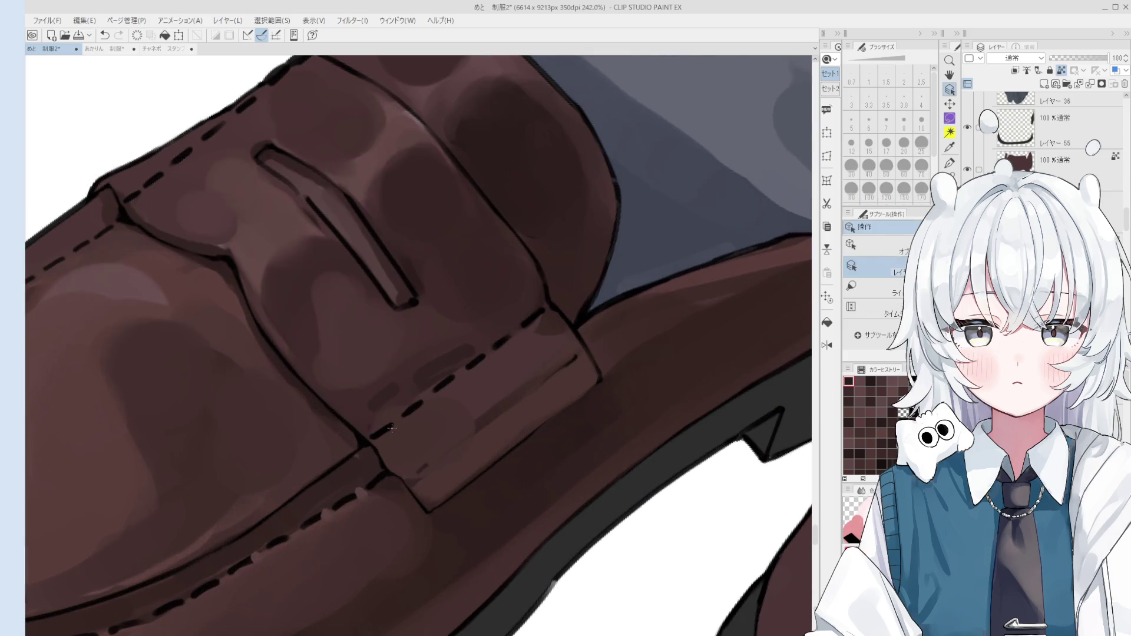
pyautogui.keyDown('ctrl'); pyautogui.click(386, 427); pyautogui.keyUp('ctrl')
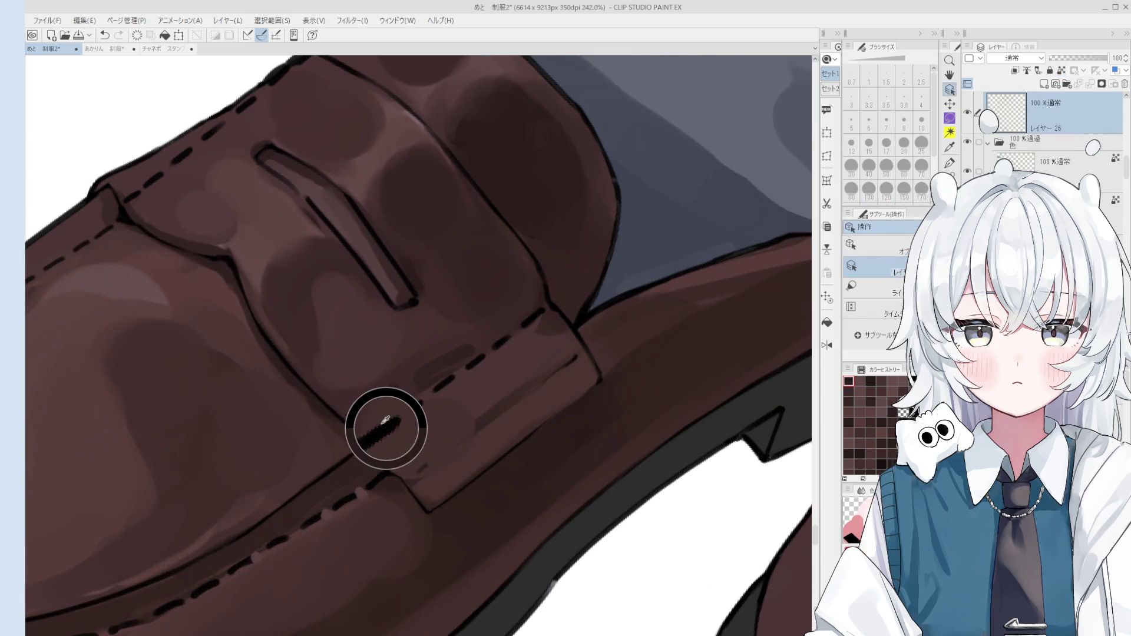
pyautogui.press('p')
pyautogui.hotkey('ctrl', 'z')
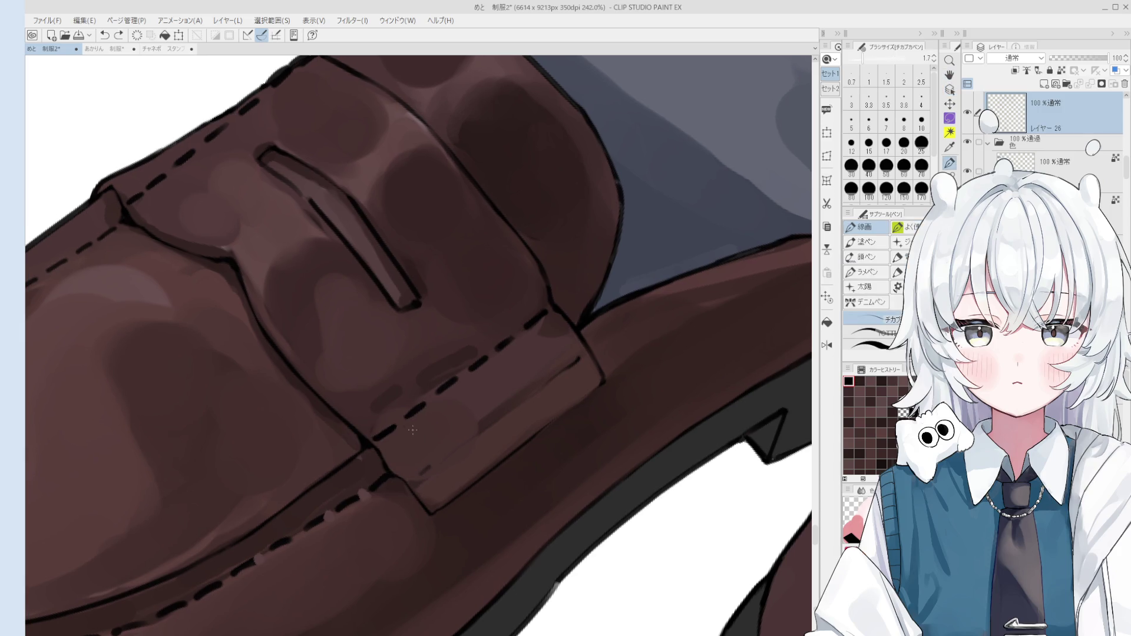
pyautogui.press(']')
pyautogui.press(']')
pyautogui.press(']')
pyautogui.scroll(-1, 413, 442)
pyautogui.press('[')
# - Draw curved stitch dashes across the left loafer's strap end, redrawing misplaced ones
pyautogui.moveTo(402, 429)
pyautogui.mouseDown()
pyautogui.moveTo(415, 465)
pyautogui.moveTo(446, 440)
pyautogui.moveTo(406, 469)
pyautogui.moveTo(454, 427)
pyautogui.mouseUp()
pyautogui.hotkey('ctrl', 'z')
pyautogui.hotkey('ctrl', 'z')
pyautogui.hotkey('ctrl', 'z')
pyautogui.hotkey('ctrl', 'z')
pyautogui.hotkey('ctrl', 'z')
pyautogui.hotkey('ctrl', 'z')
pyautogui.hotkey('ctrl', 'z')
pyautogui.moveTo(465, 385)
pyautogui.mouseDown()
pyautogui.moveTo(482, 406)
pyautogui.moveTo(463, 424)
pyautogui.mouseUp()
pyautogui.scroll(-1, 475, 416)
pyautogui.hotkey('ctrl', 'z')
pyautogui.hotkey('ctrl', 'z')
pyautogui.hotkey('ctrl', 'z')
pyautogui.moveTo(490, 368)
pyautogui.mouseDown()
pyautogui.moveTo(505, 390)
pyautogui.moveTo(547, 365)
pyautogui.mouseUp()
pyautogui.hotkey('ctrl', 'z')
pyautogui.hotkey('ctrl', 'z')
pyautogui.hotkey('ctrl', 'z')
pyautogui.scroll(3, 475, 433)
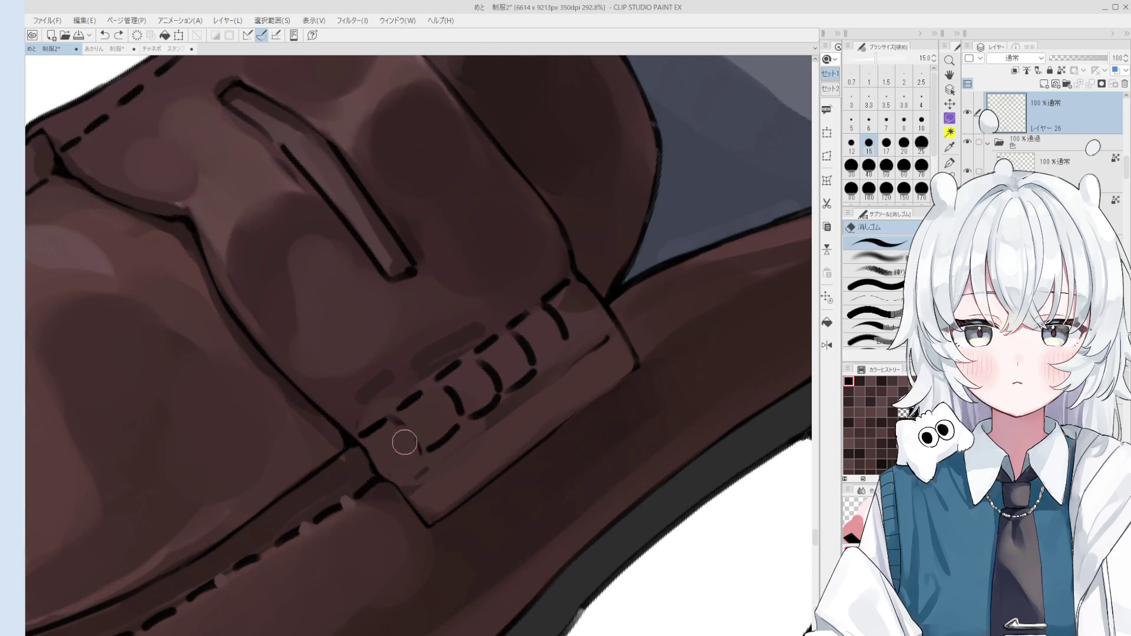
# - Add more stitch dashes at the strap end and along the upper strap
pyautogui.hotkey('ctrl', 'z')
pyautogui.moveTo(400, 418)
pyautogui.mouseDown()
pyautogui.moveTo(416, 454)
pyautogui.moveTo(407, 477)
pyautogui.mouseUp()
pyautogui.press(']')
pyautogui.press(']')
pyautogui.hotkey('ctrl', 'z')
pyautogui.press(']')
pyautogui.press(']')
pyautogui.hotkey('ctrl', 'z')
pyautogui.scroll(-2, 490, 337)
pyautogui.hotkey('ctrl', 'z')
pyautogui.moveTo(516, 384); pyautogui.dragTo(566, 352)
pyautogui.hotkey('ctrl', 'z')
pyautogui.scroll(-5, 554, 369)
pyautogui.scroll(-2, 558, 387)
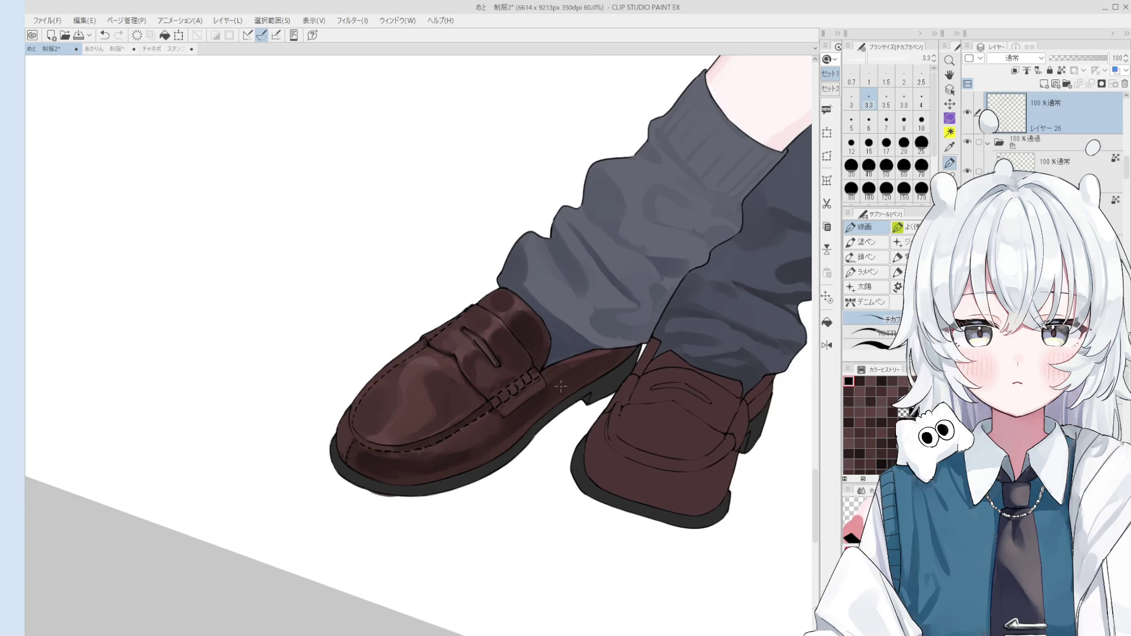
# - Pan and zoom in on the strap end and set the pen to about 2.5 px
pyautogui.moveTo(552, 384); pyautogui.dragTo(556, 291)
pyautogui.scroll(2, 556, 291)
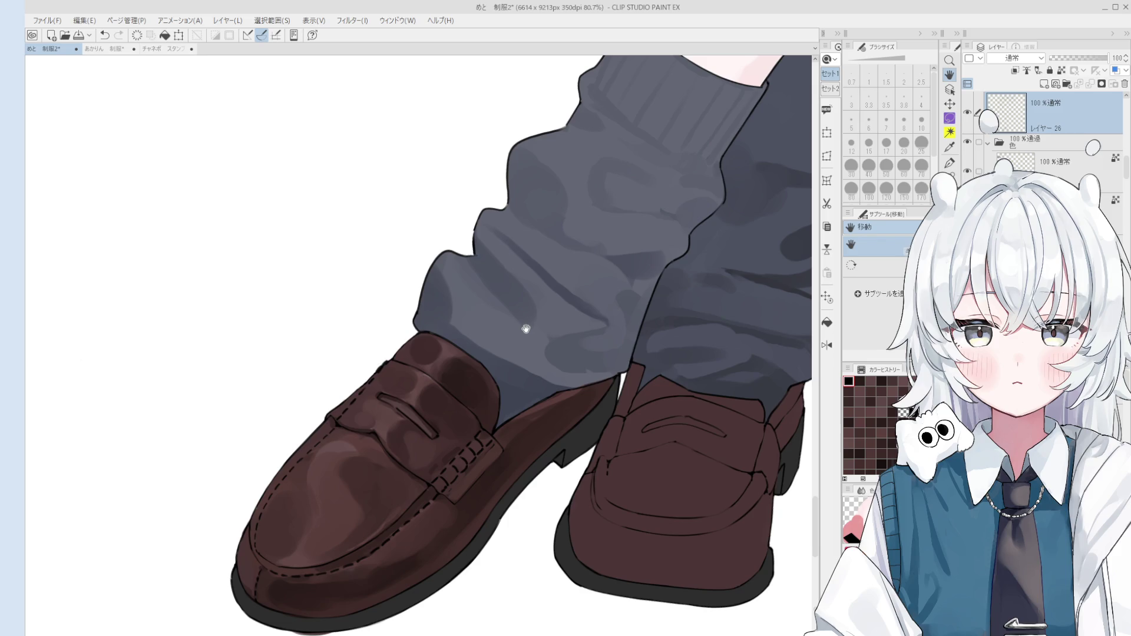
pyautogui.scroll(5, 456, 500)
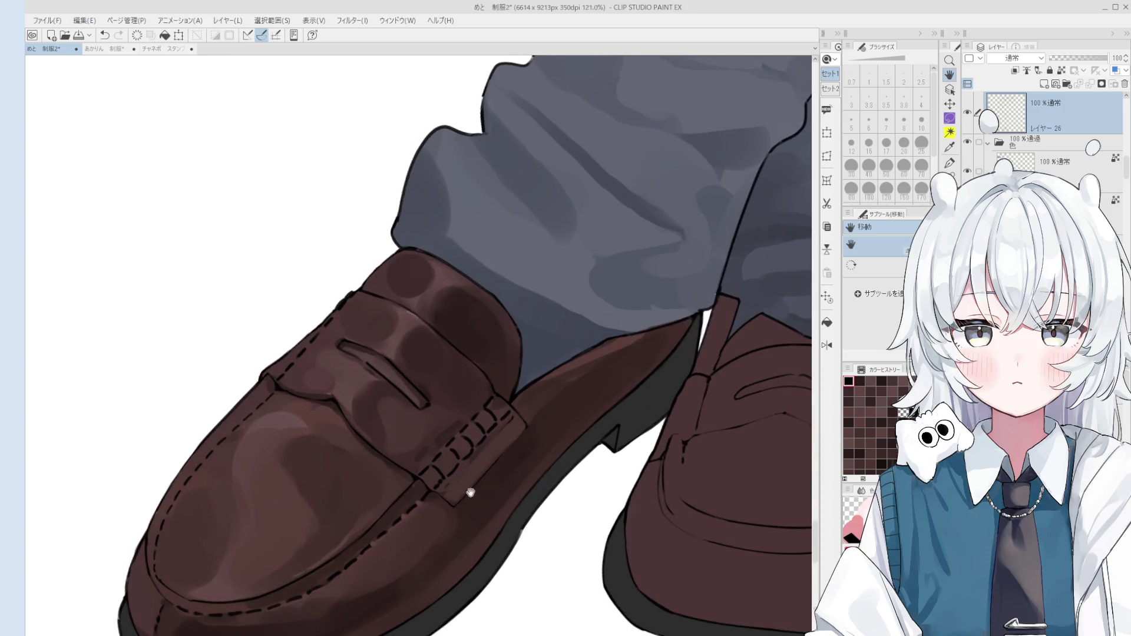
pyautogui.press('p')
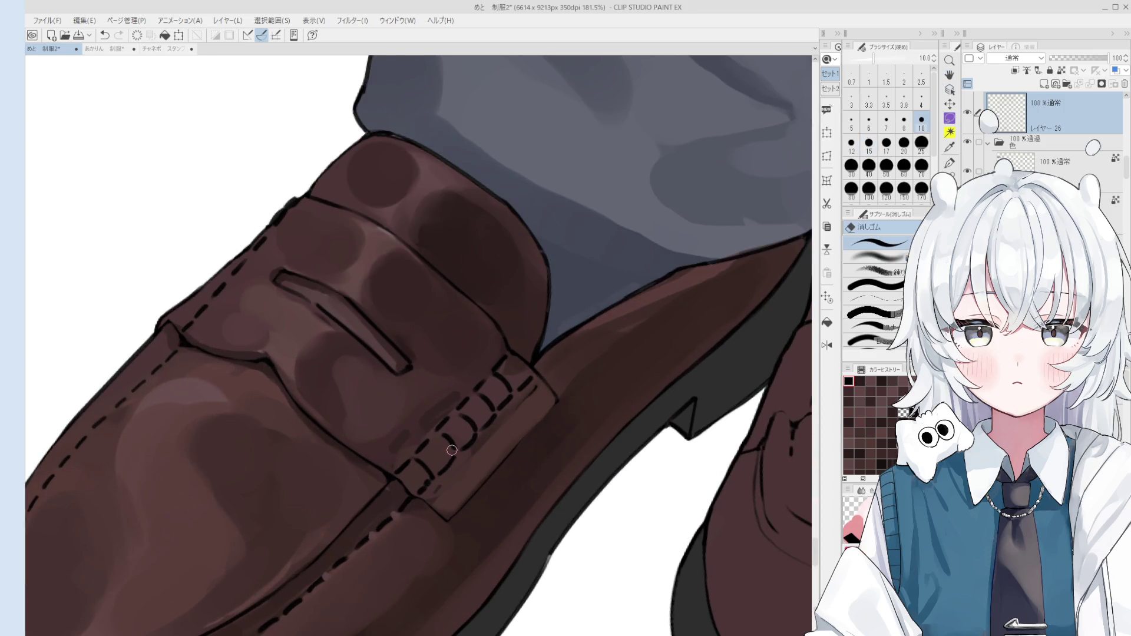
pyautogui.press(']')
pyautogui.press(']')
pyautogui.press(']')
pyautogui.scroll(-1, 478, 486)
# - Retouch the strap-end stitch dashes and dot a tiny stitch mark on the strap
pyautogui.moveTo(441, 494)
pyautogui.mouseDown()
pyautogui.moveTo(434, 483)
pyautogui.moveTo(472, 450)
pyautogui.mouseUp()
pyautogui.hotkey('ctrl', 'z')
pyautogui.press('[')
pyautogui.press('[')
pyautogui.hotkey('ctrl', 'z')
pyautogui.hotkey('ctrl', 'z')
pyautogui.hotkey('ctrl', 'z')
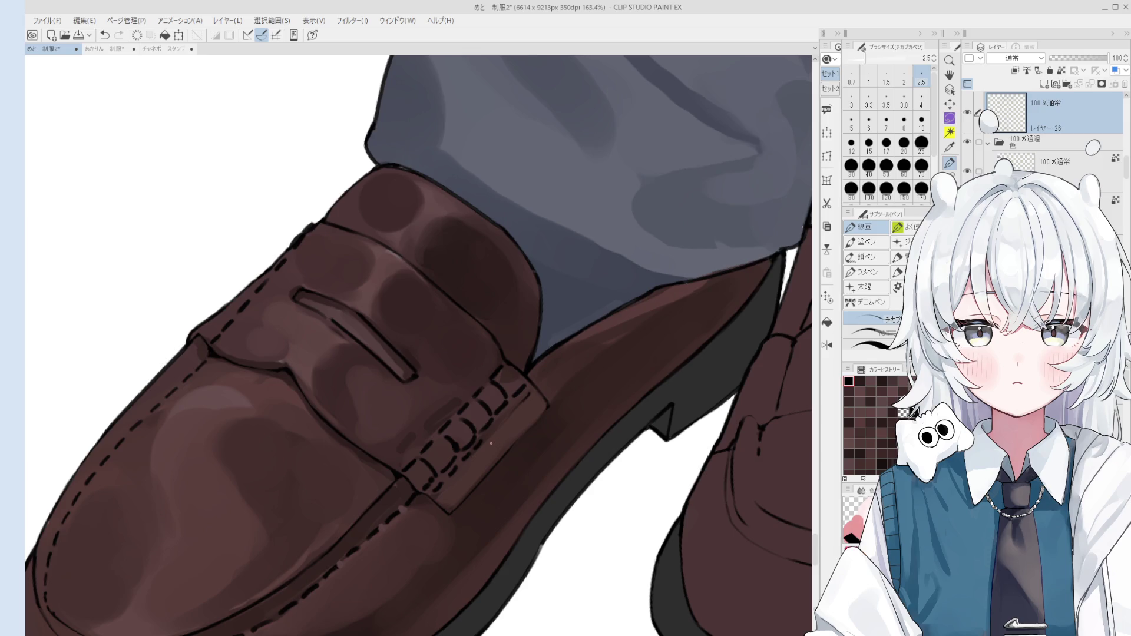
pyautogui.hotkey('ctrl', 'z')
pyautogui.click(487, 434)
pyautogui.scroll(-5, 541, 415)
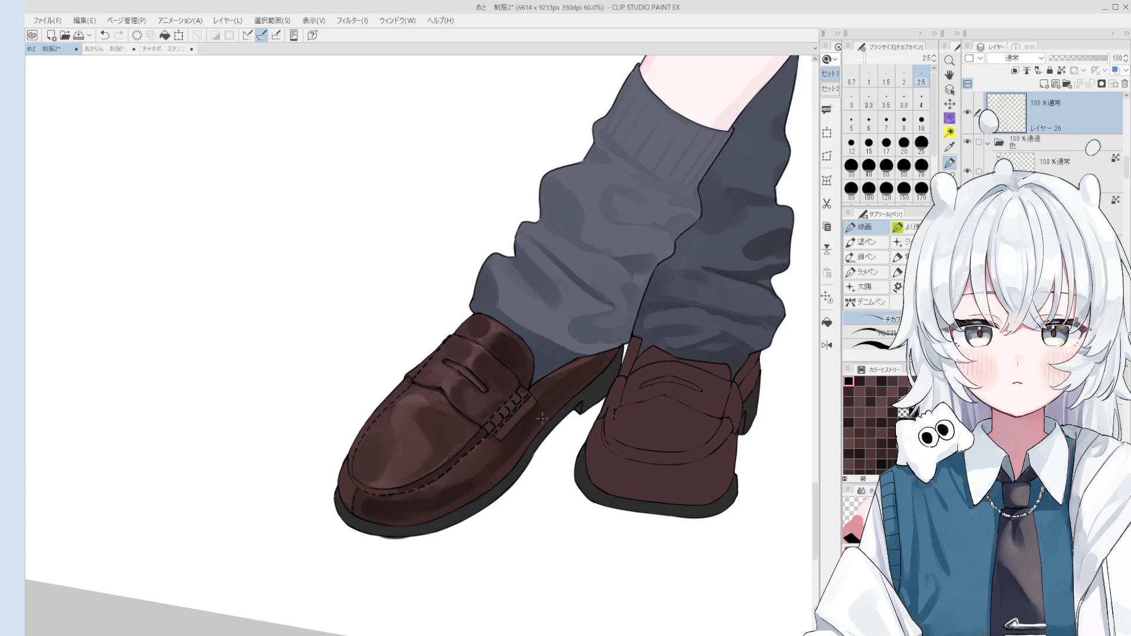
# - Rotate the view to align the loafer and switch between pen brushes and the eraser
pyautogui.scroll(2, 530, 466)
pyautogui.moveTo(520, 446); pyautogui.dragTo(517, 291)
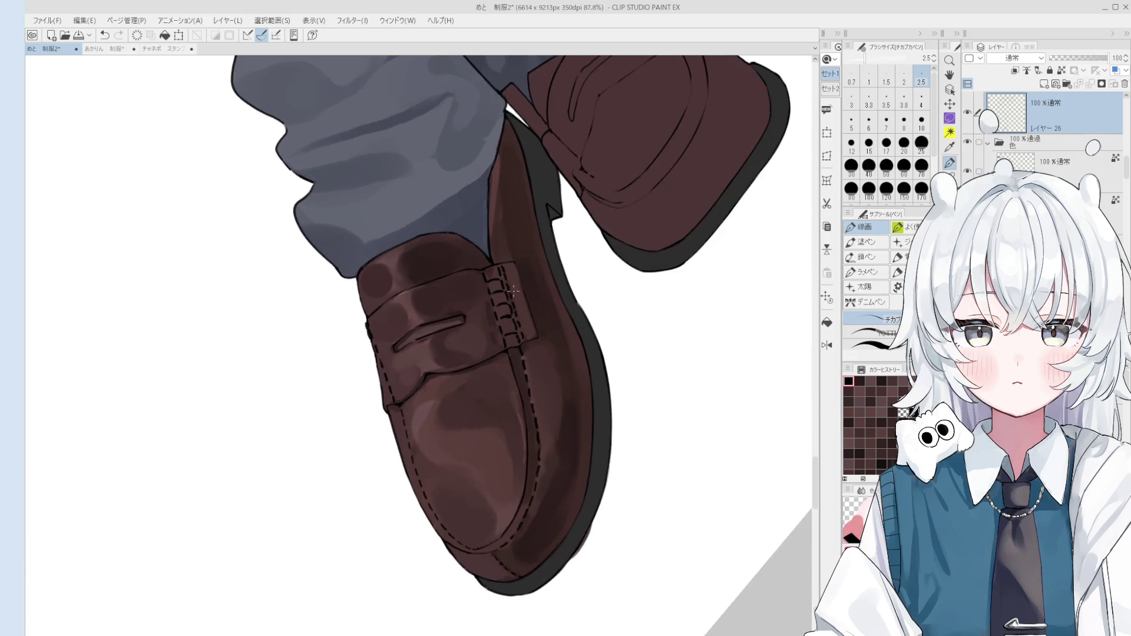
pyautogui.scroll(3, 517, 292)
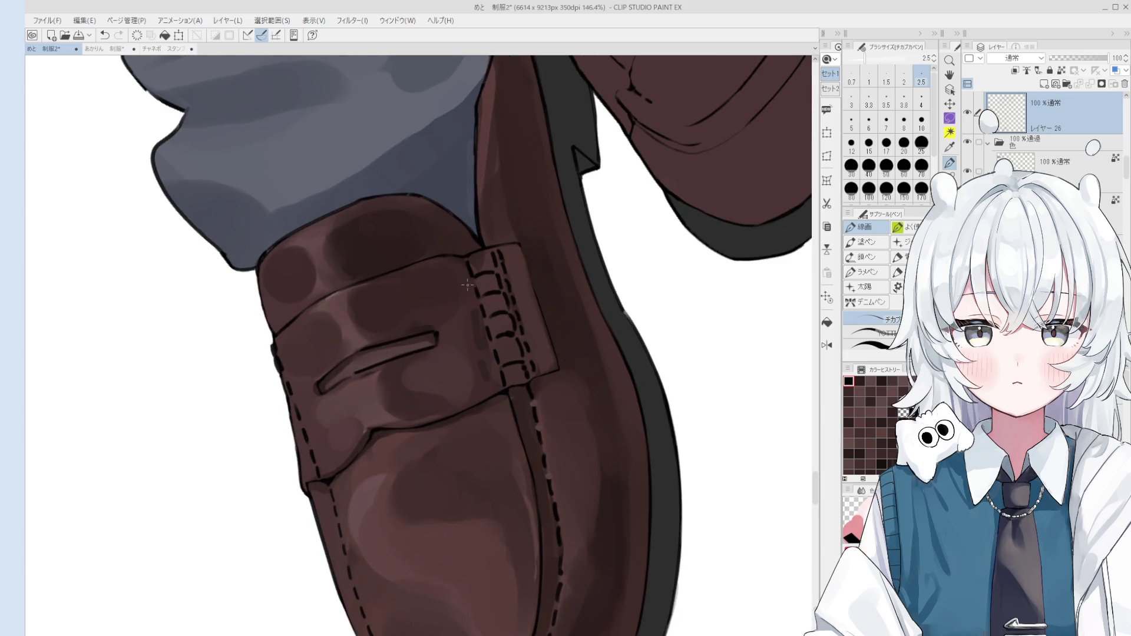
pyautogui.press('.')
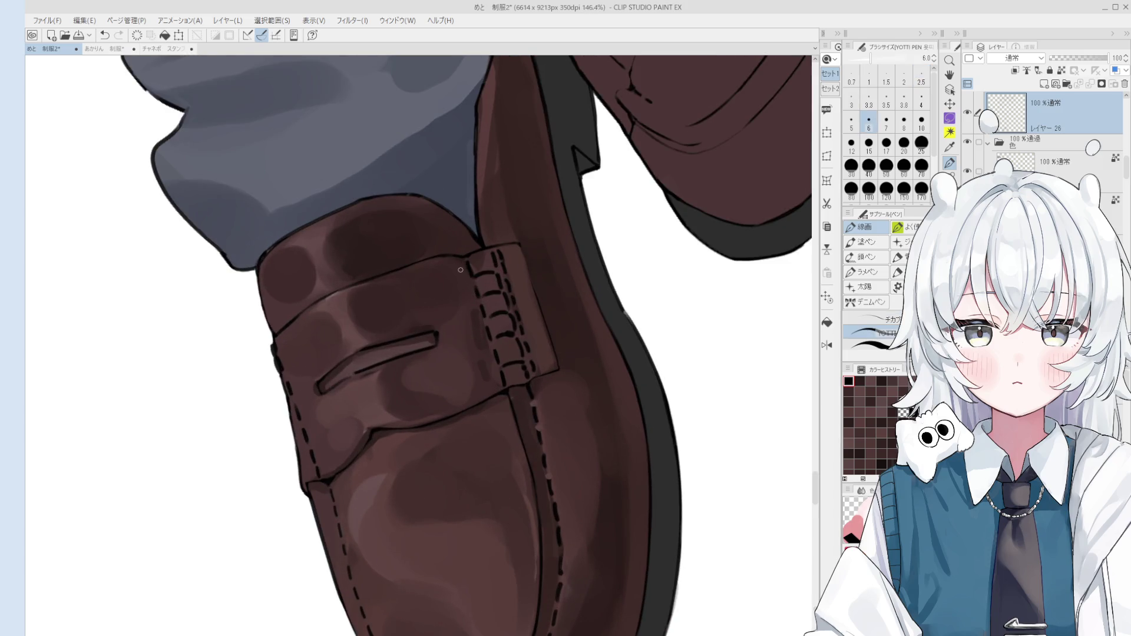
pyautogui.press('e')
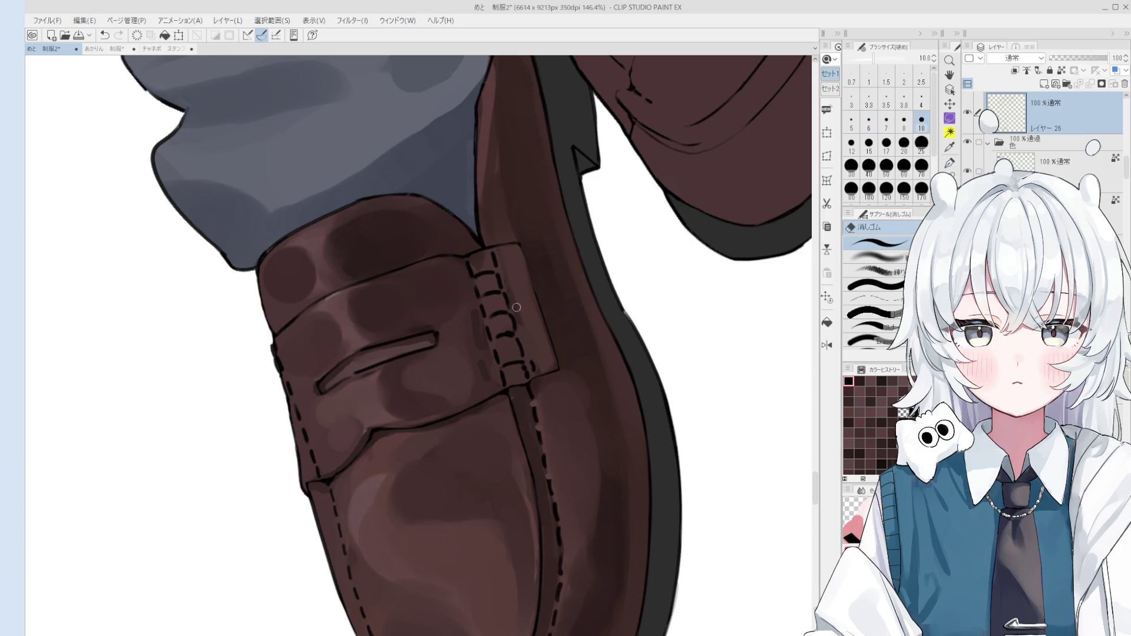
pyautogui.scroll(1, 527, 365)
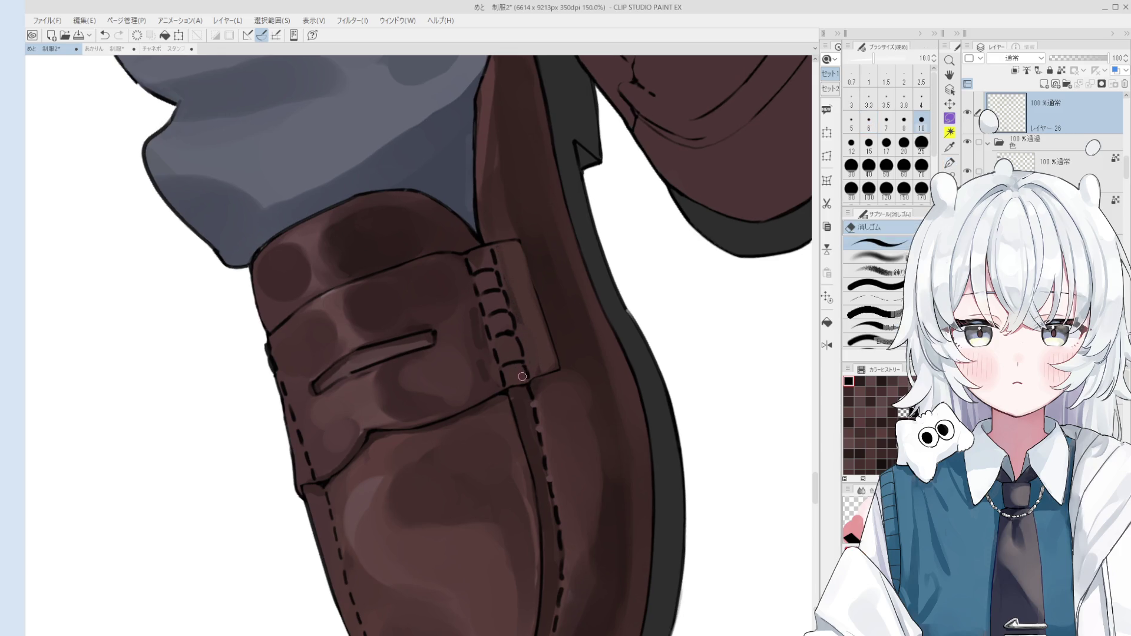
pyautogui.scroll(1, 521, 371)
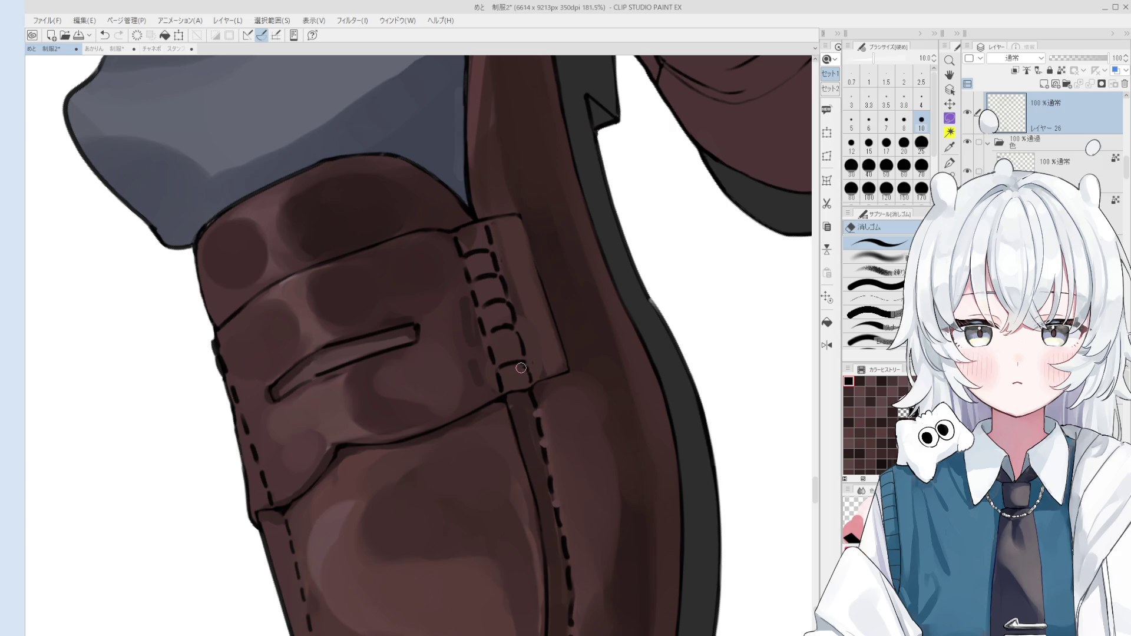
pyautogui.scroll(1, 497, 327)
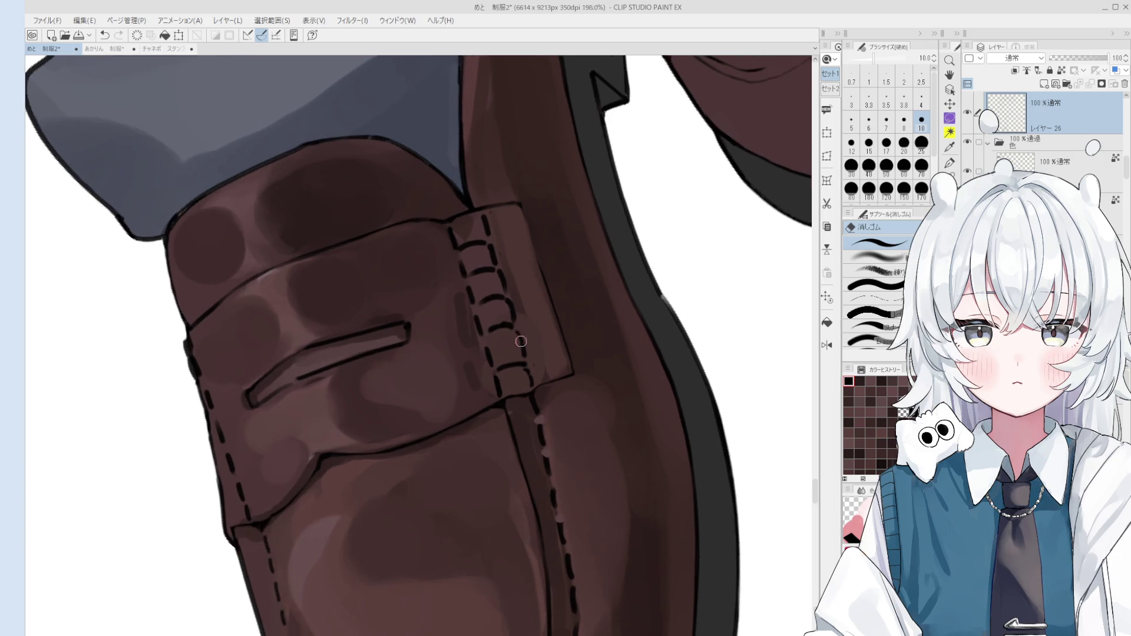
pyautogui.scroll(3, 497, 314)
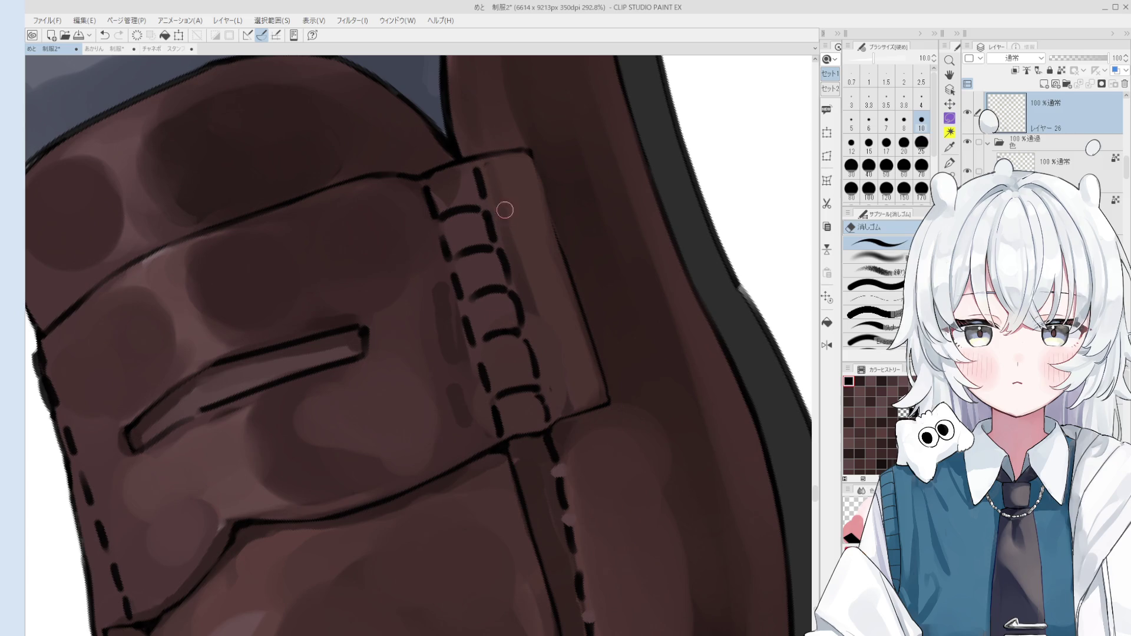
pyautogui.press('p')
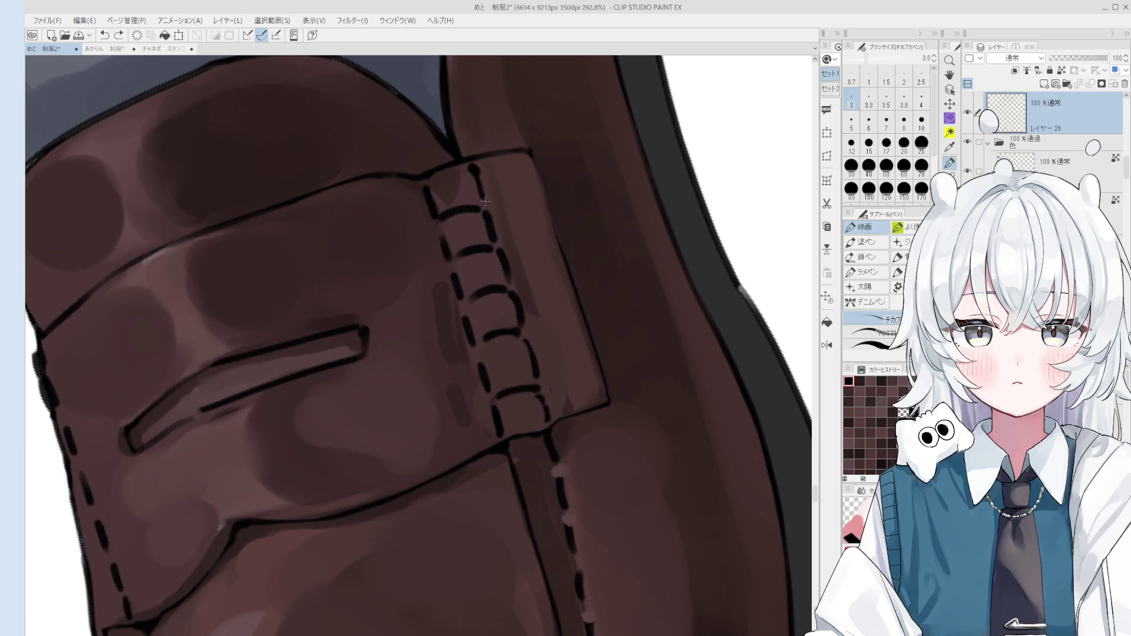
pyautogui.scroll(-1, 507, 223)
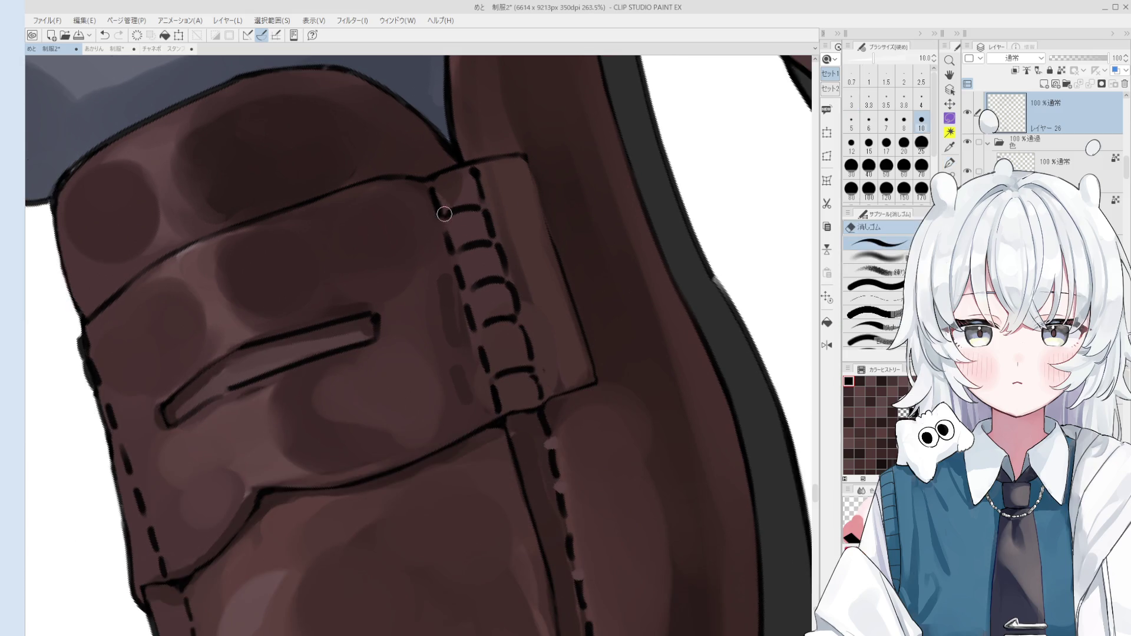
# - Shrink the 線画 pen to size 2 and sample a colour from the shoe
pyautogui.moveTo(453, 219); pyautogui.dragTo(443, 220)
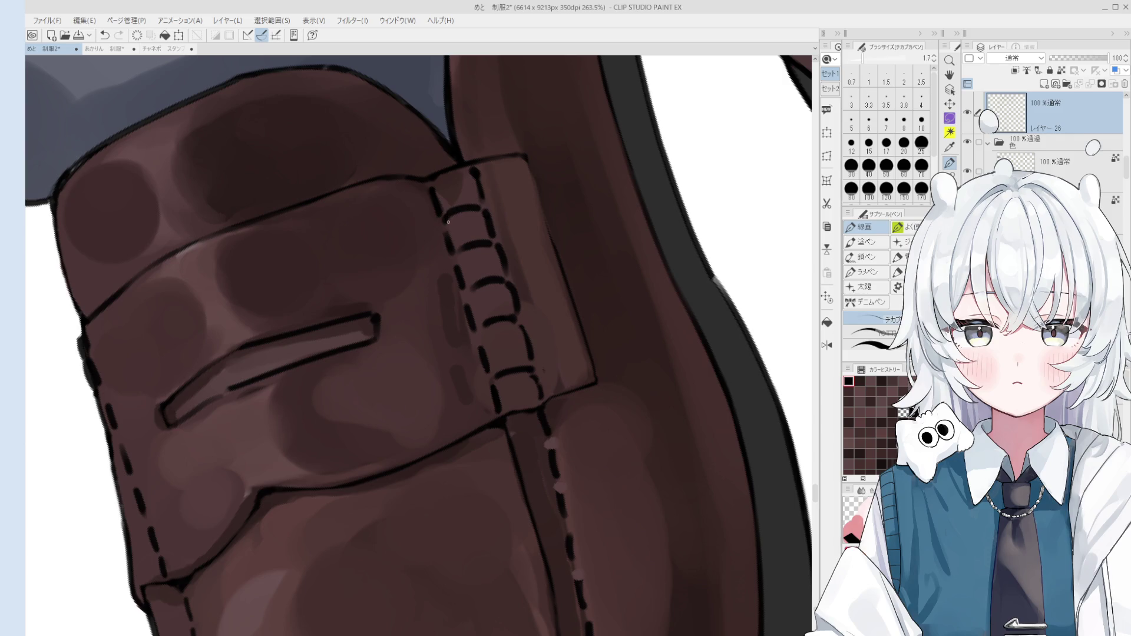
pyautogui.scroll(-2, 448, 224)
pyautogui.scroll(3, 516, 323)
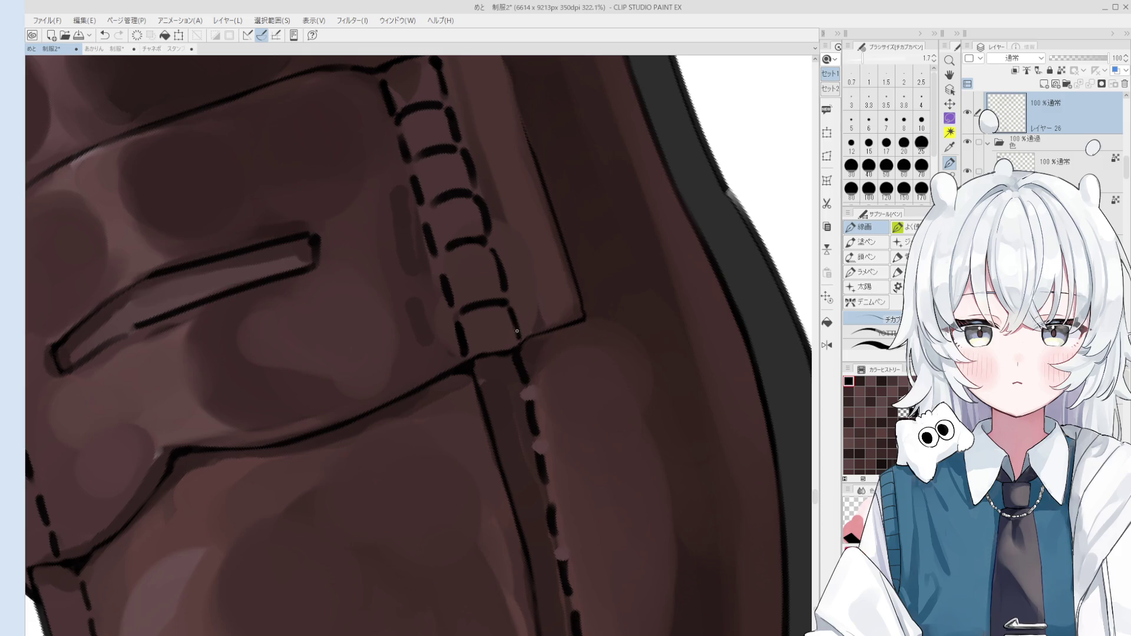
pyautogui.scroll(-2, 517, 332)
pyautogui.scroll(1, 518, 321)
pyautogui.press('e')
pyautogui.press('p')
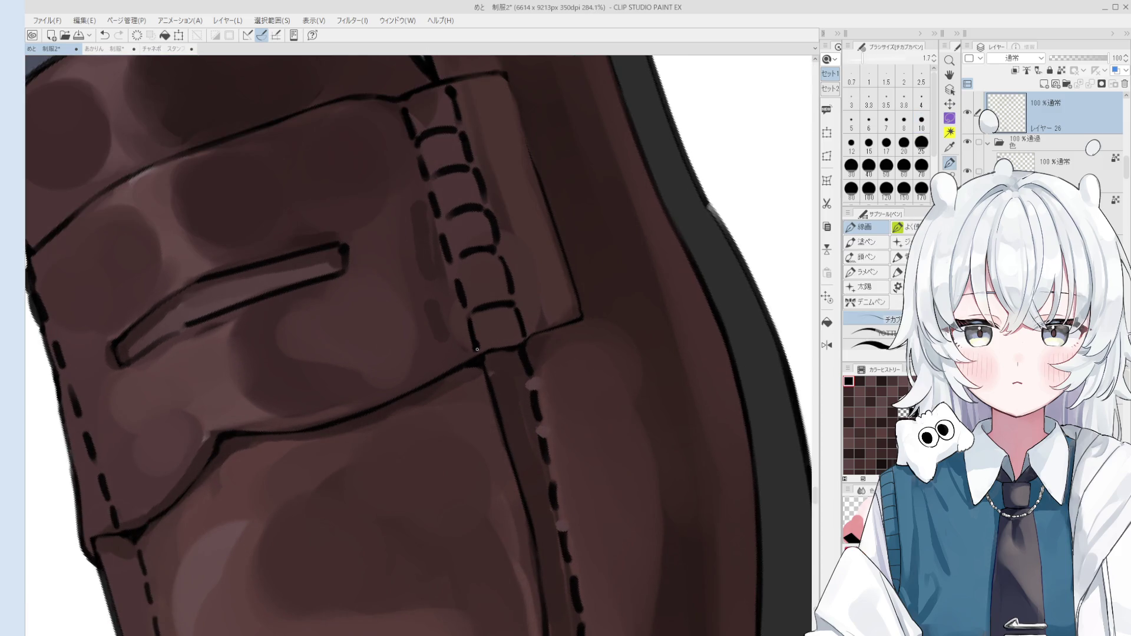
pyautogui.press('e')
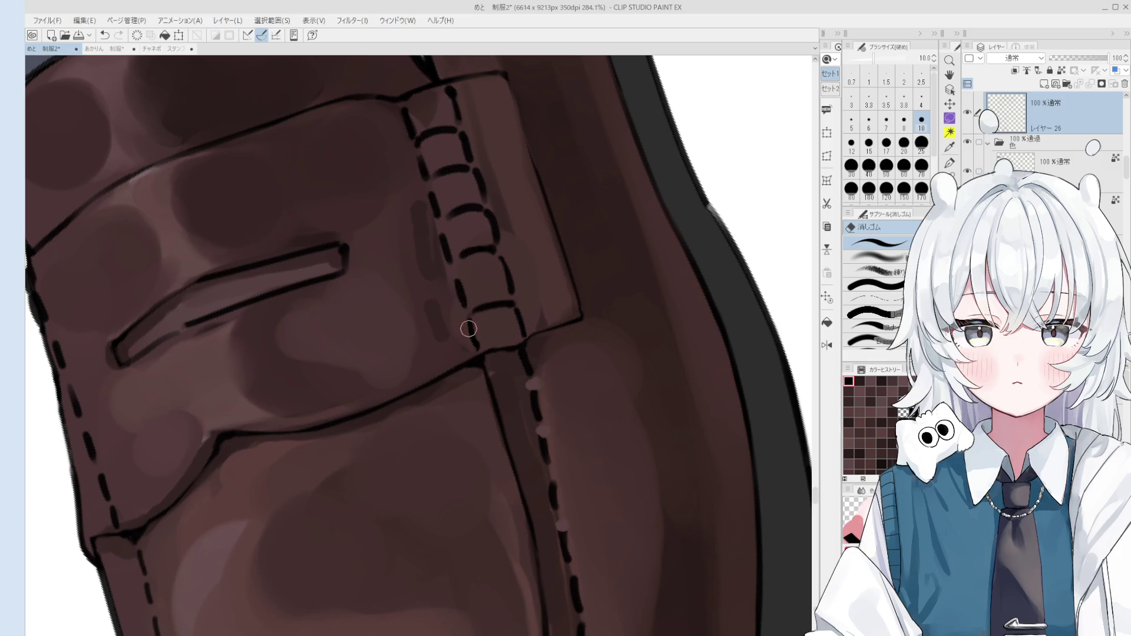
pyautogui.scroll(4, 481, 317)
pyautogui.keyDown('alt'); pyautogui.click(472, 333); pyautogui.keyUp('alt')
pyautogui.scroll(-4, 472, 334)
pyautogui.press('p')
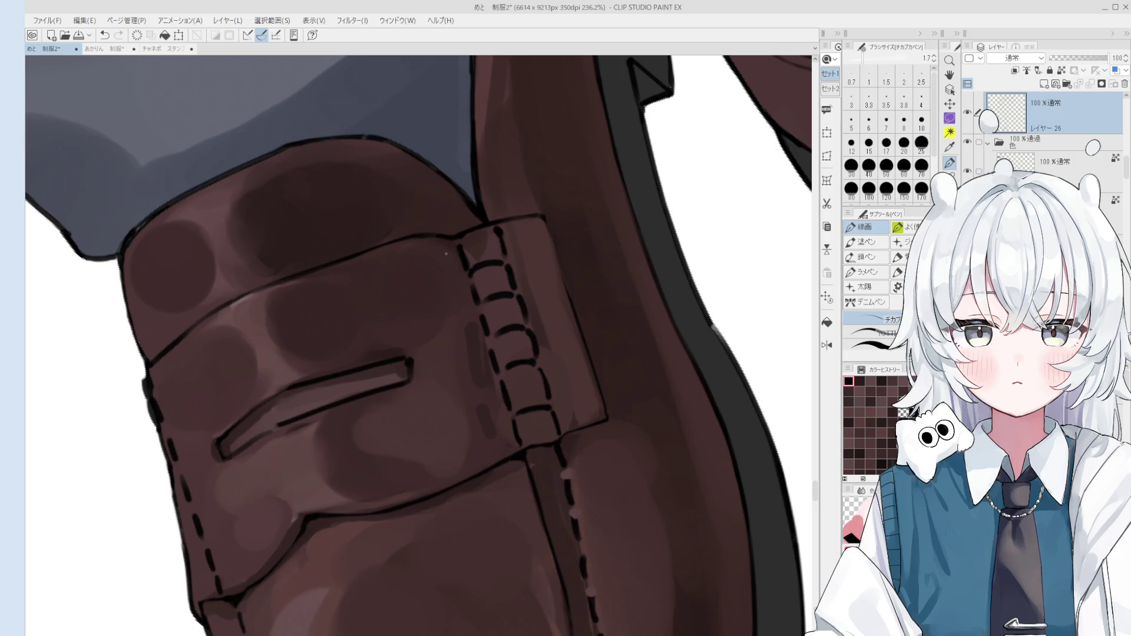
# - Fine-tune the pen thickness and set up a size-10 eraser alongside the fine line pen
pyautogui.press(']')
pyautogui.press(']')
pyautogui.press('[')
pyautogui.press('[')
pyautogui.press(']')
pyautogui.press(']')
pyautogui.press('[')
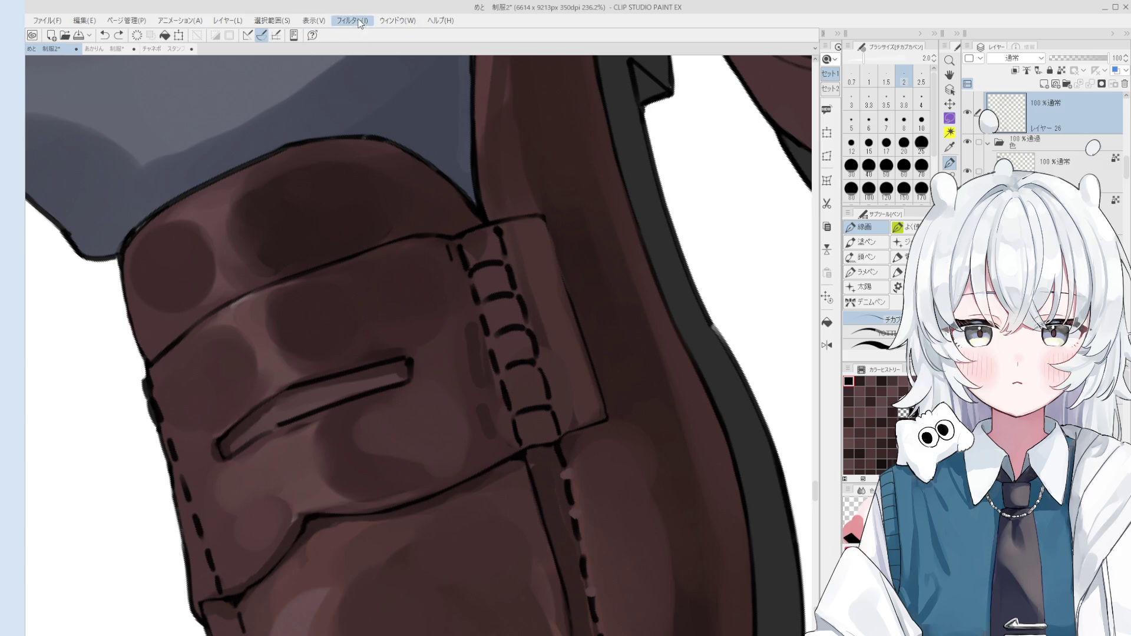
pyautogui.press('Right')
pyautogui.press('Escape')
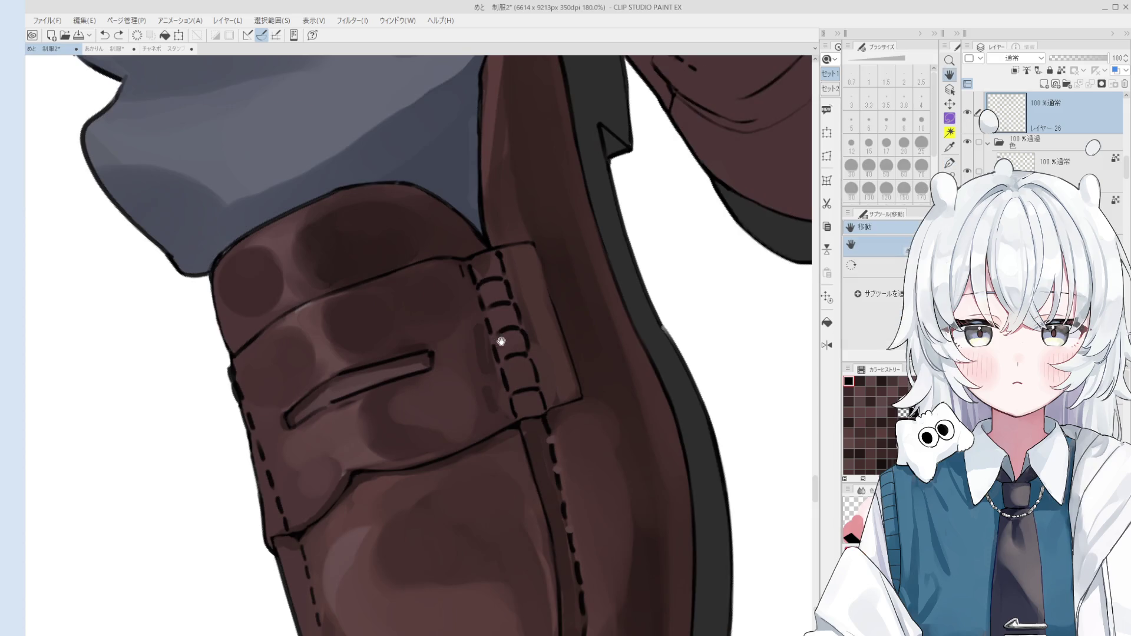
pyautogui.hotkey('ctrl', '-')
pyautogui.press('e')
pyautogui.press('p')
# - Draw short stitch dashes beside the strap's left edge, erasing and redrawing mistakes
pyautogui.moveTo(478, 264); pyautogui.dragTo(494, 321)
pyautogui.hotkey('ctrl', 'z')
pyautogui.hotkey('ctrl', 'z')
pyautogui.hotkey('ctrl', 'z')
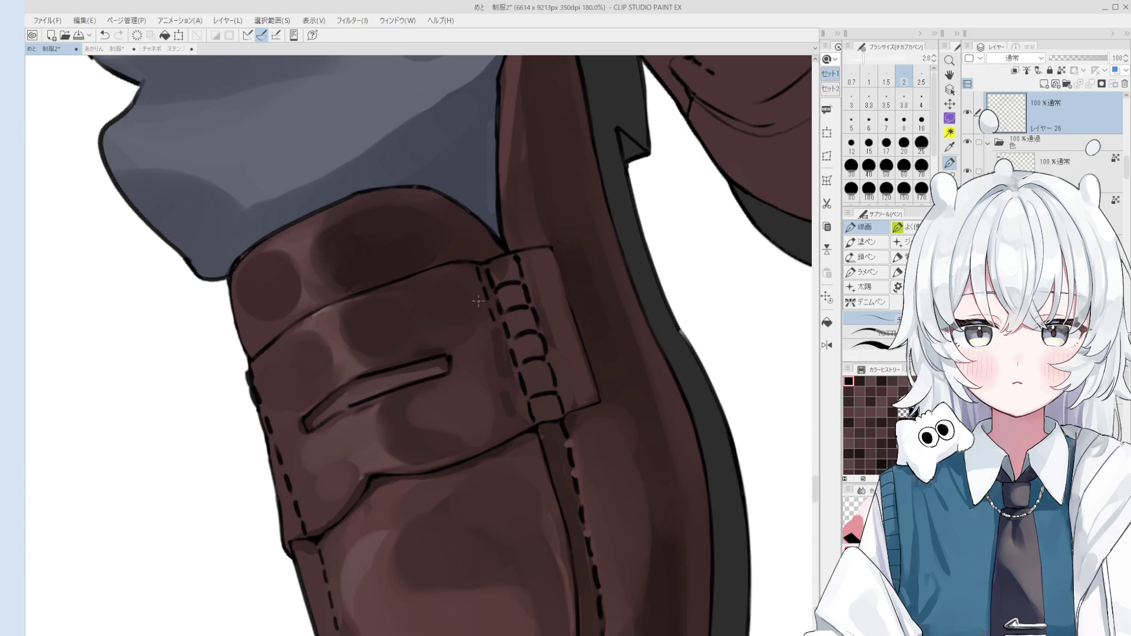
pyautogui.scroll(1, 478, 301)
pyautogui.press('e')
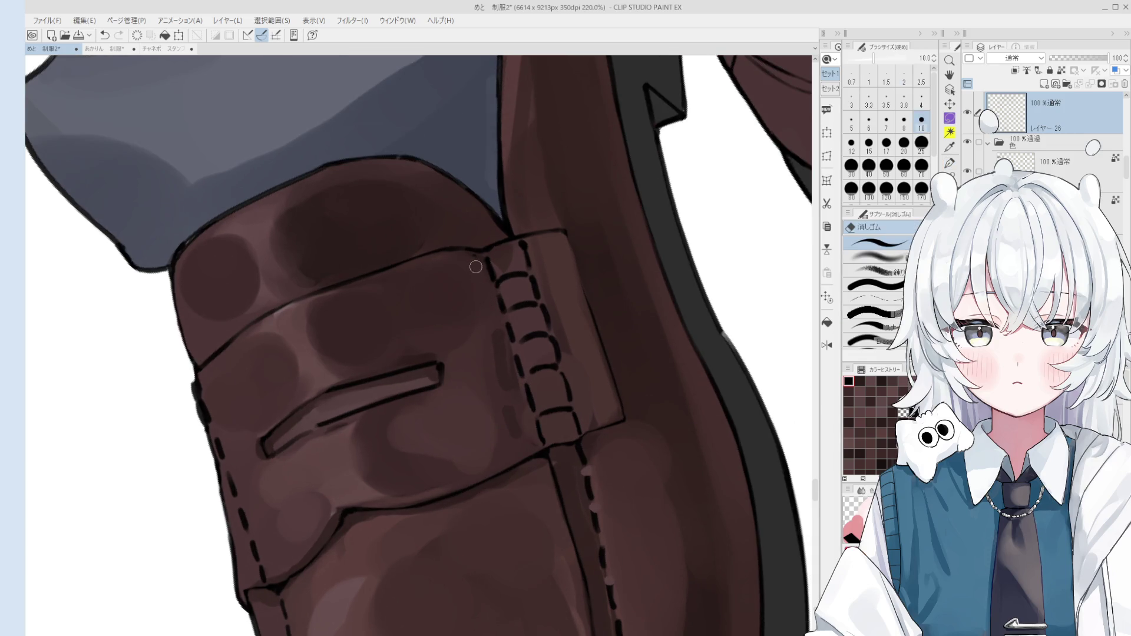
pyautogui.press('p')
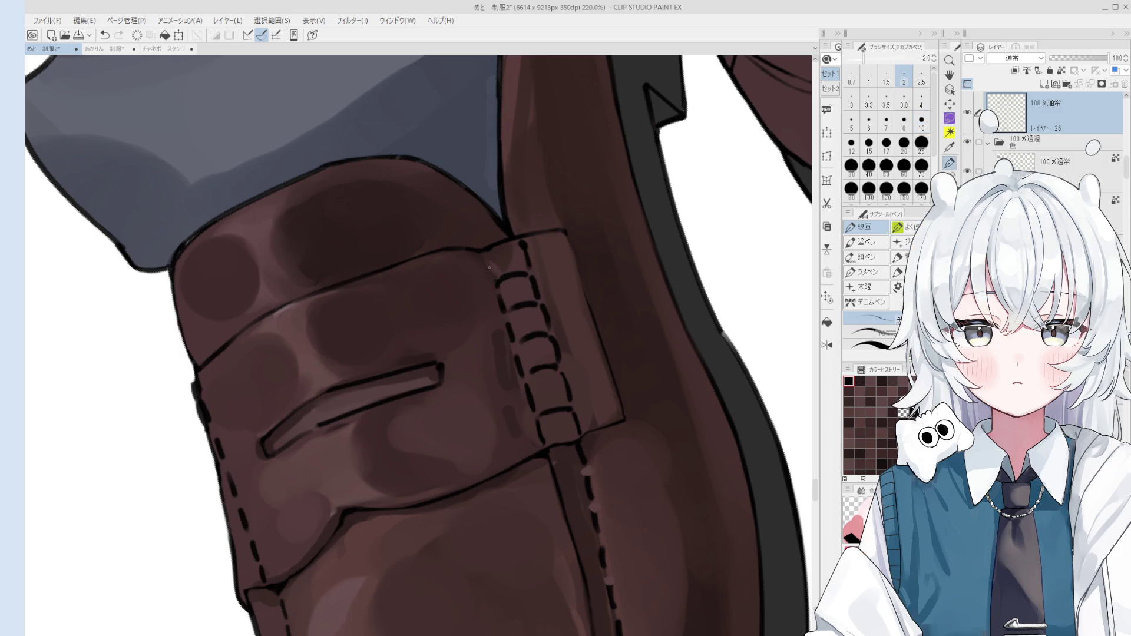
pyautogui.scroll(-1, 495, 264)
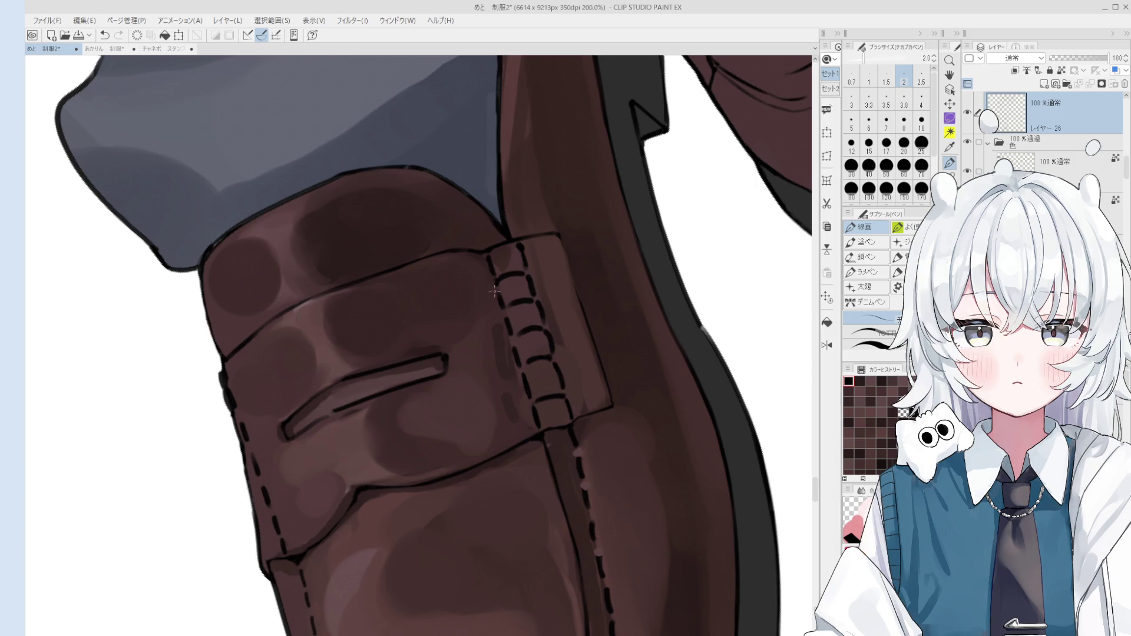
pyautogui.hotkey('ctrl', 'z')
pyautogui.moveTo(484, 260); pyautogui.dragTo(495, 307)
# - Draw stitch dashes below the strap stitching and down the strap's right side
pyautogui.hotkey('ctrl', 'z')
pyautogui.hotkey('ctrl', 'z')
pyautogui.moveTo(493, 310); pyautogui.dragTo(538, 431)
pyautogui.hotkey('ctrl', 'z')
pyautogui.hotkey('ctrl', 'z')
pyautogui.hotkey('ctrl', 'z')
pyautogui.hotkey('ctrl', 'z')
pyautogui.hotkey('ctrl', 'z')
pyautogui.hotkey('ctrl', 'z')
pyautogui.hotkey('ctrl', 'z')
pyautogui.hotkey('ctrl', 'z')
pyautogui.hotkey('ctrl', 'z')
pyautogui.hotkey('ctrl', 'z')
pyautogui.hotkey('ctrl', 'z')
pyautogui.moveTo(524, 241); pyautogui.dragTo(587, 446)
pyautogui.hotkey('ctrl', 'z')
pyautogui.hotkey('ctrl', 'z')
pyautogui.hotkey('ctrl', 'z')
pyautogui.scroll(2, 550, 313)
pyautogui.hotkey('ctrl', 'z')
pyautogui.hotkey('ctrl', 'z')
pyautogui.hotkey('ctrl', 'z')
pyautogui.hotkey('ctrl', 'z')
pyautogui.hotkey('ctrl', 'z')
pyautogui.hotkey('ctrl', 'z')
pyautogui.hotkey('ctrl', 'z')
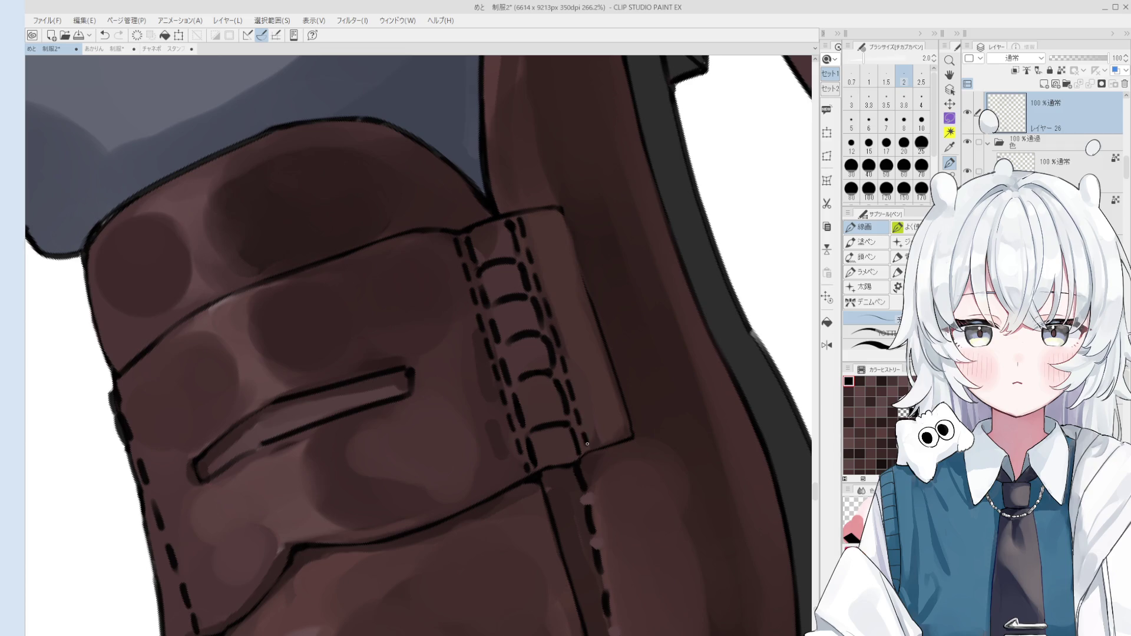
pyautogui.scroll(-5, 585, 424)
# - Add a hooked stitch across the strap band and try a stitch at its bottom-right corner
pyautogui.hotkey('ctrl', 'z')
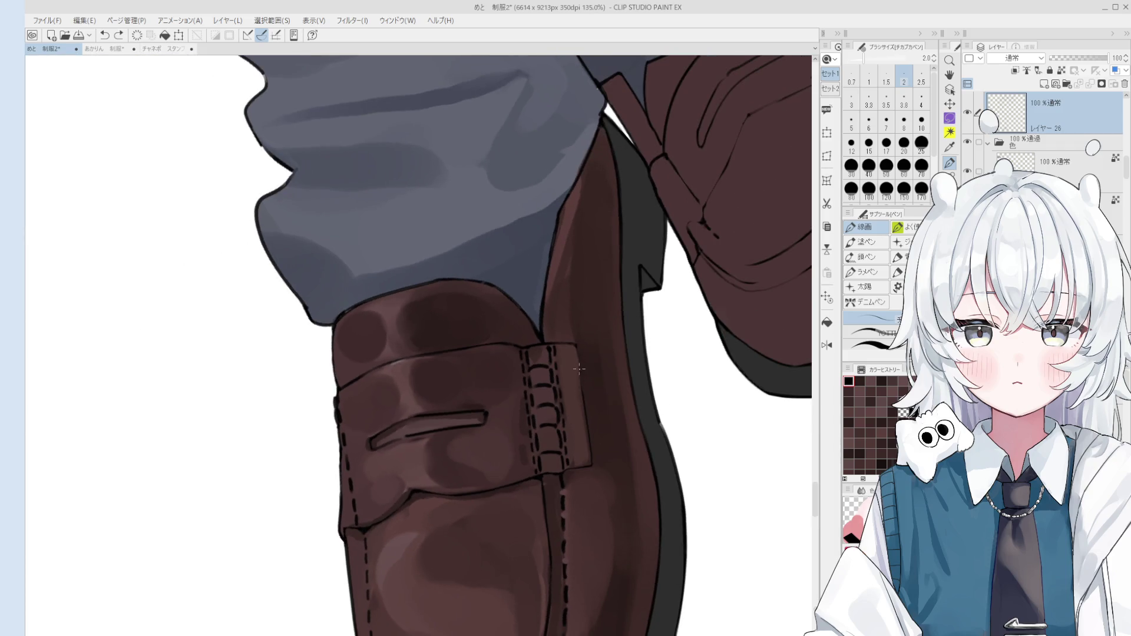
pyautogui.scroll(4, 578, 407)
pyautogui.moveTo(553, 345); pyautogui.dragTo(564, 337)
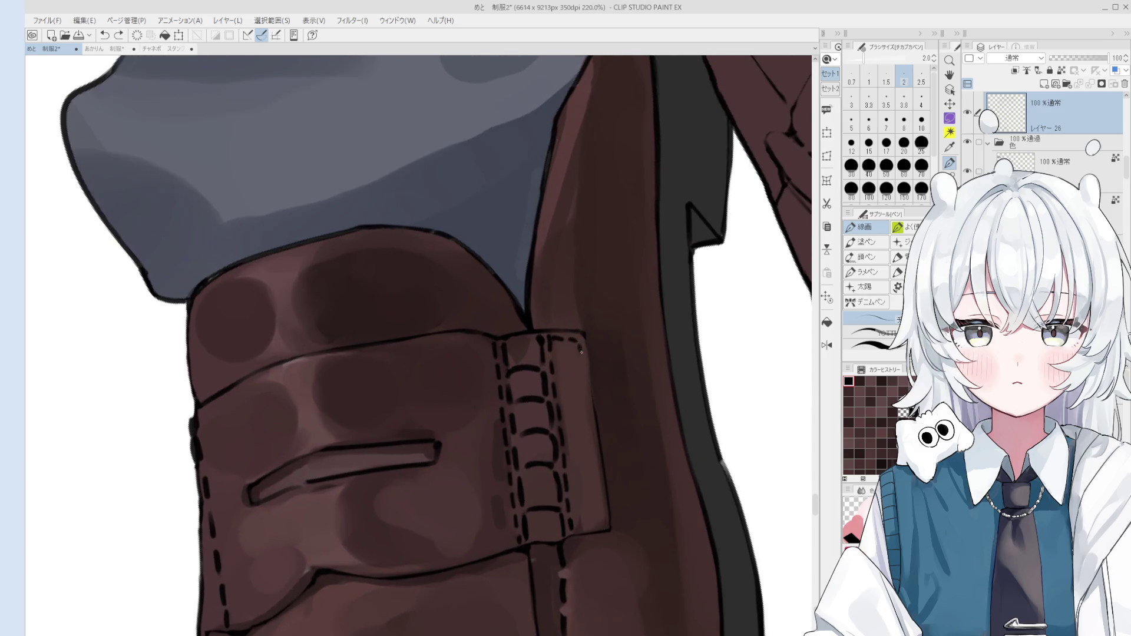
pyautogui.scroll(-3, 582, 348)
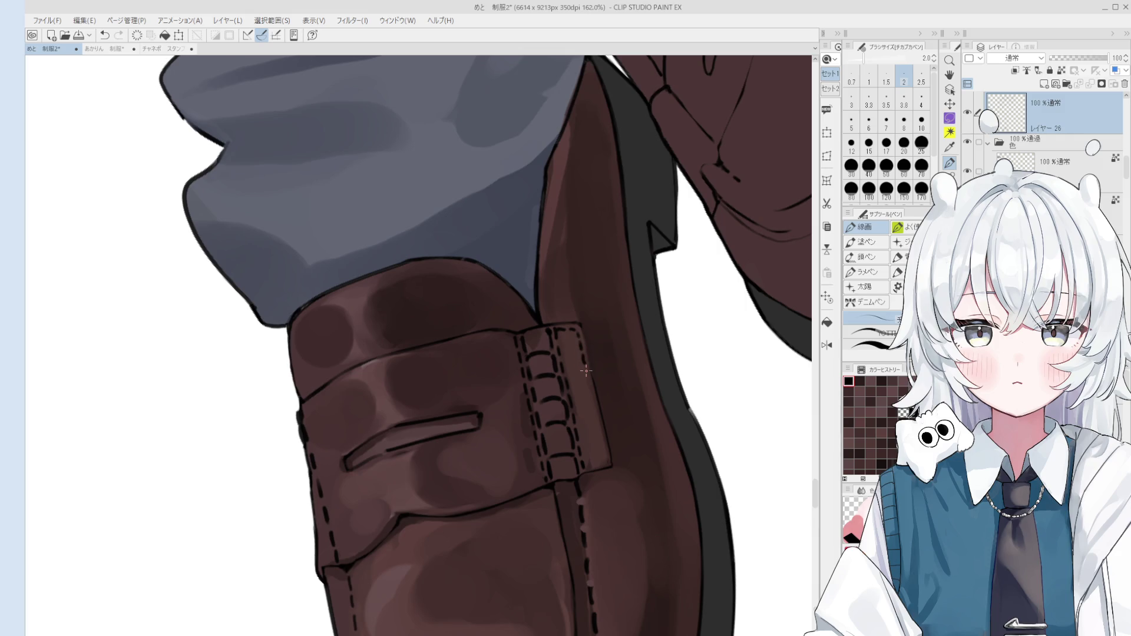
pyautogui.hotkey('ctrl', 'z')
pyautogui.hotkey('ctrl', 'y')
pyautogui.scroll(3, 605, 466)
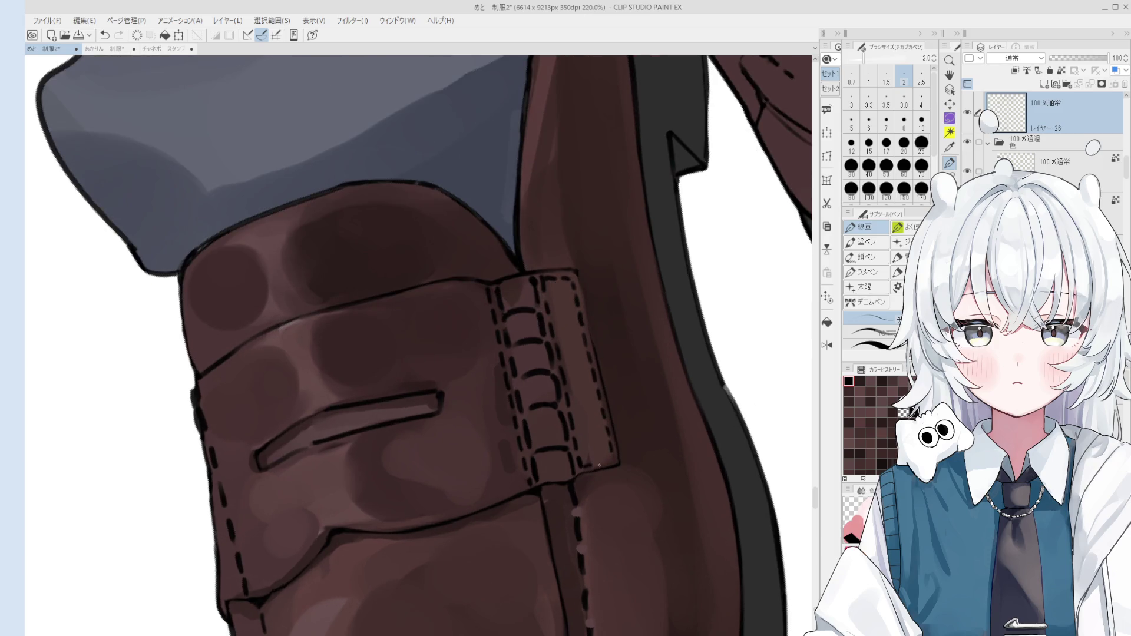
pyautogui.hotkey('ctrl', 'z')
pyautogui.click(606, 465)
pyautogui.hotkey('ctrl', 'z')
pyautogui.scroll(-3, 609, 457)
pyautogui.scroll(-3, 590, 489)
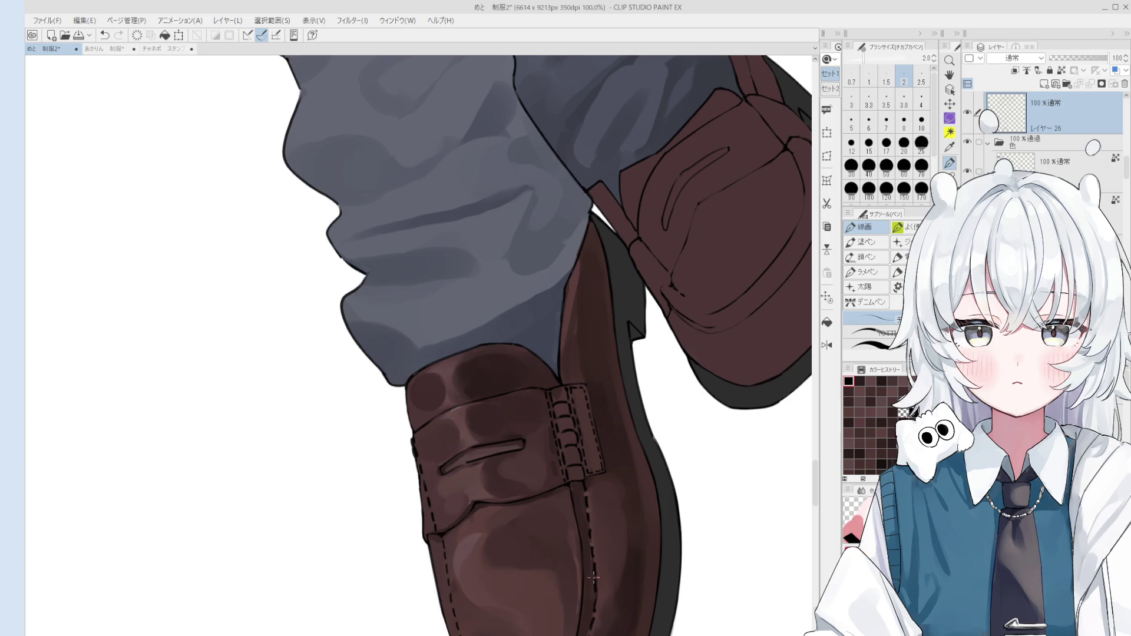
# - Select the color-blending brush at size 15 and undo a stray stroke
pyautogui.scroll(2, 603, 522)
pyautogui.press('b')
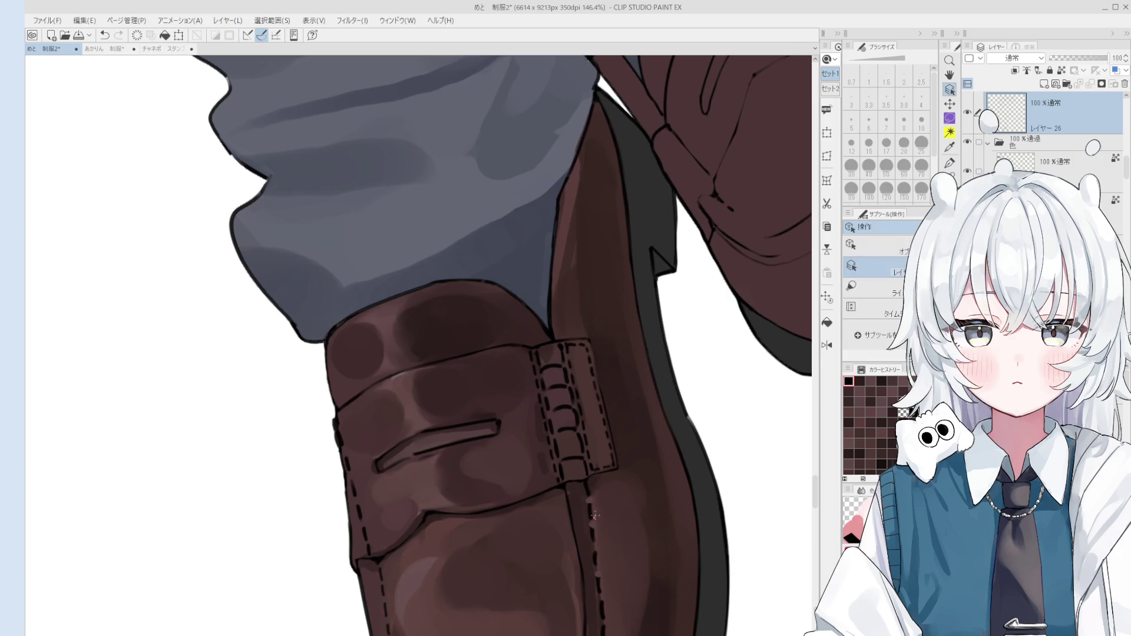
pyautogui.press('[')
pyautogui.press('[')
pyautogui.press('[')
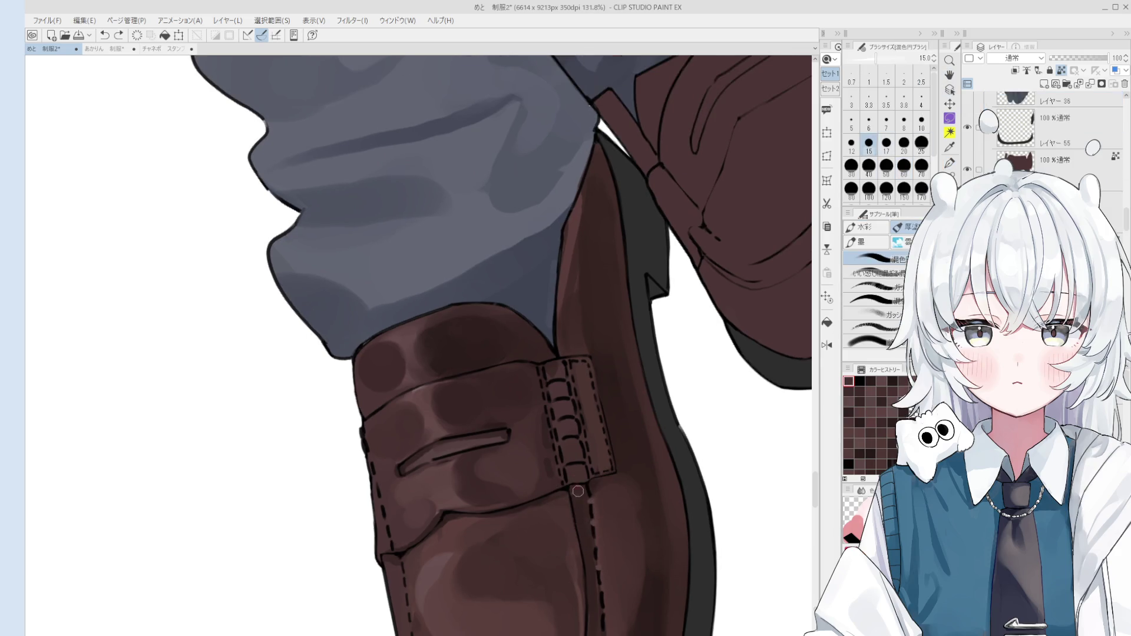
pyautogui.scroll(-2, 589, 525)
pyautogui.scroll(-2, 600, 547)
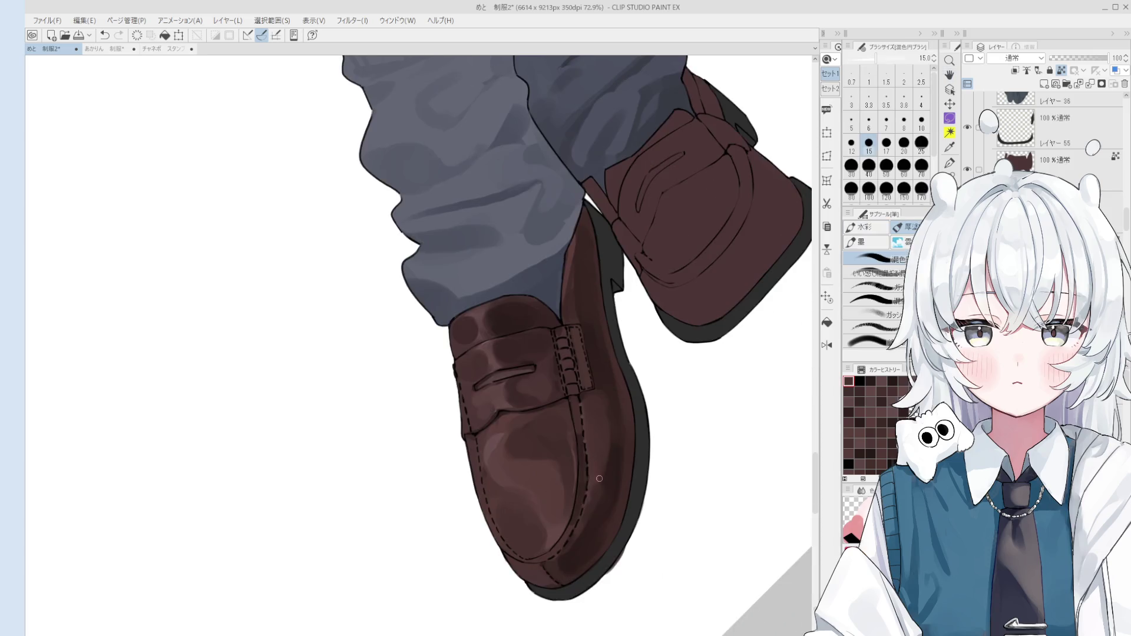
pyautogui.hotkey('ctrl', 'z')
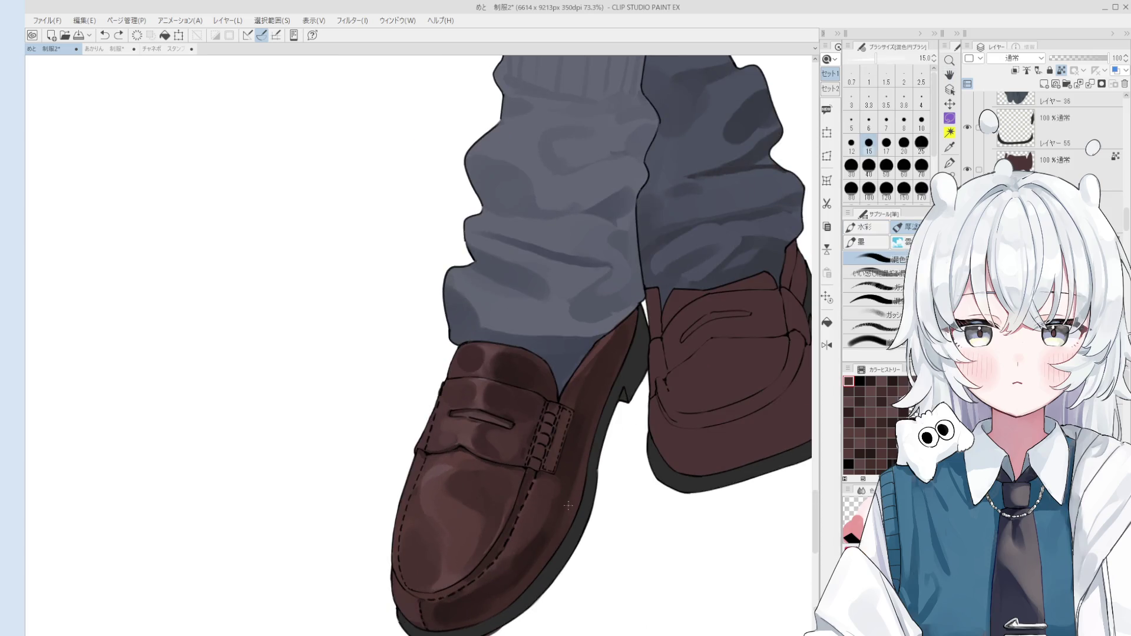
# - Paint a faint lighter sheen on the loafer's toe, undoing a stroke along the stitching
pyautogui.scroll(1, 532, 553)
pyautogui.press('.')
pyautogui.press('.')
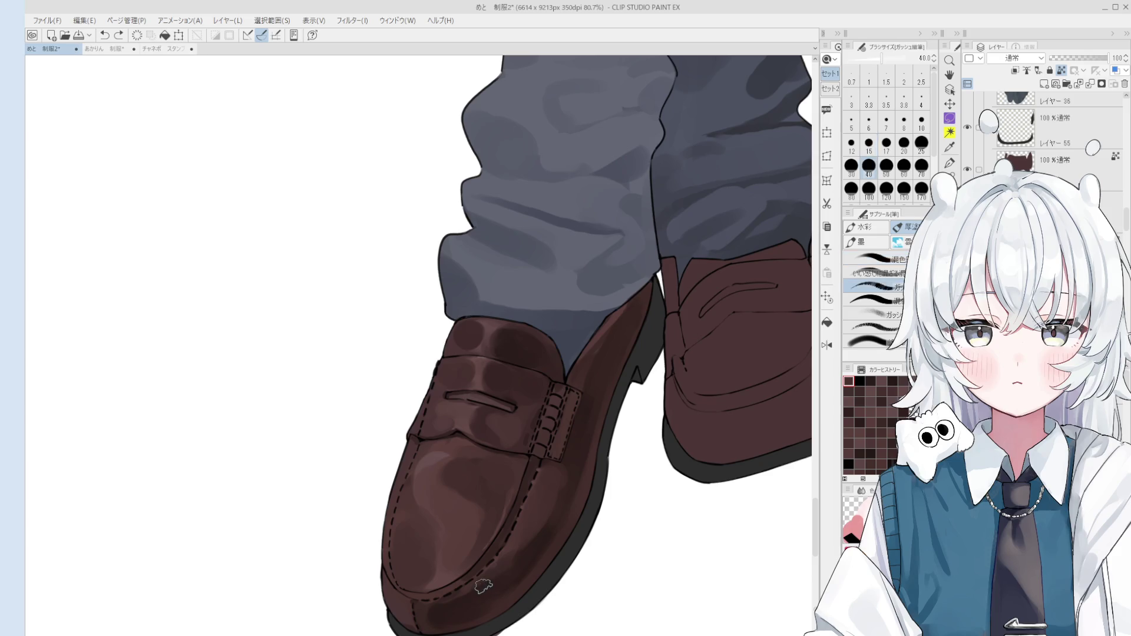
pyautogui.press(',')
pyautogui.press(',')
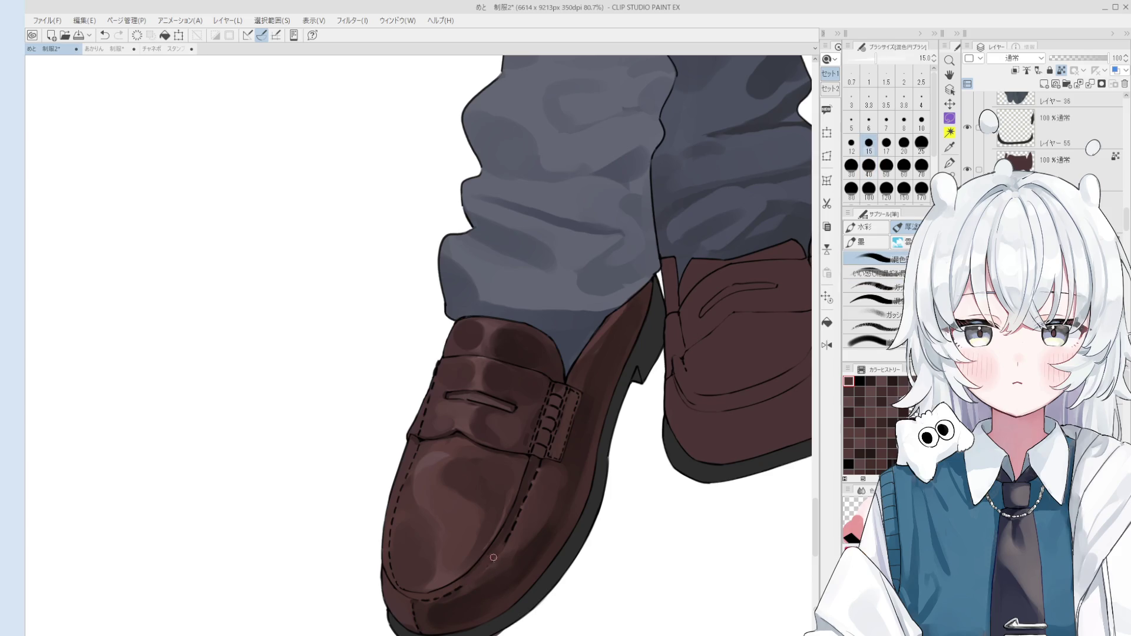
pyautogui.moveTo(508, 563); pyautogui.dragTo(510, 525)
pyautogui.scroll(3, 543, 602)
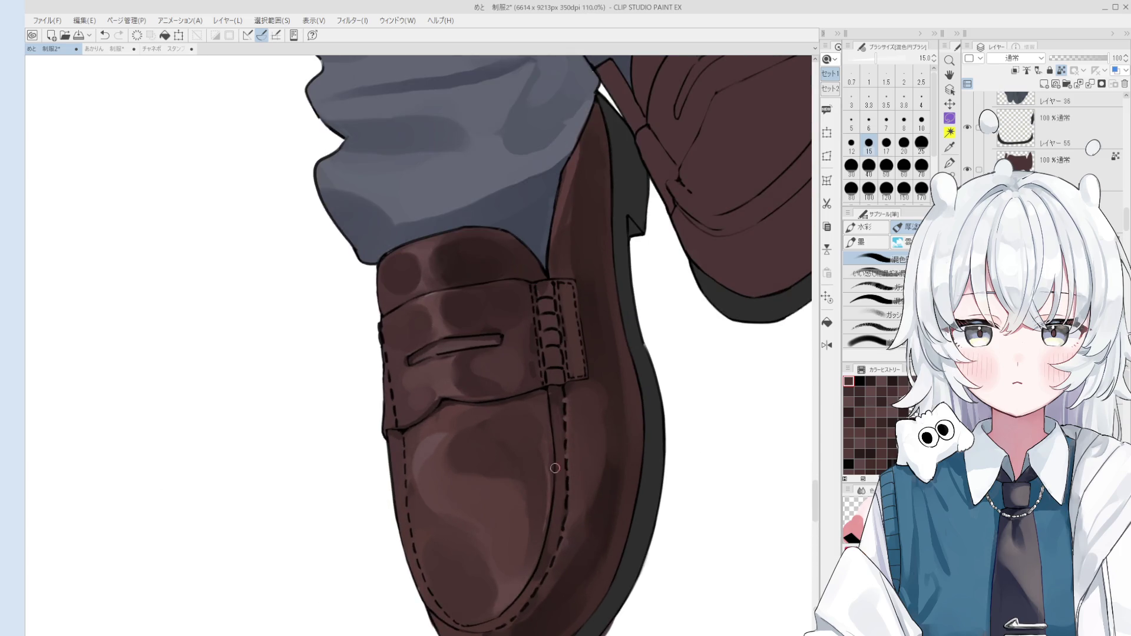
pyautogui.moveTo(557, 402); pyautogui.dragTo(558, 431)
pyautogui.hotkey('ctrl', 'z')
# - Enlarge the brush to 30 and mirror the canvas horizontally to check the shading, then flip back
pyautogui.scroll(-2, 558, 475)
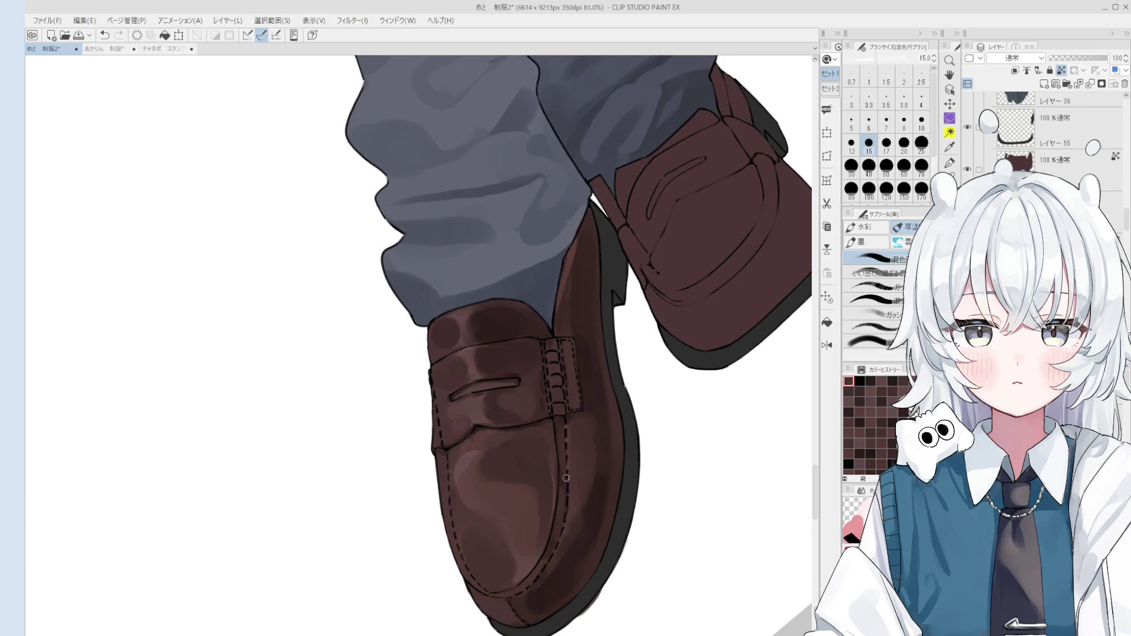
pyautogui.scroll(1, 559, 475)
pyautogui.scroll(-2, 558, 475)
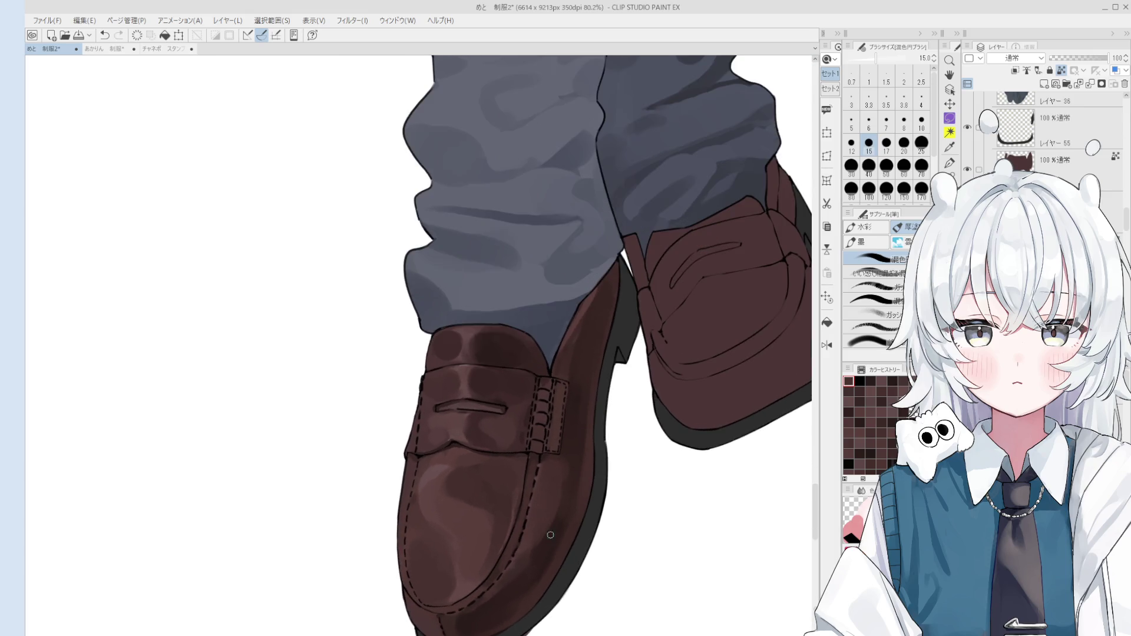
pyautogui.press(']')
pyautogui.press(']')
pyautogui.press(']')
pyautogui.scroll(-1, 539, 527)
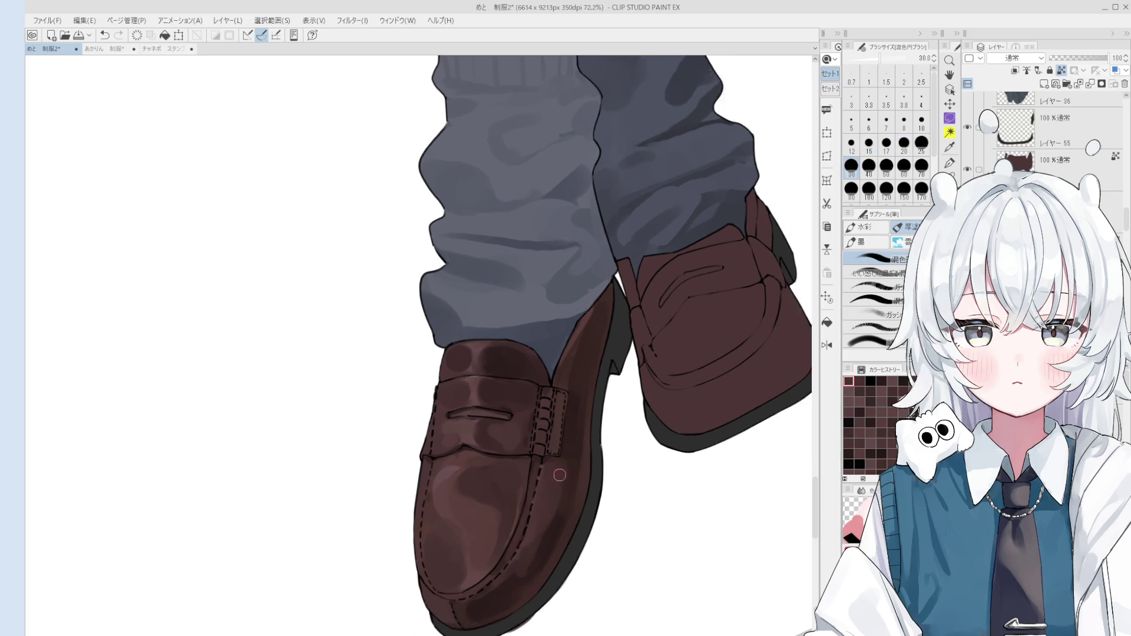
pyautogui.scroll(-1, 542, 524)
pyautogui.press('h')
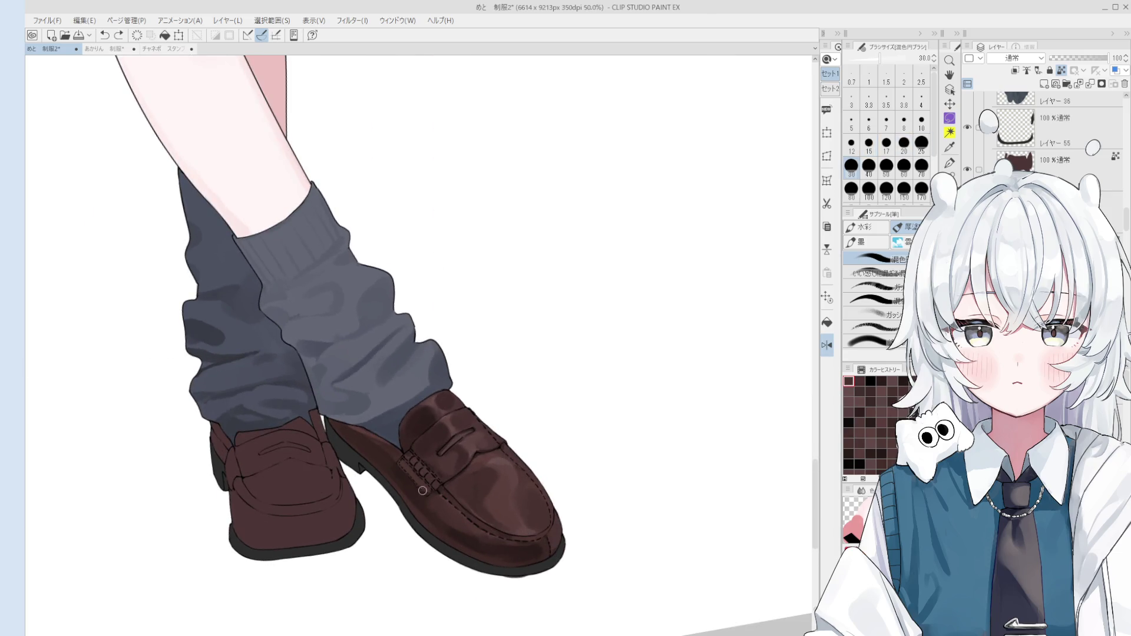
pyautogui.scroll(1, 440, 507)
pyautogui.scroll(1, 439, 507)
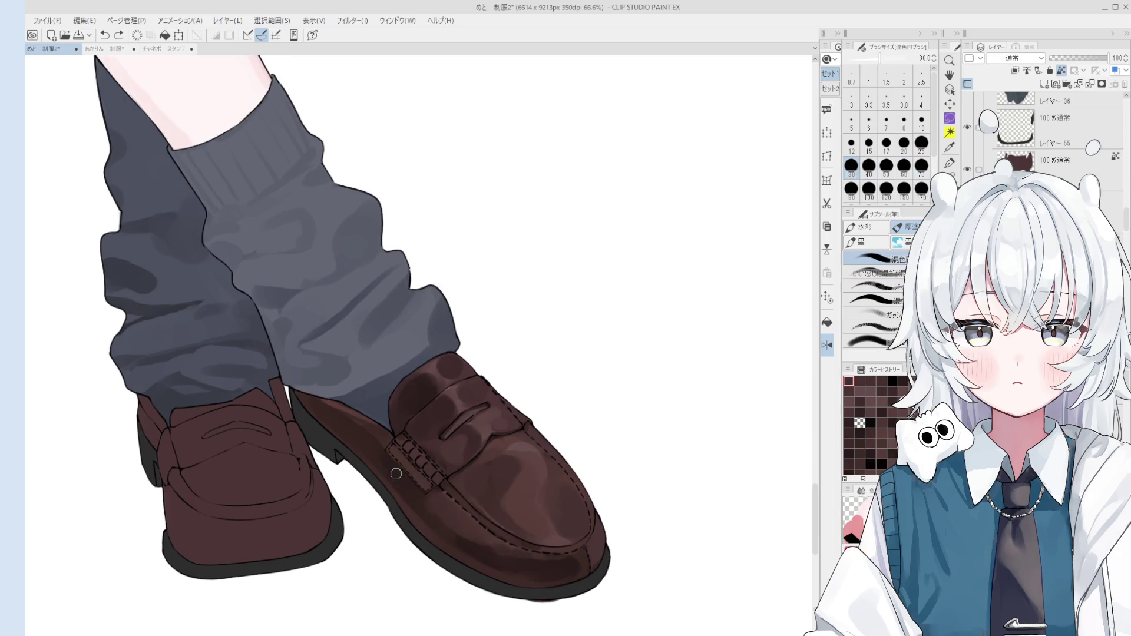
pyautogui.press('h')
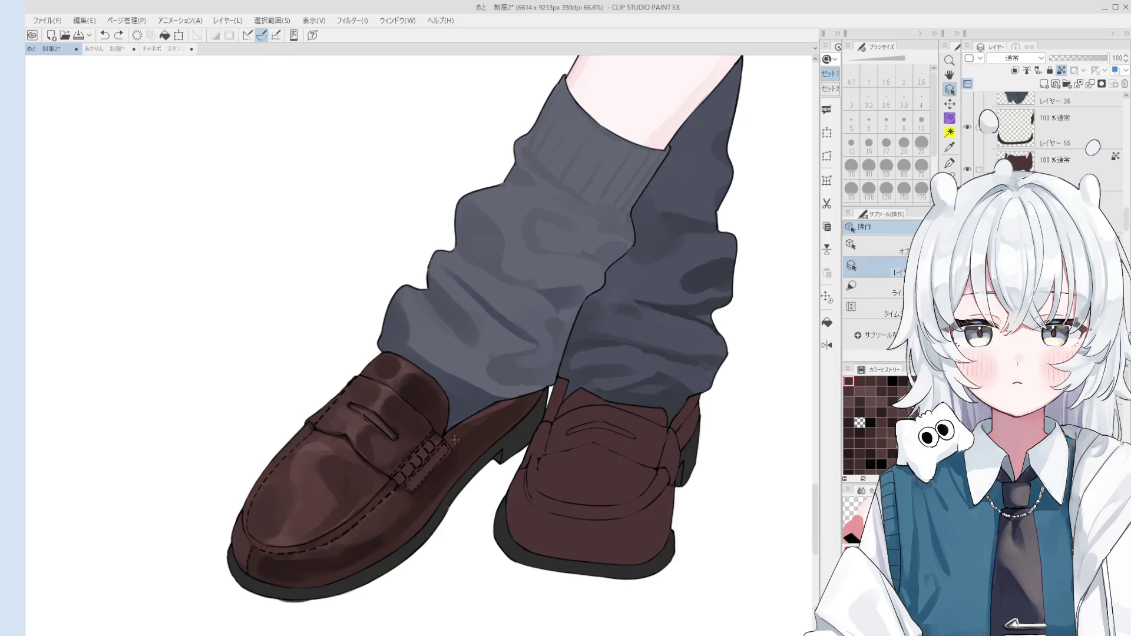
pyautogui.scroll(3, 431, 477)
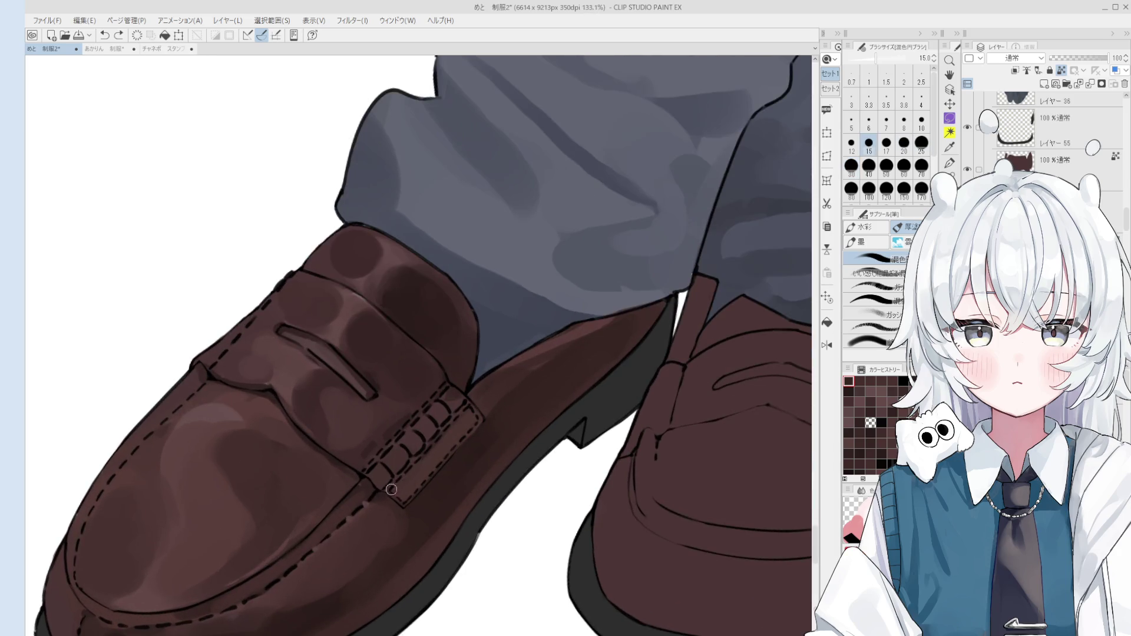
pyautogui.scroll(2, 393, 487)
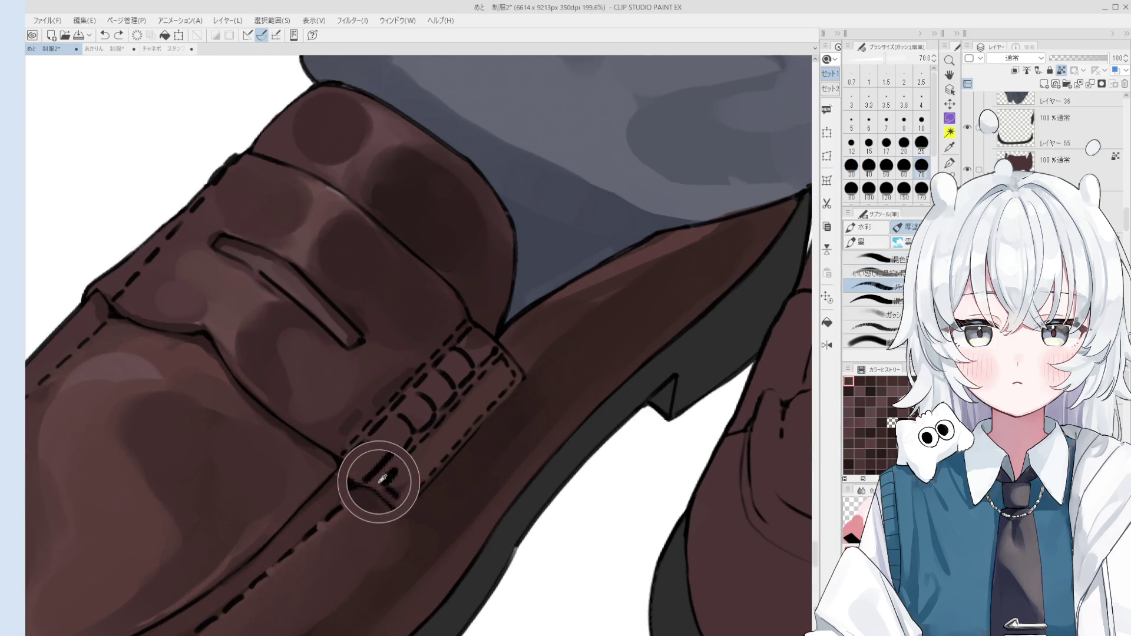
# - Shrink the brush to size 5 and pick the layer painted at the strap spot
pyautogui.press('[')
pyautogui.scroll(1, 384, 487)
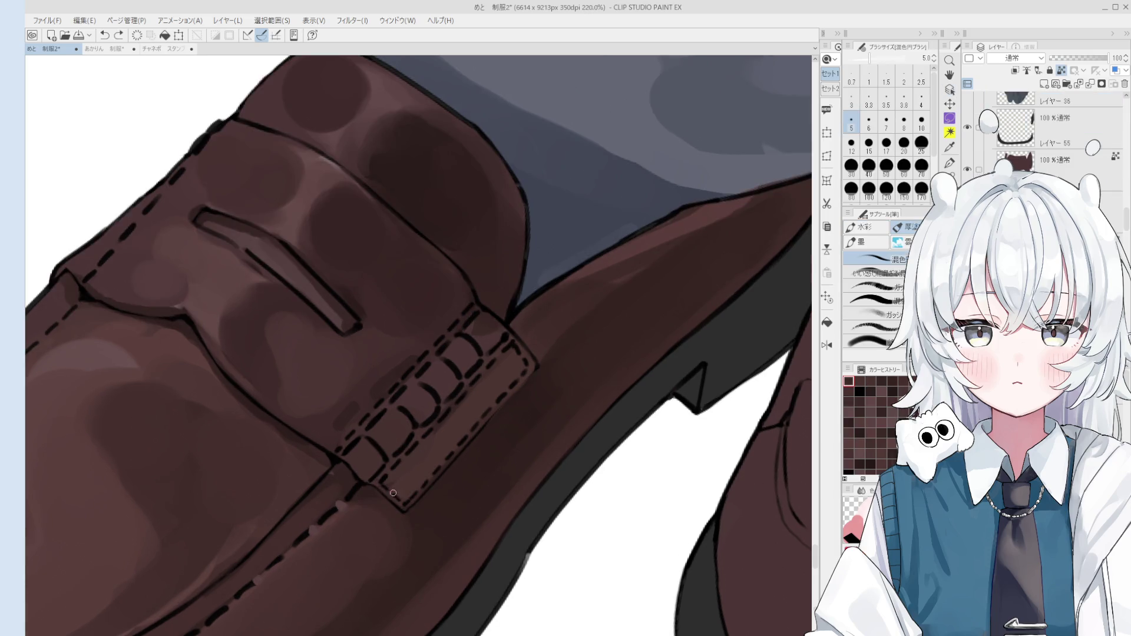
pyautogui.press('o')
pyautogui.scroll(1, 383, 483)
pyautogui.click(383, 481)
pyautogui.scroll(-5, 383, 486)
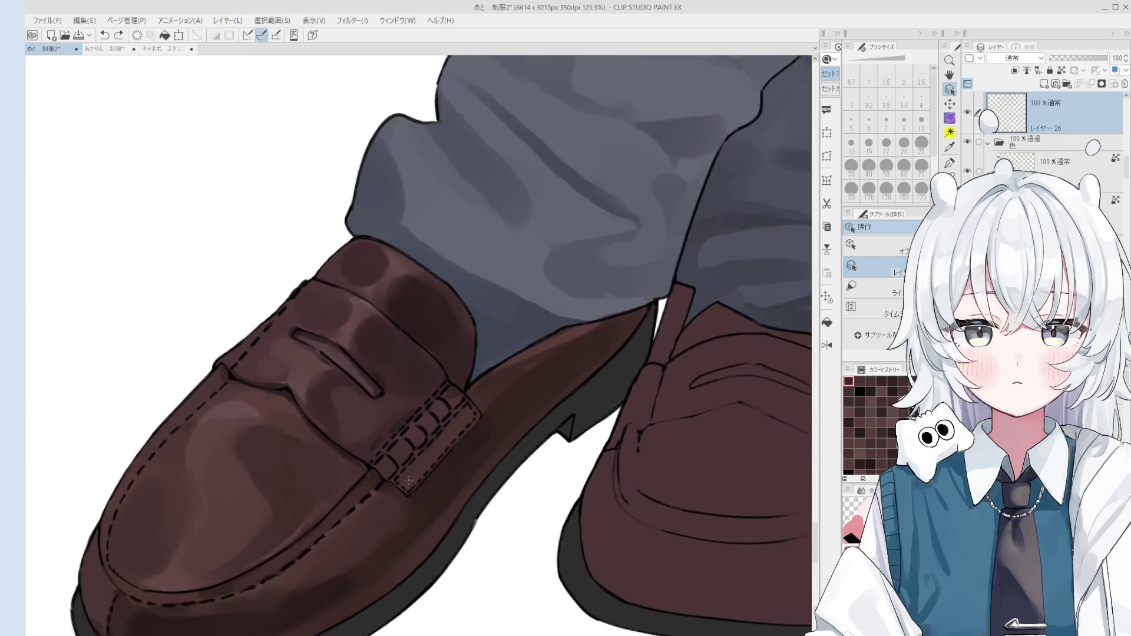
# - Hide and re-show the shading layer to compare the result
pyautogui.press('h')
pyautogui.click(968, 113)
pyautogui.click(967, 113)
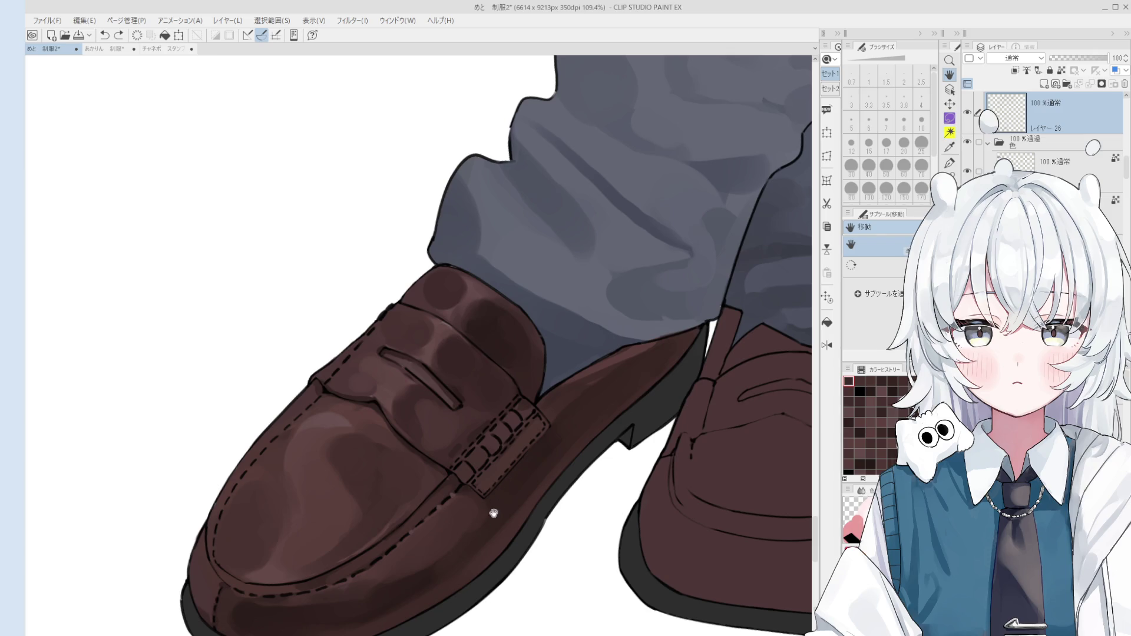
pyautogui.scroll(3, 485, 480)
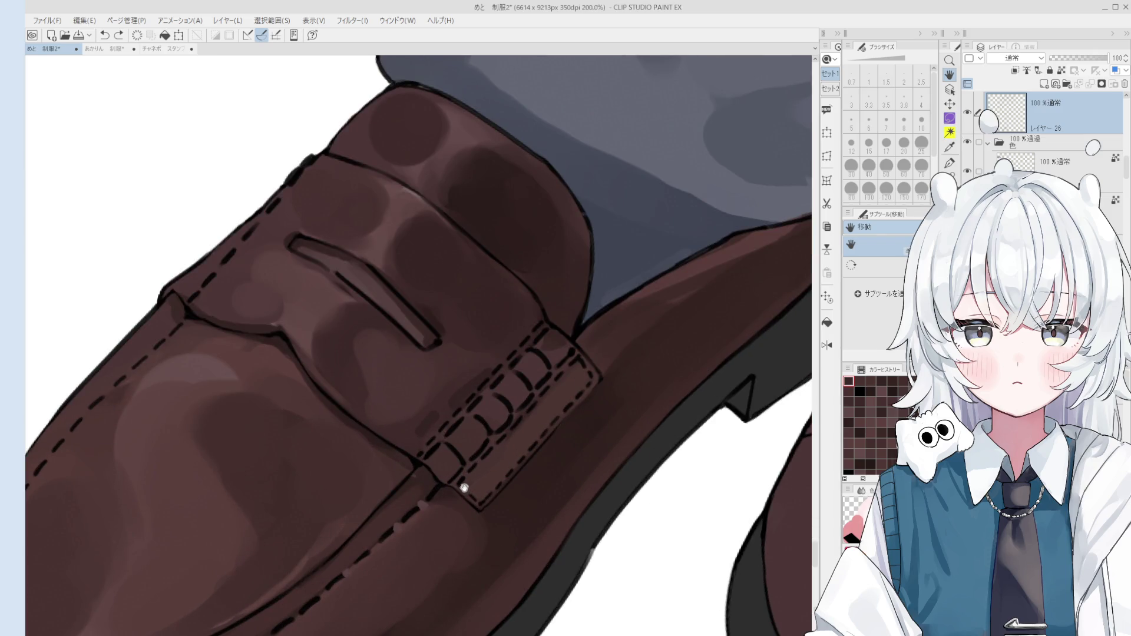
# - Switch between the eraser and the size-2.0 線画 pen, zooming in on the strap edge
pyautogui.press('e')
pyautogui.scroll(3, 466, 492)
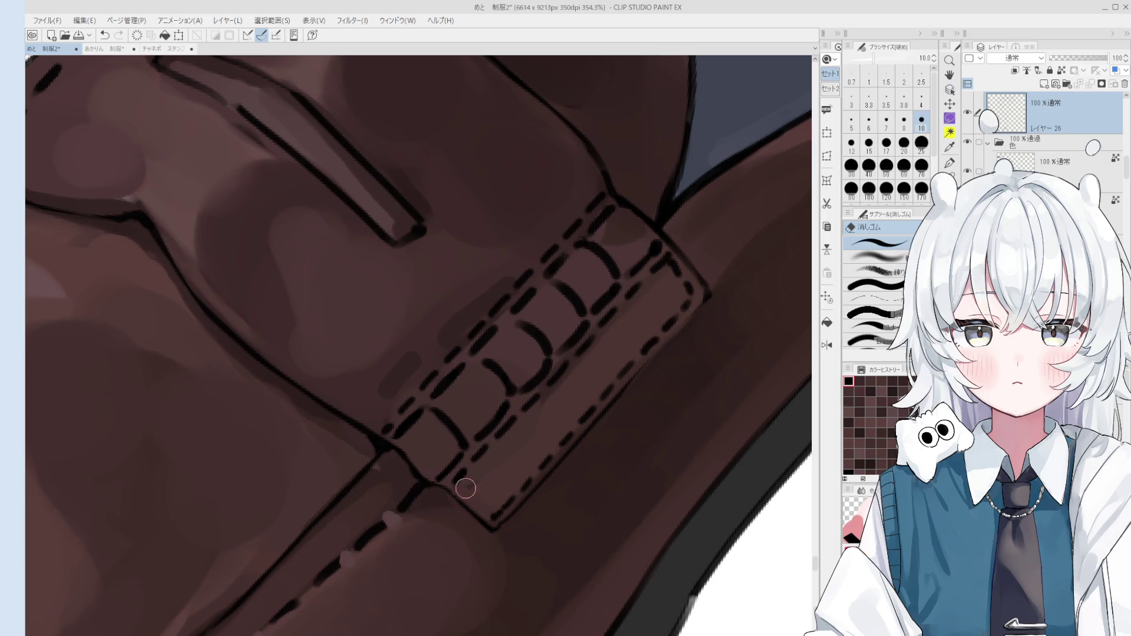
pyautogui.press('p')
pyautogui.scroll(-1, 489, 512)
pyautogui.scroll(-7, 490, 512)
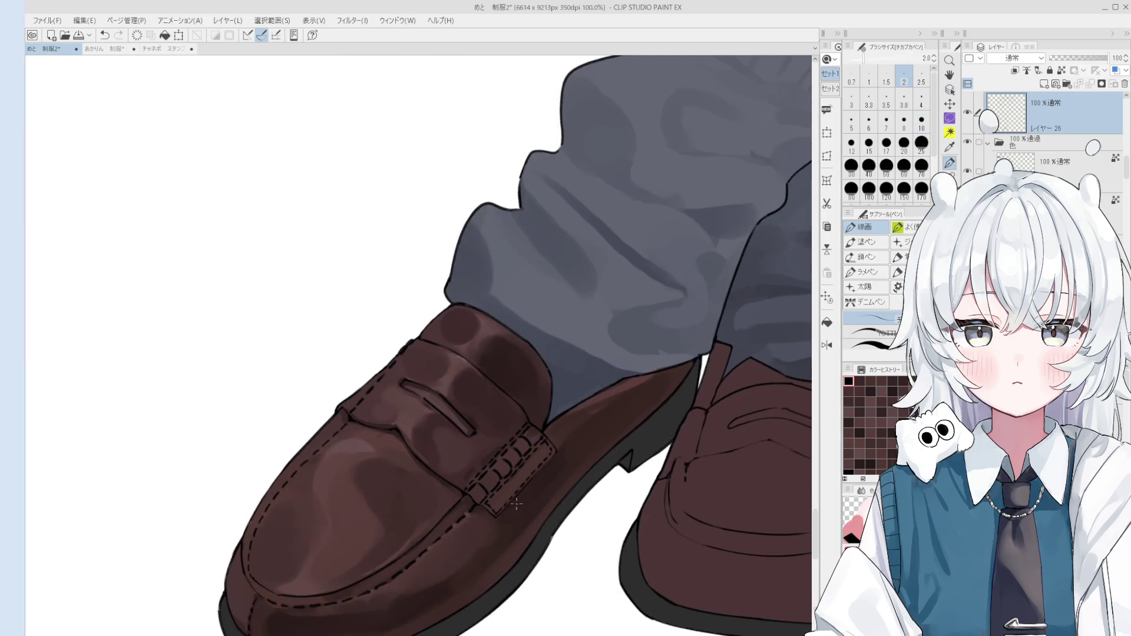
pyautogui.press('h')
pyautogui.scroll(2, 520, 376)
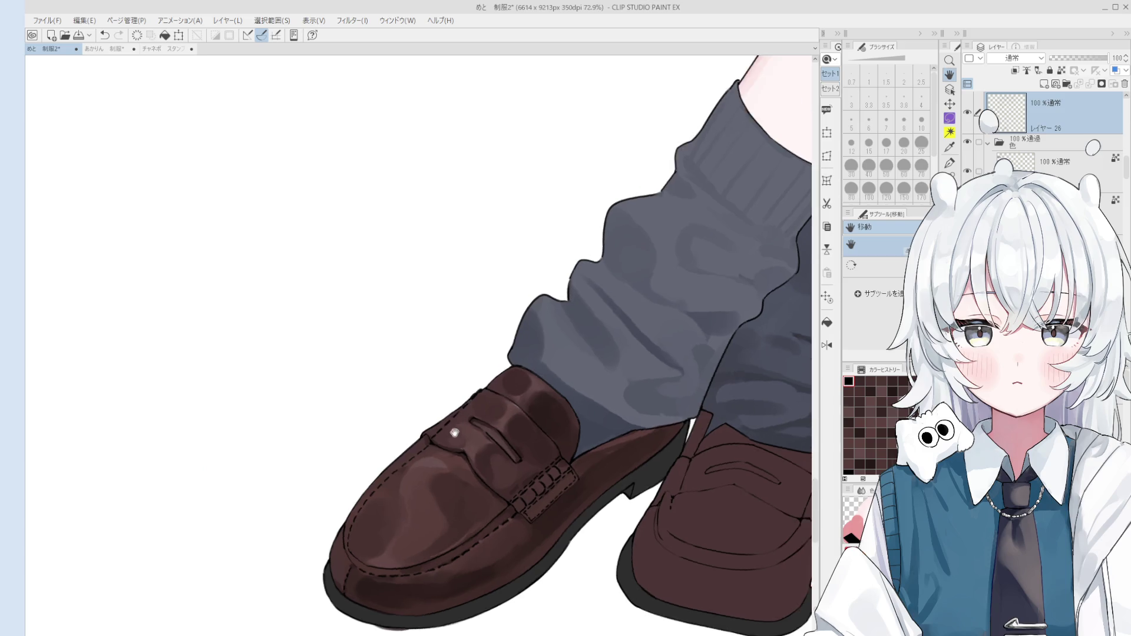
pyautogui.press('p')
pyautogui.scroll(1, 411, 429)
pyautogui.scroll(1, 411, 430)
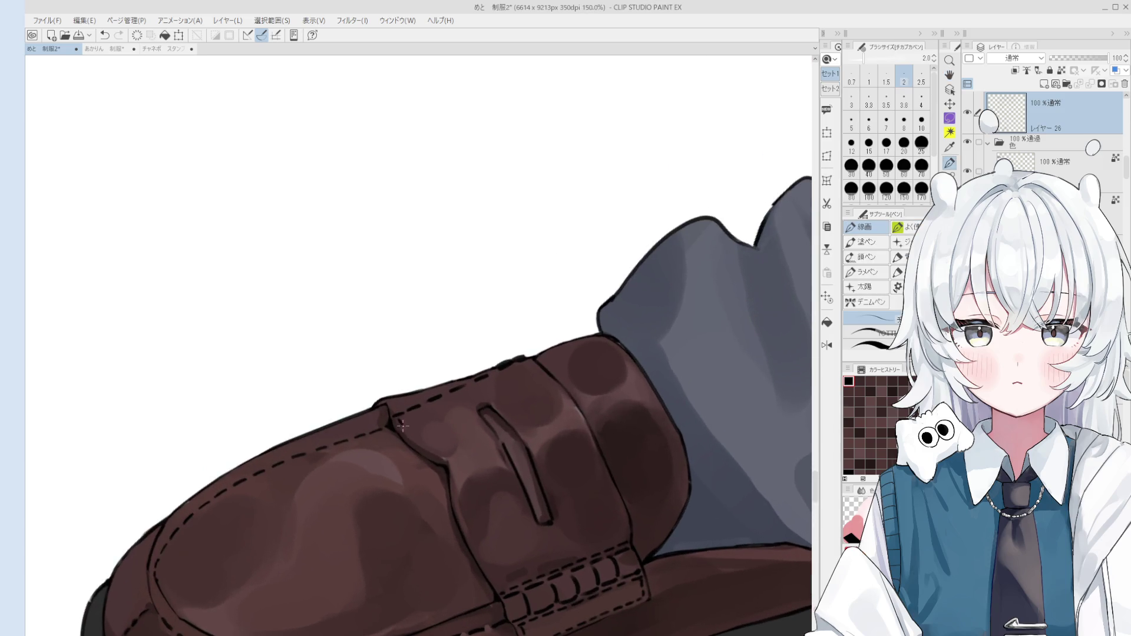
pyautogui.scroll(1, 407, 432)
# - Draw dashed stitches along the strap's curved edge, undo to redraw, and pan the view up-left
pyautogui.moveTo(413, 437)
pyautogui.mouseDown()
pyautogui.moveTo(444, 461)
pyautogui.moveTo(478, 458)
pyautogui.moveTo(510, 534)
pyautogui.mouseUp()
pyautogui.hotkey('ctrl', 'z')
pyautogui.hotkey('ctrl', 'z')
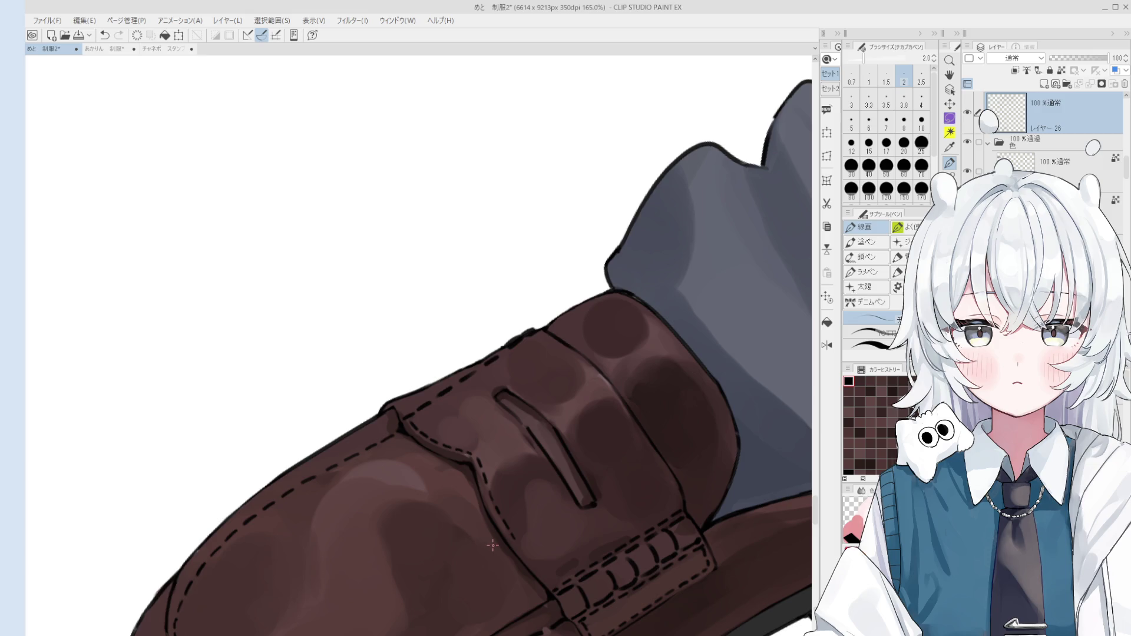
pyautogui.press('space')
pyautogui.moveTo(497, 531); pyautogui.dragTo(485, 495)
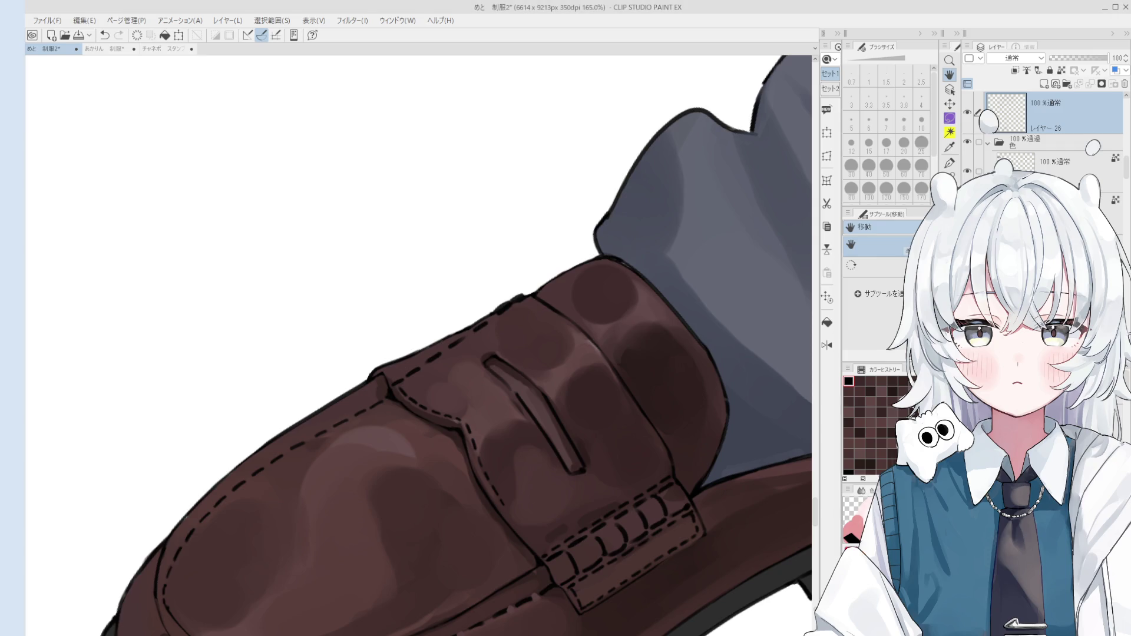
# - Switch to the 線画 pen and settle its size at 2.0 after trying 2.5 and 1.5
pyautogui.scroll(1, 537, 463)
pyautogui.press('b')
pyautogui.scroll(1, 505, 430)
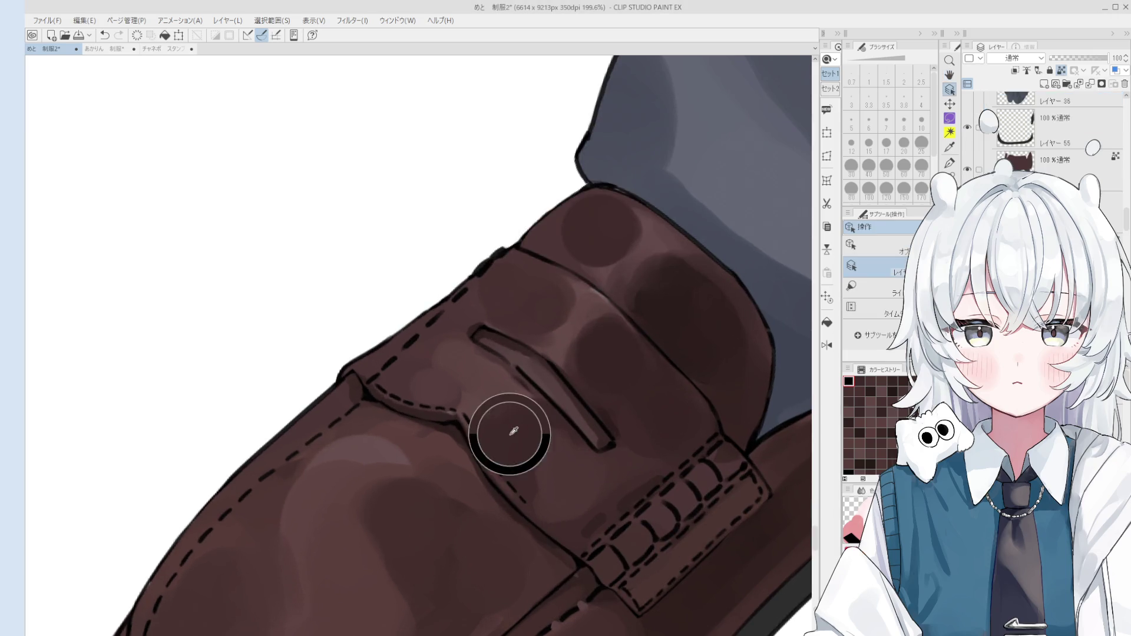
pyautogui.scroll(4, 537, 463)
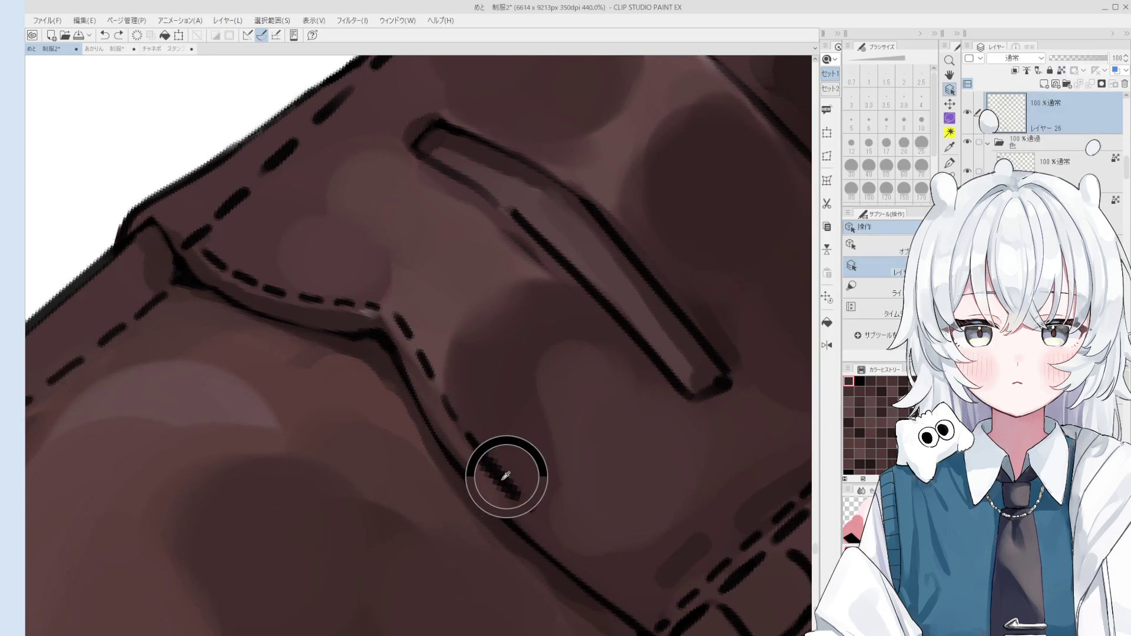
pyautogui.press('e')
pyautogui.scroll(-2, 525, 502)
pyautogui.press('p')
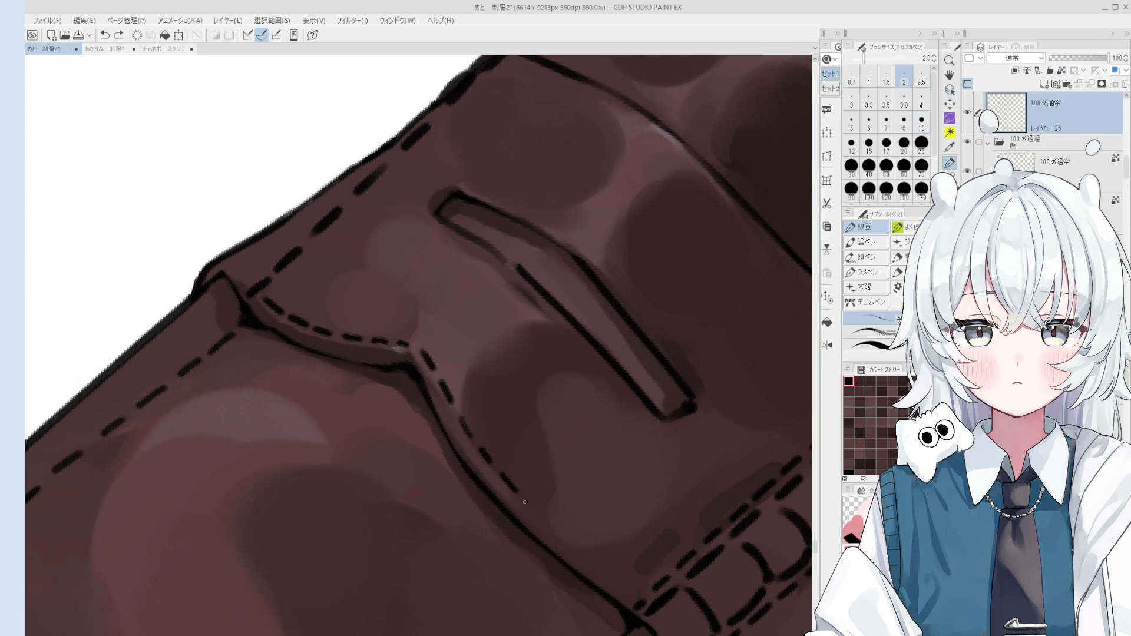
pyautogui.scroll(-2, 563, 535)
pyautogui.press(']')
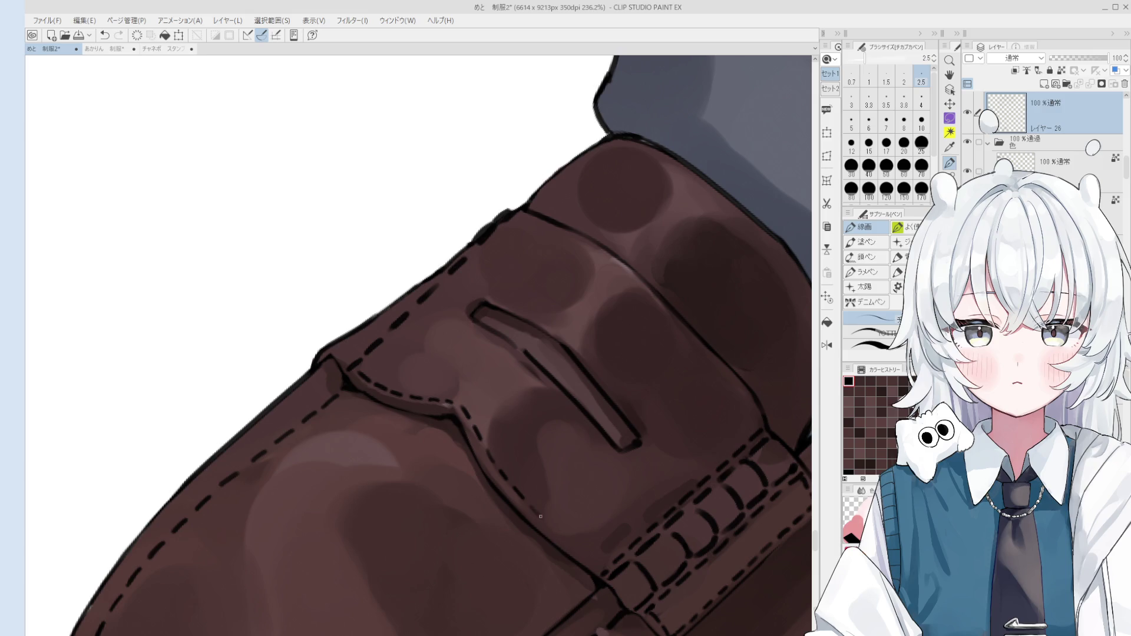
pyautogui.press('[')
pyautogui.press('[')
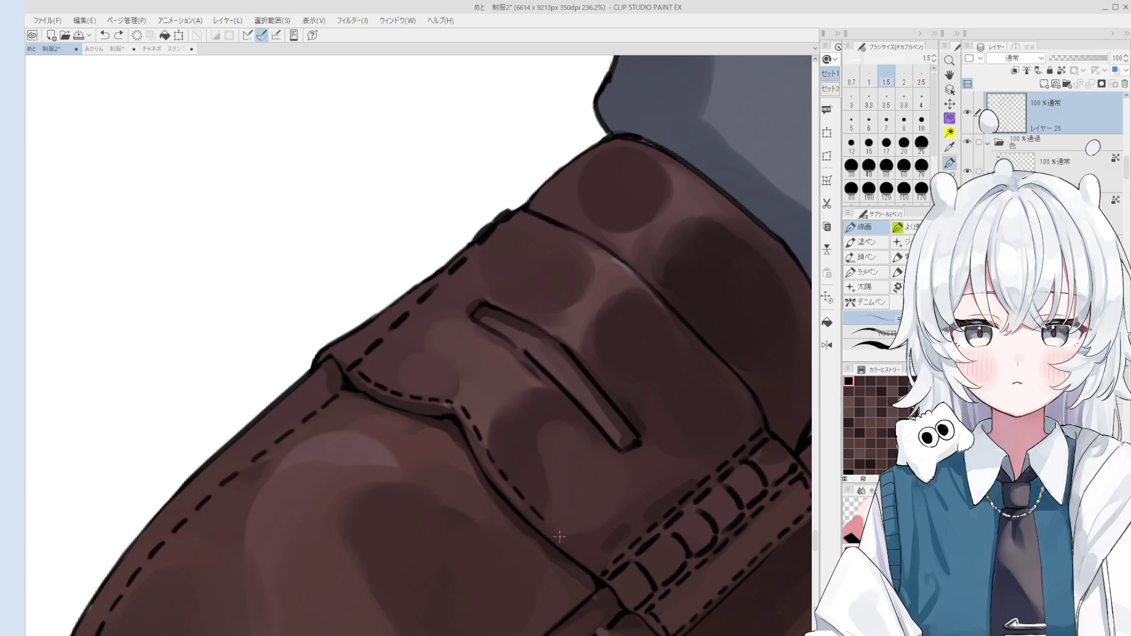
pyautogui.press(']')
# - Add two short stitch dashes along the strap seam
pyautogui.moveTo(571, 543); pyautogui.dragTo(579, 550)
pyautogui.moveTo(582, 552); pyautogui.dragTo(590, 559)
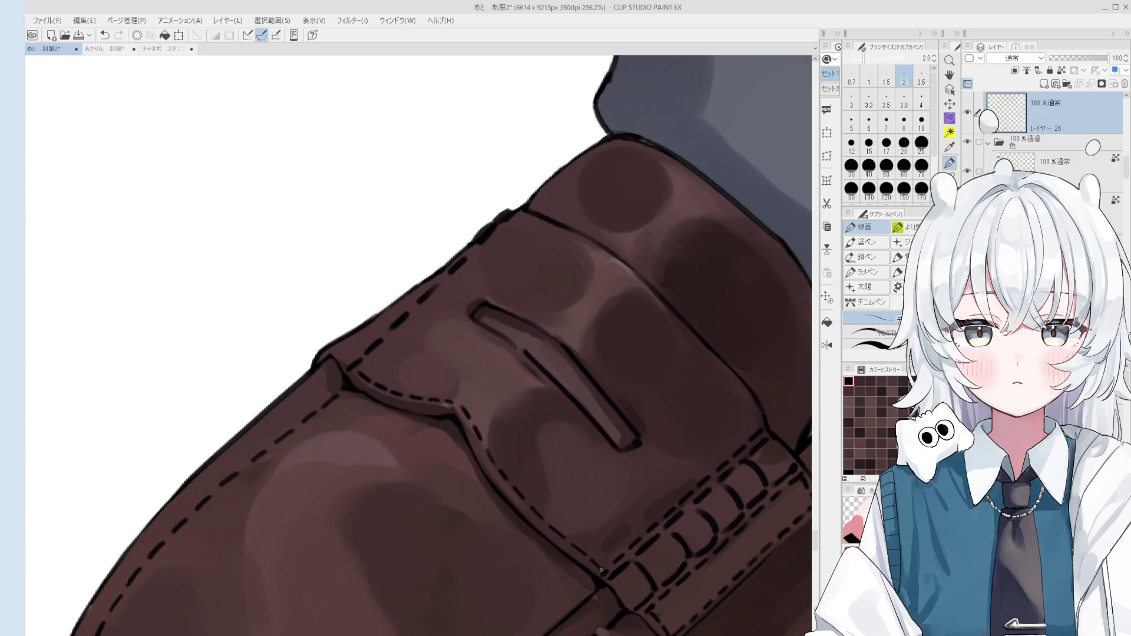
pyautogui.scroll(-3, 546, 482)
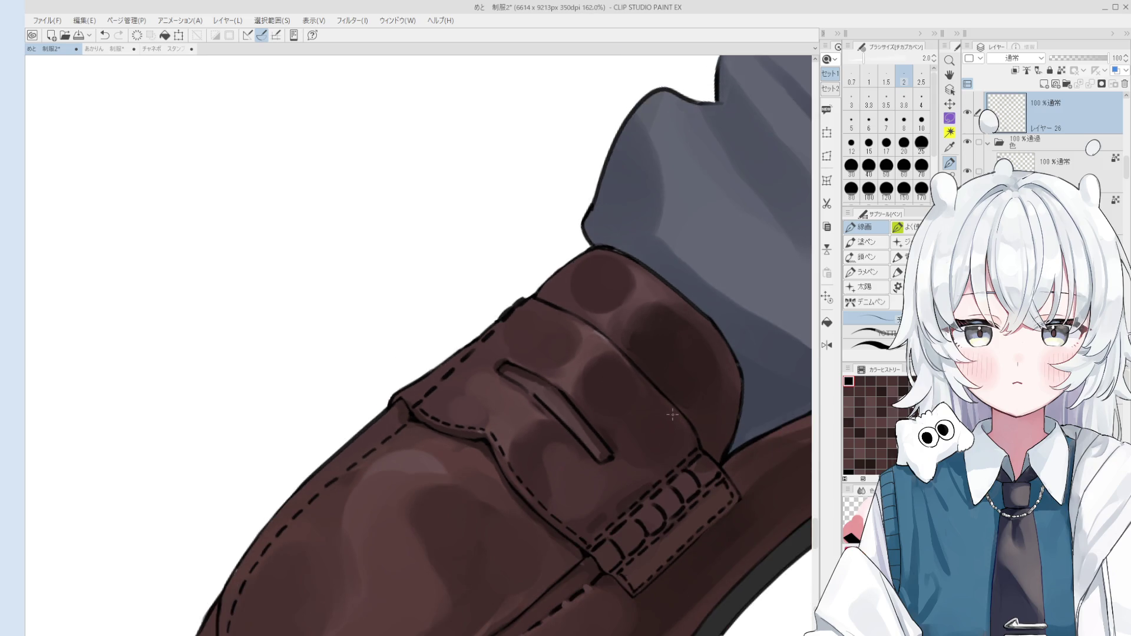
pyautogui.scroll(2, 631, 372)
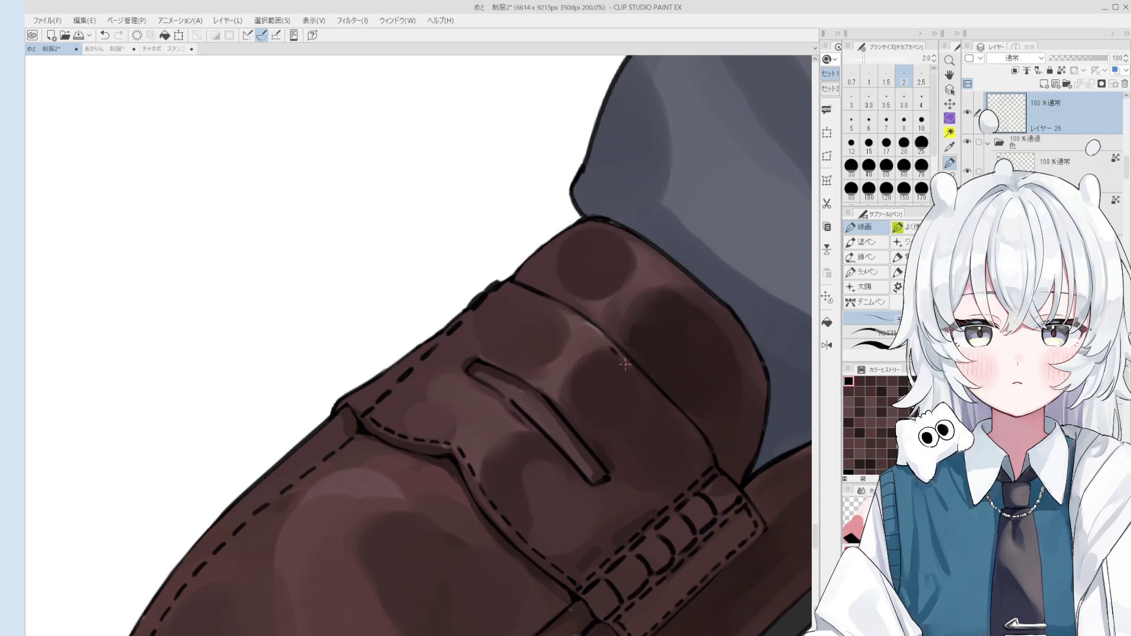
# - Extend stitch dashes diagonally down the strap seam, undoing the misplaced ones
pyautogui.moveTo(632, 372); pyautogui.dragTo(707, 454)
pyautogui.hotkey('ctrl', 'z')
pyautogui.scroll(1, 547, 346)
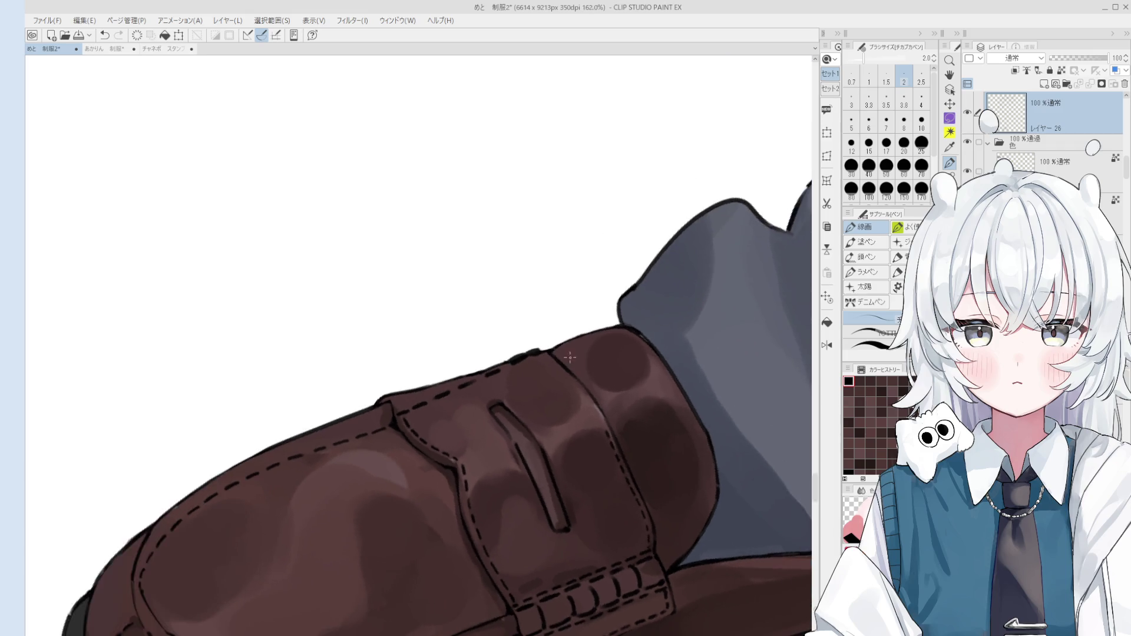
pyautogui.hotkey('ctrl', 'z')
pyautogui.moveTo(538, 345); pyautogui.dragTo(623, 446)
pyautogui.hotkey('ctrl', 'z')
pyautogui.hotkey('ctrl', 'z')
pyautogui.hotkey('ctrl', 'z')
pyautogui.hotkey('ctrl', 'z')
pyautogui.hotkey('ctrl', 'z')
pyautogui.hotkey('ctrl', 'z')
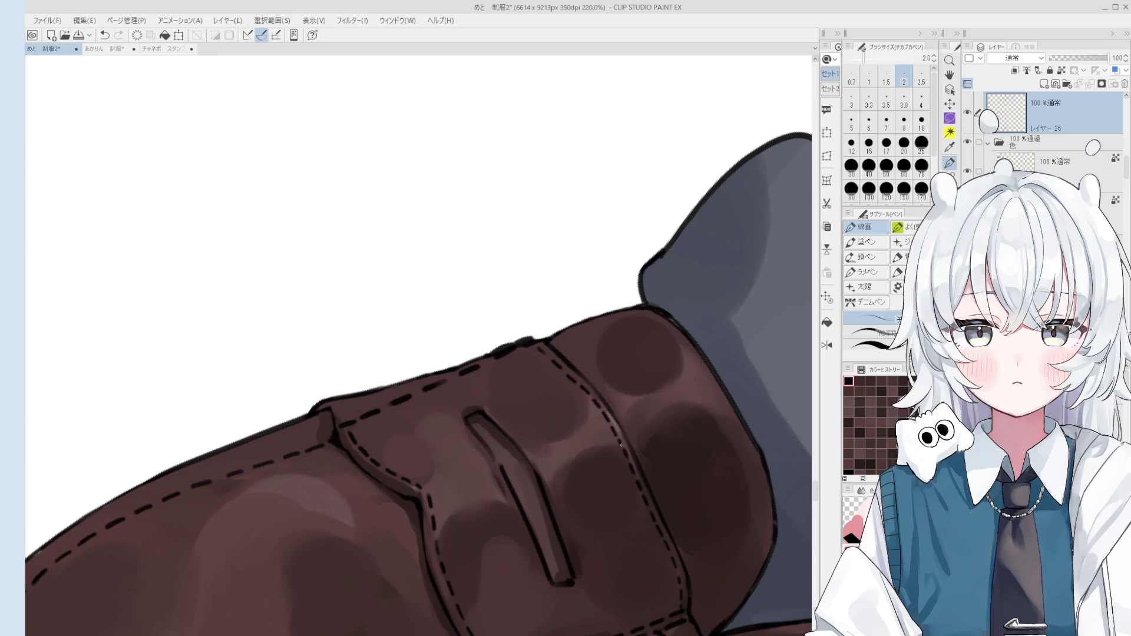
pyautogui.scroll(-2, 617, 441)
pyautogui.scroll(-3, 617, 441)
pyautogui.press('space')
pyautogui.scroll(-3, 626, 454)
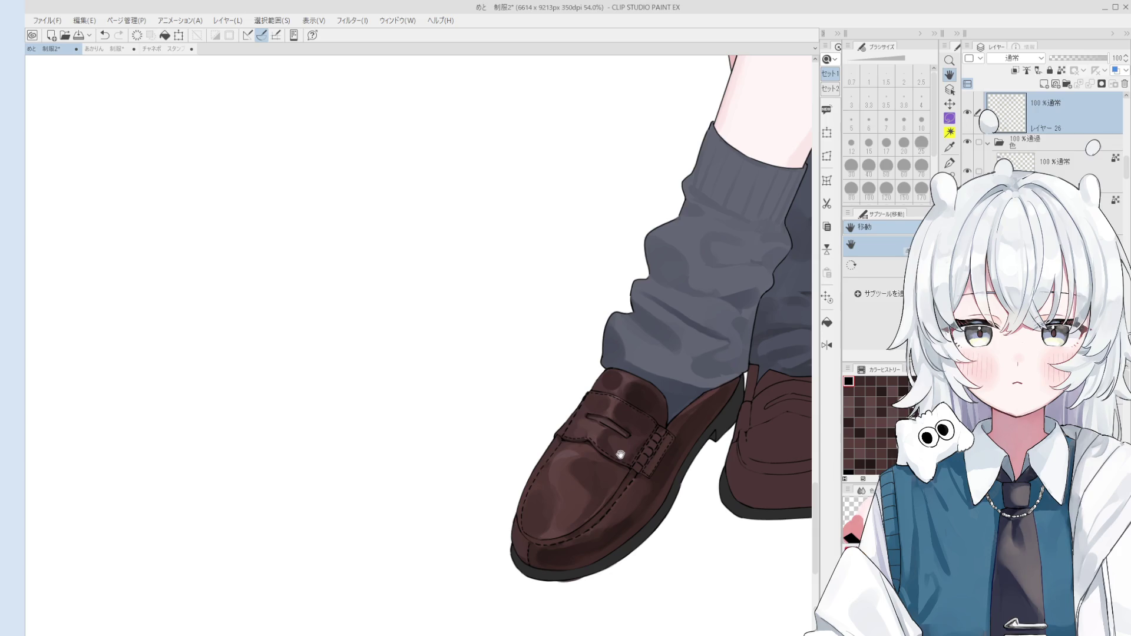
# - On the shoe's colour layer, blend the shading across the left loafer's toe with the 混色円ブラシ at size 60
pyautogui.scroll(3, 620, 455)
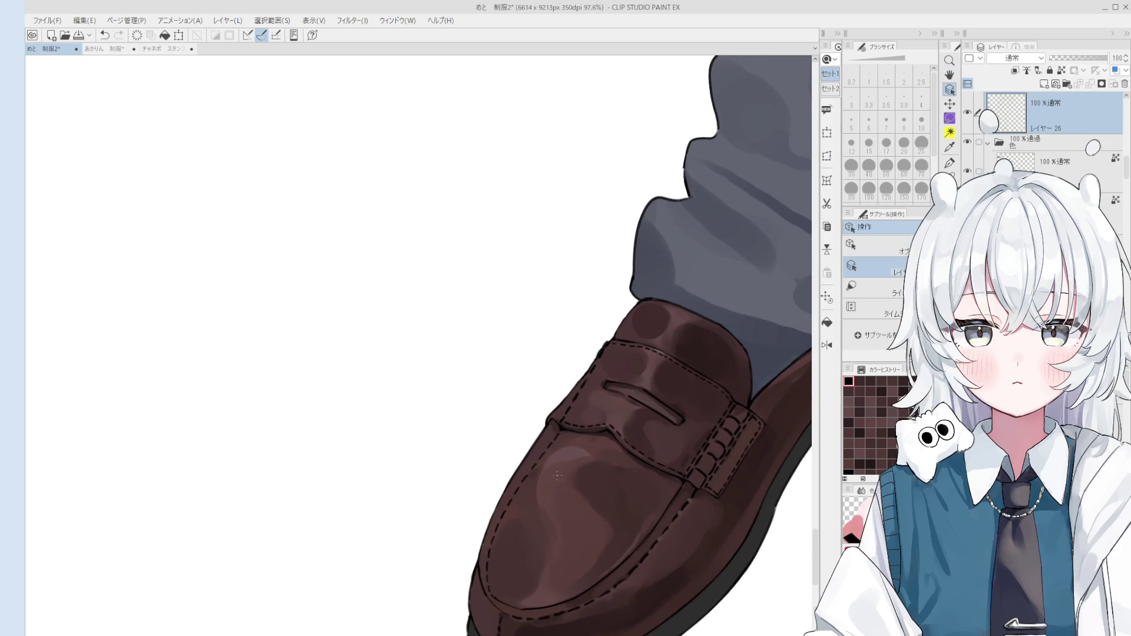
pyautogui.keyDown('ctrl'); pyautogui.keyDown('shift'); pyautogui.click(556, 452); pyautogui.keyUp('shift'); pyautogui.keyUp('ctrl')
pyautogui.press('b')
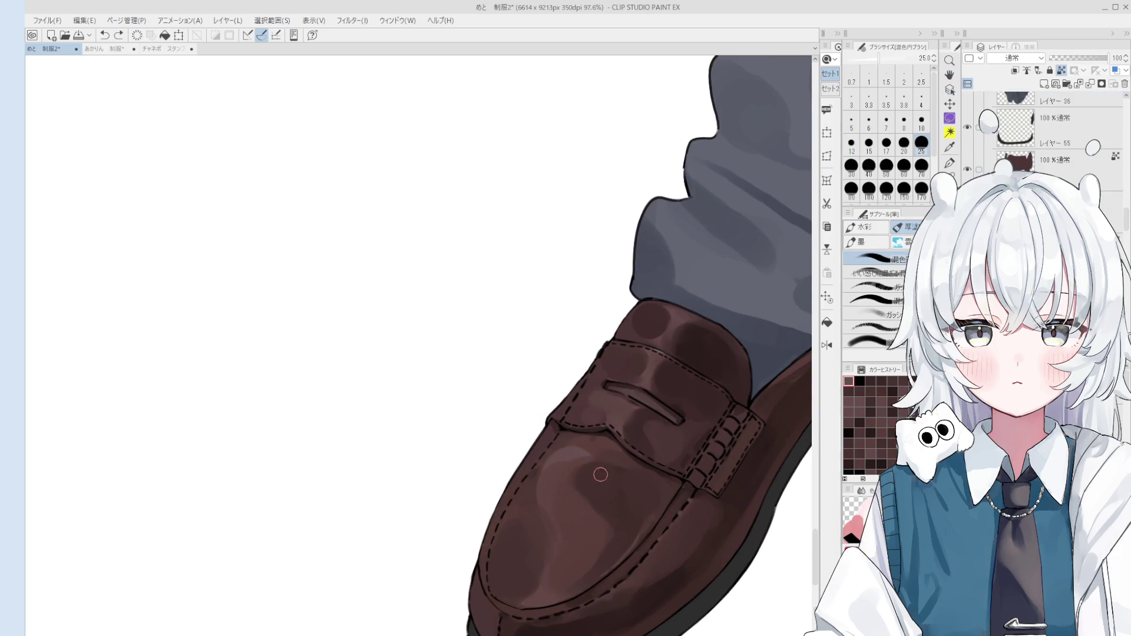
pyautogui.scroll(-2, 617, 469)
pyautogui.press(']')
pyautogui.press(']')
pyautogui.press(']')
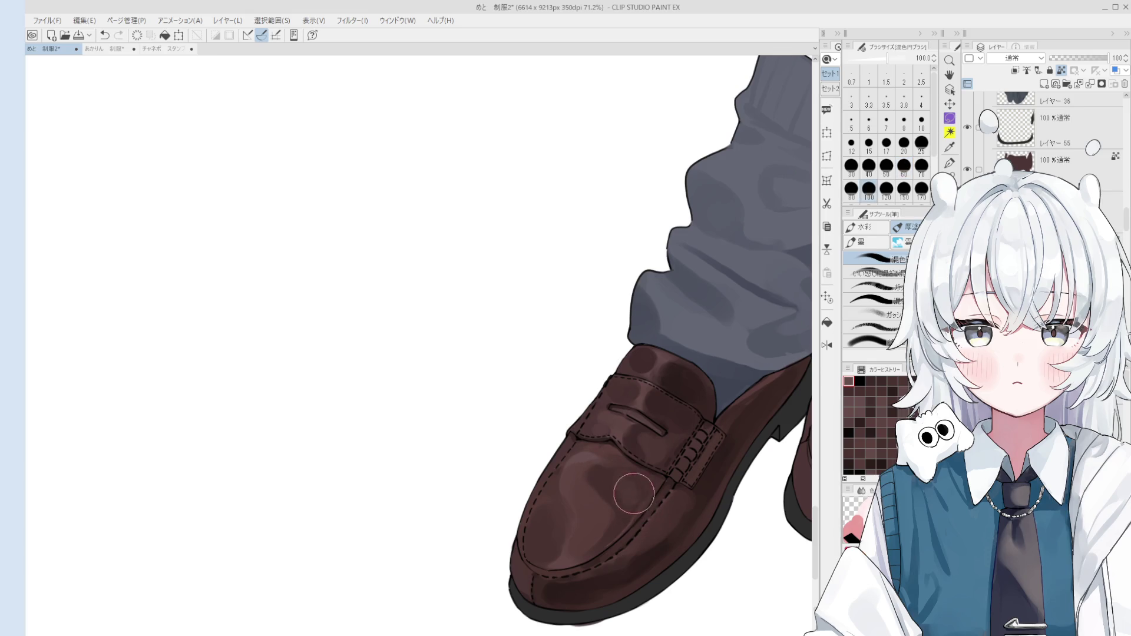
pyautogui.moveTo(638, 481)
pyautogui.mouseDown()
pyautogui.moveTo(634, 497)
pyautogui.moveTo(652, 497)
pyautogui.moveTo(664, 480)
pyautogui.moveTo(614, 486)
pyautogui.moveTo(599, 471)
pyautogui.mouseUp()
pyautogui.hotkey('ctrl', 'z')
pyautogui.press('[')
pyautogui.press('[')
pyautogui.press('[')
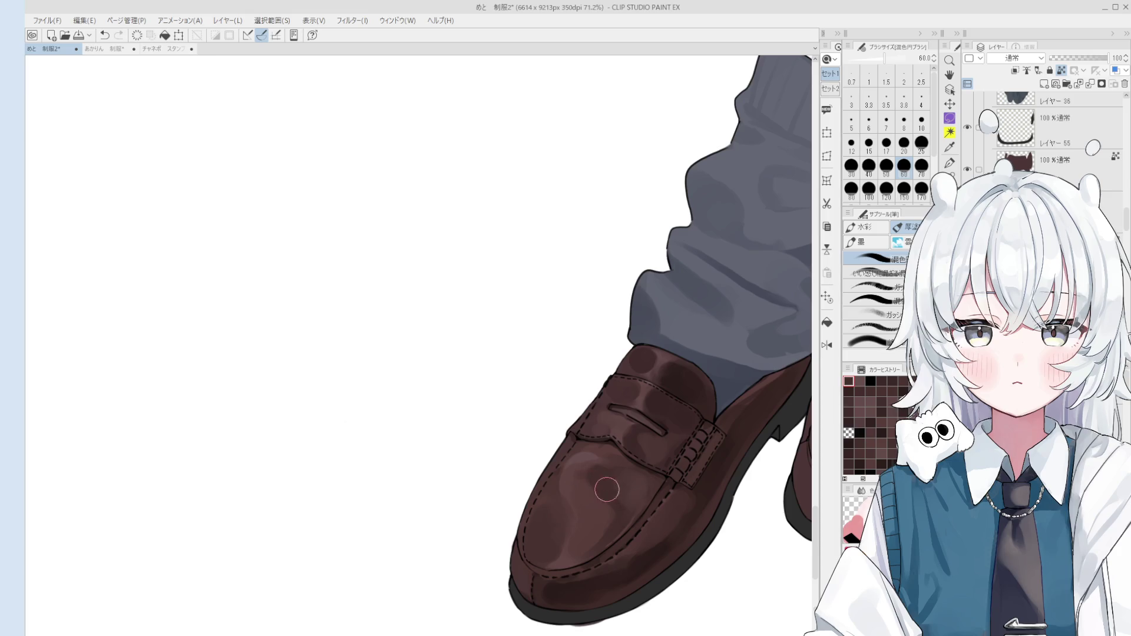
pyautogui.moveTo(561, 495); pyautogui.dragTo(609, 503)
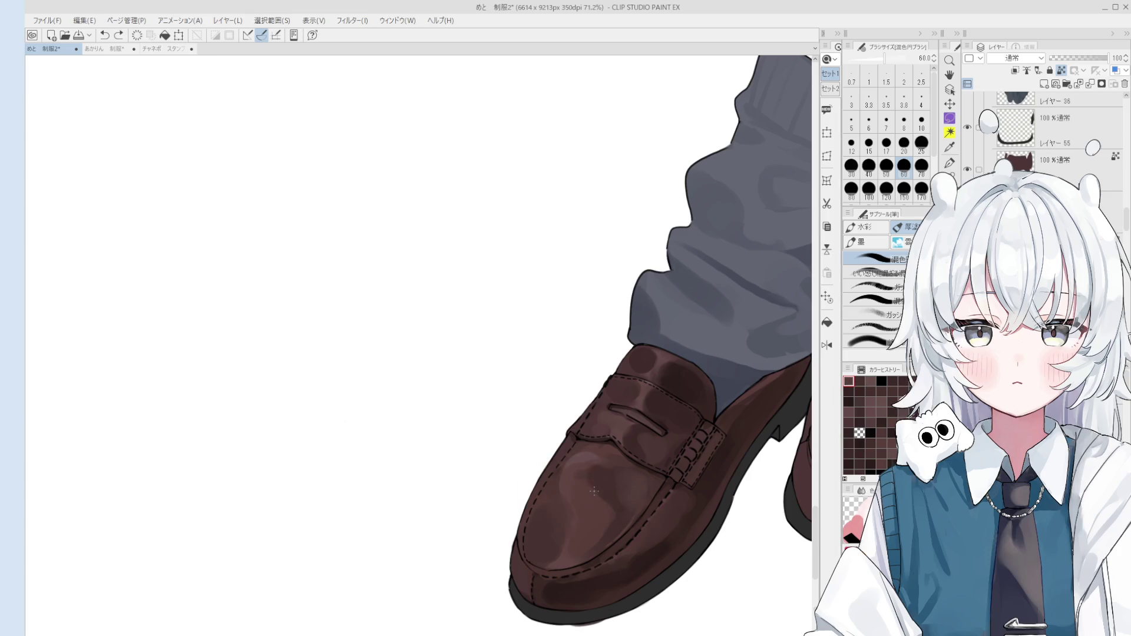
# - Reduce the blending brush size to 17
pyautogui.press('[')
pyautogui.press('[')
pyautogui.press('[')
pyautogui.scroll(2, 559, 525)
pyautogui.press('[')
pyautogui.press('[')
pyautogui.press('[')
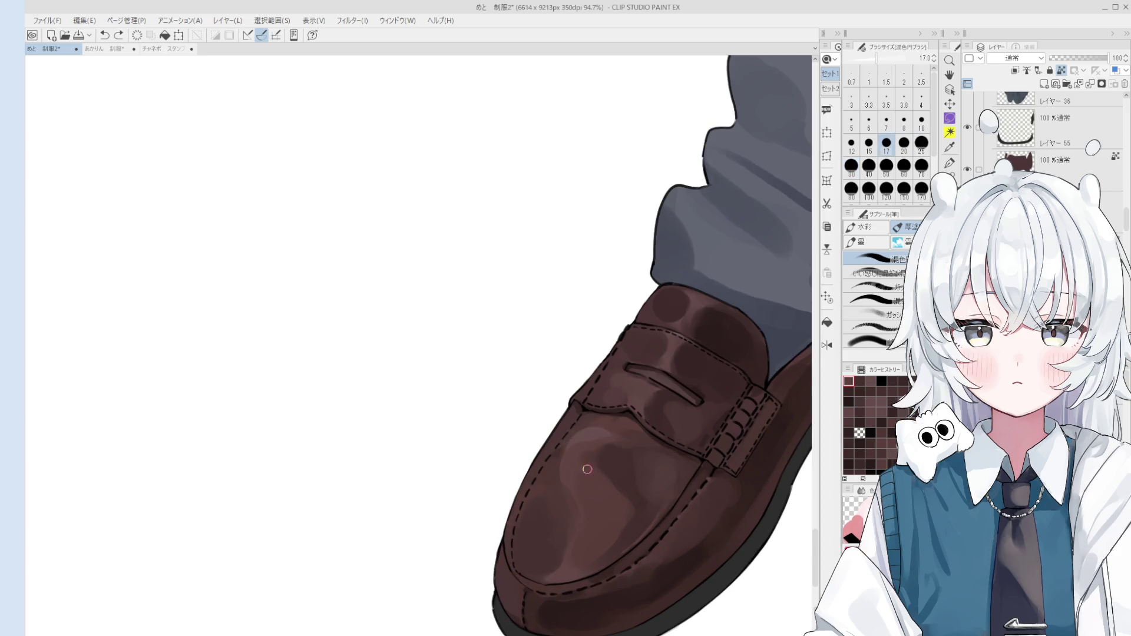
pyautogui.press('o')
pyautogui.press('b')
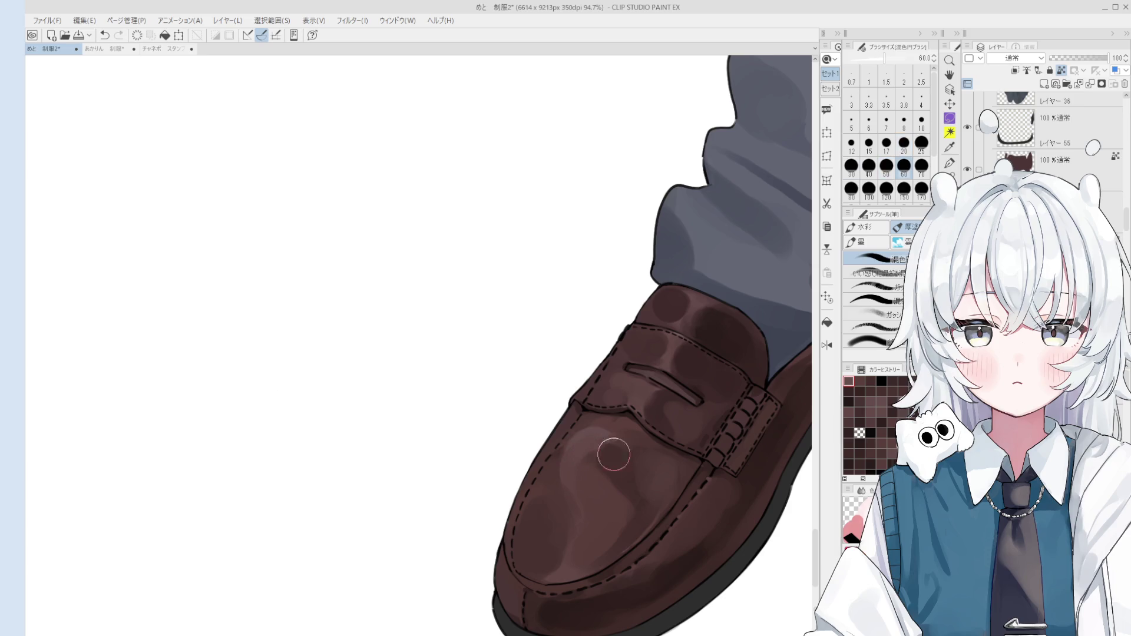
# - Undo and redo recent blending strokes, settling the brush size at 30
pyautogui.scroll(-1, 617, 441)
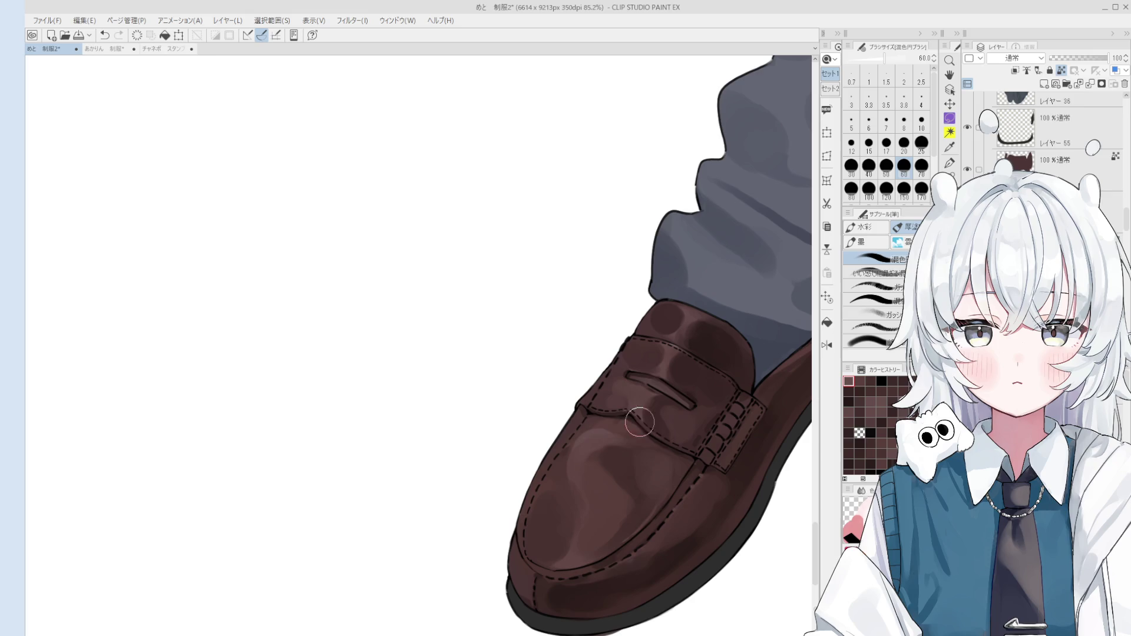
pyautogui.press('[')
pyautogui.press('[')
pyautogui.press('[')
pyautogui.hotkey('ctrl', 'z')
pyautogui.press(']')
pyautogui.press(']')
pyautogui.press(']')
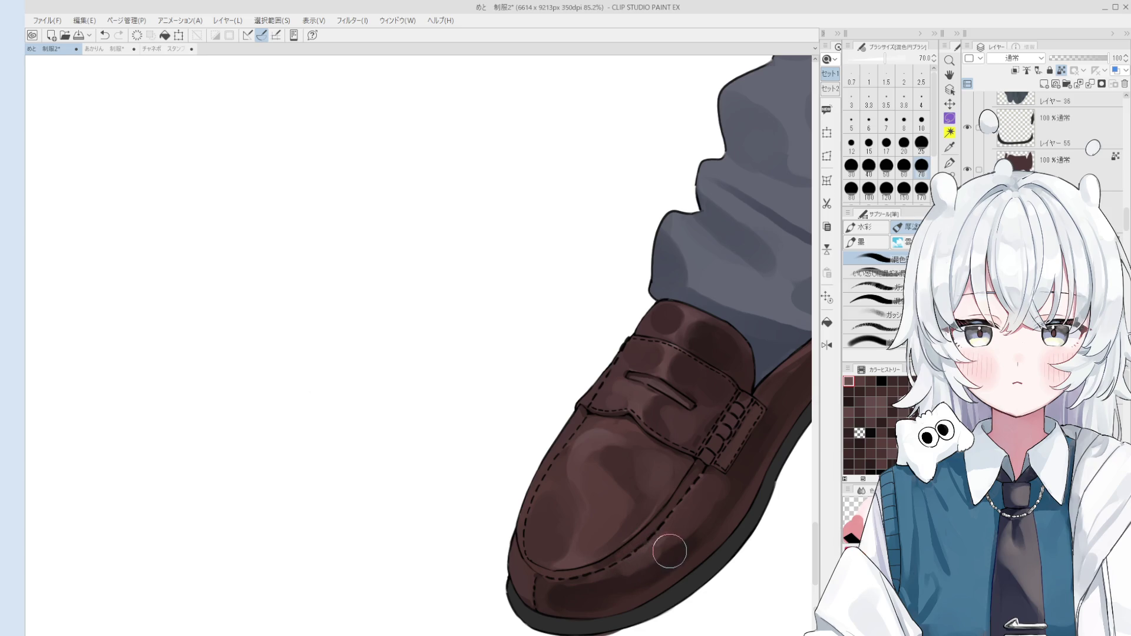
pyautogui.hotkey('ctrl', 'z')
pyautogui.hotkey('ctrl', 'y')
pyautogui.press('[')
pyautogui.press('[')
pyautogui.press('[')
pyautogui.press(']')
pyautogui.press(']')
pyautogui.press(']')
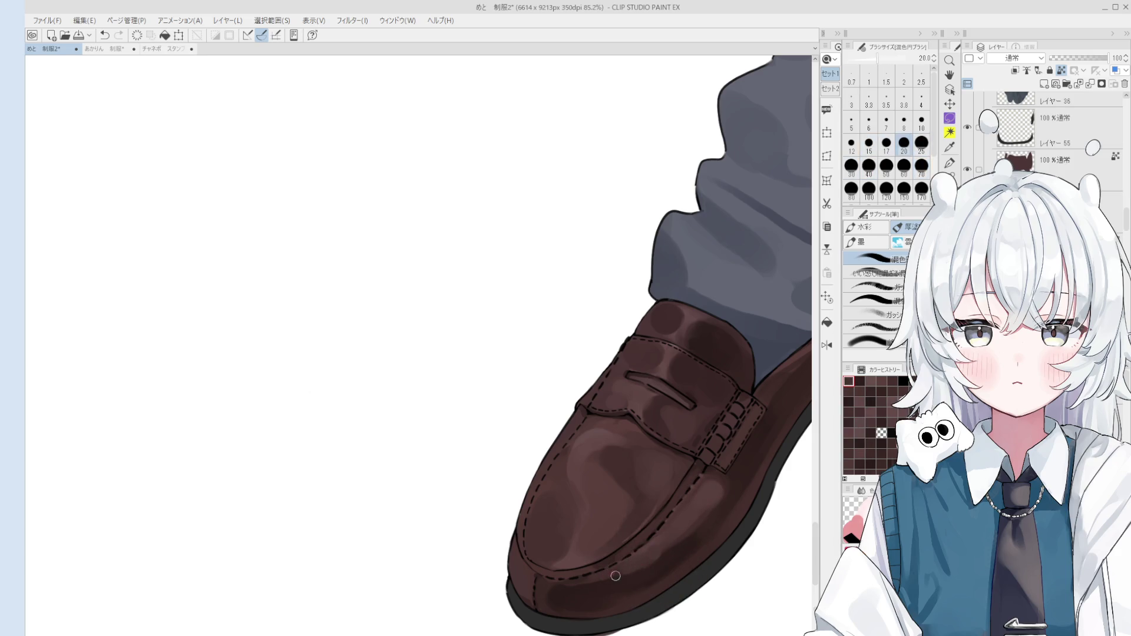
# - Blend and repaint the shading on the left loafer's toe with a smaller brush
pyautogui.scroll(-1, 602, 591)
pyautogui.scroll(-1, 595, 589)
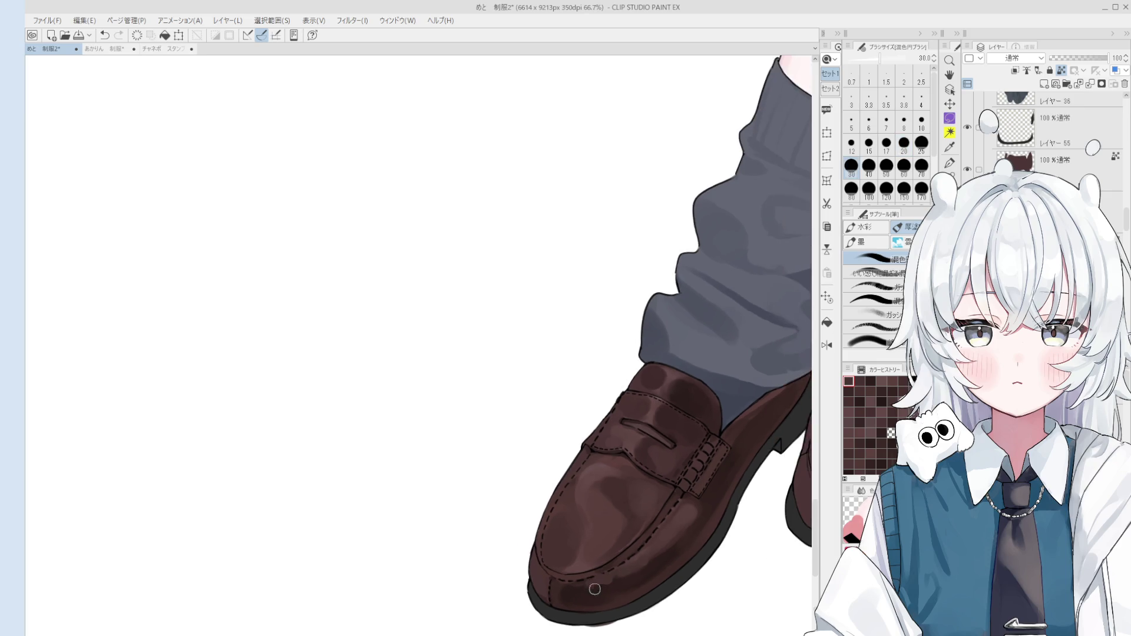
pyautogui.scroll(2, 568, 588)
pyautogui.press('[')
pyautogui.press('[')
pyautogui.press('[')
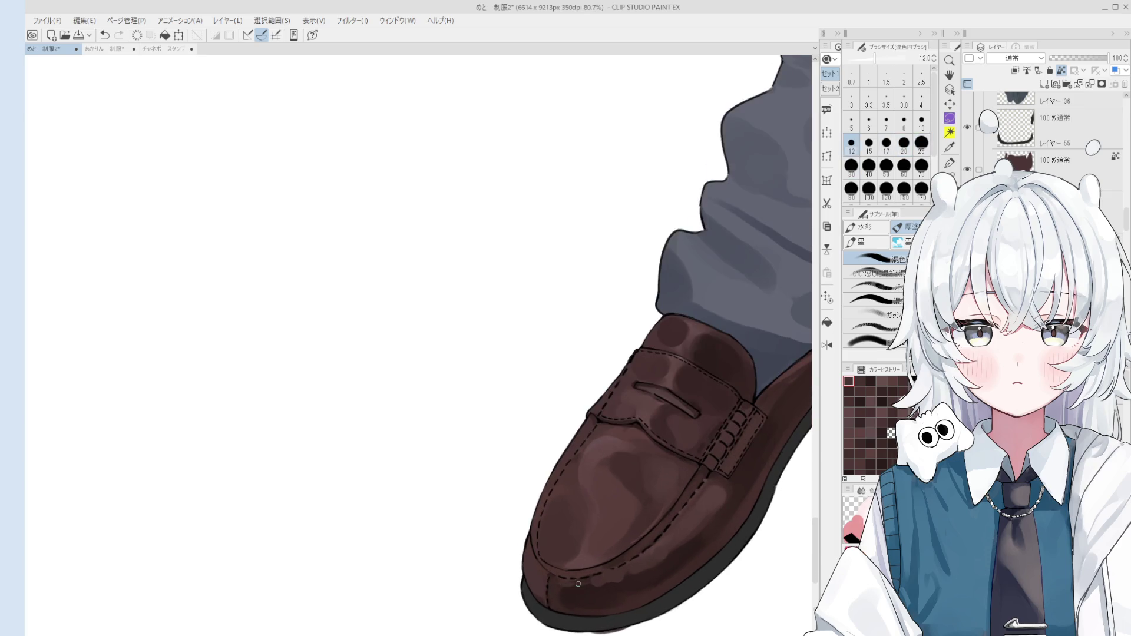
pyautogui.moveTo(546, 584); pyautogui.dragTo(537, 579)
pyautogui.press(']')
pyautogui.press(']')
pyautogui.press(']')
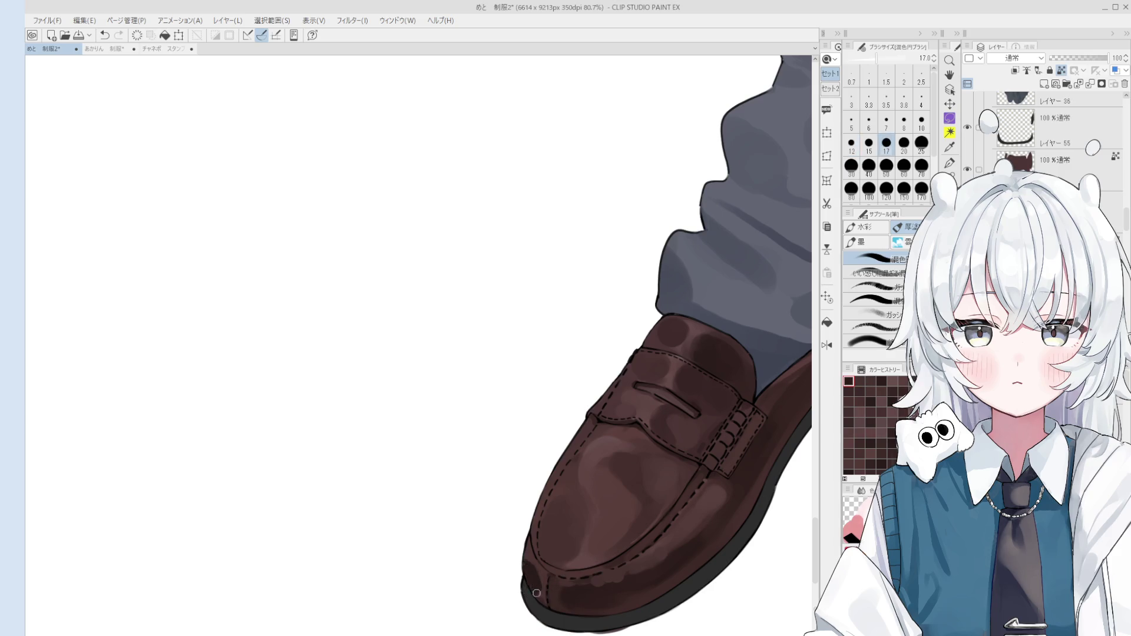
pyautogui.press(']')
pyautogui.press(']')
pyautogui.press(']')
pyautogui.scroll(-1, 536, 575)
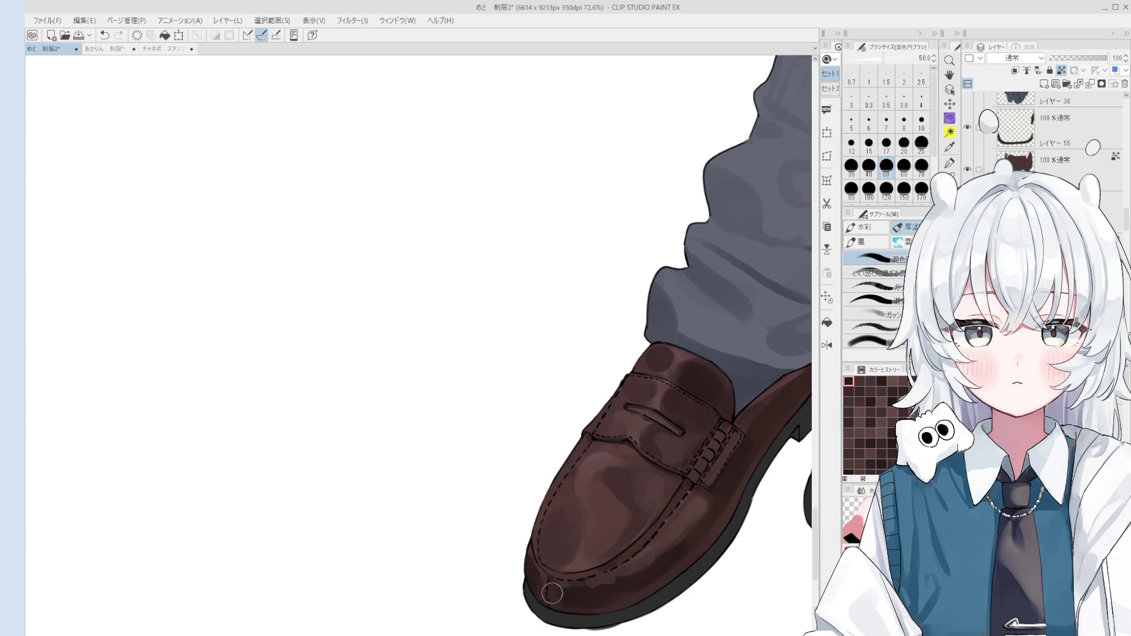
pyautogui.moveTo(539, 571); pyautogui.dragTo(536, 576)
pyautogui.press('[')
pyautogui.press('[')
pyautogui.press('[')
pyautogui.press(']')
# - Add a lighter highlight along the loafer strap's edge
pyautogui.scroll(-12, 535, 576)
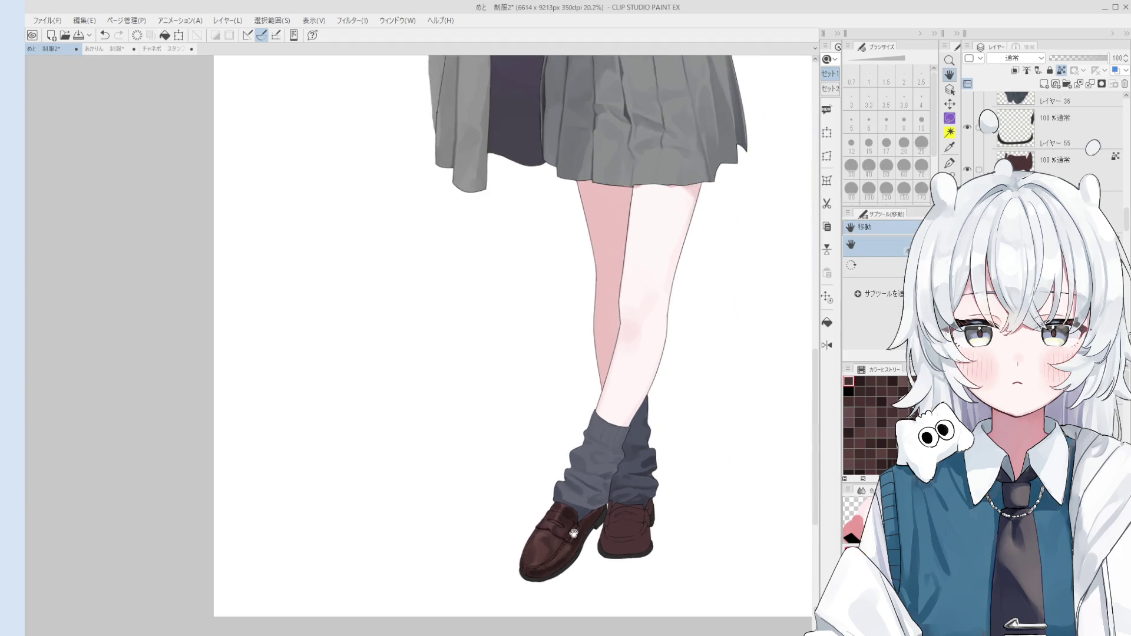
pyautogui.scroll(-2, 582, 500)
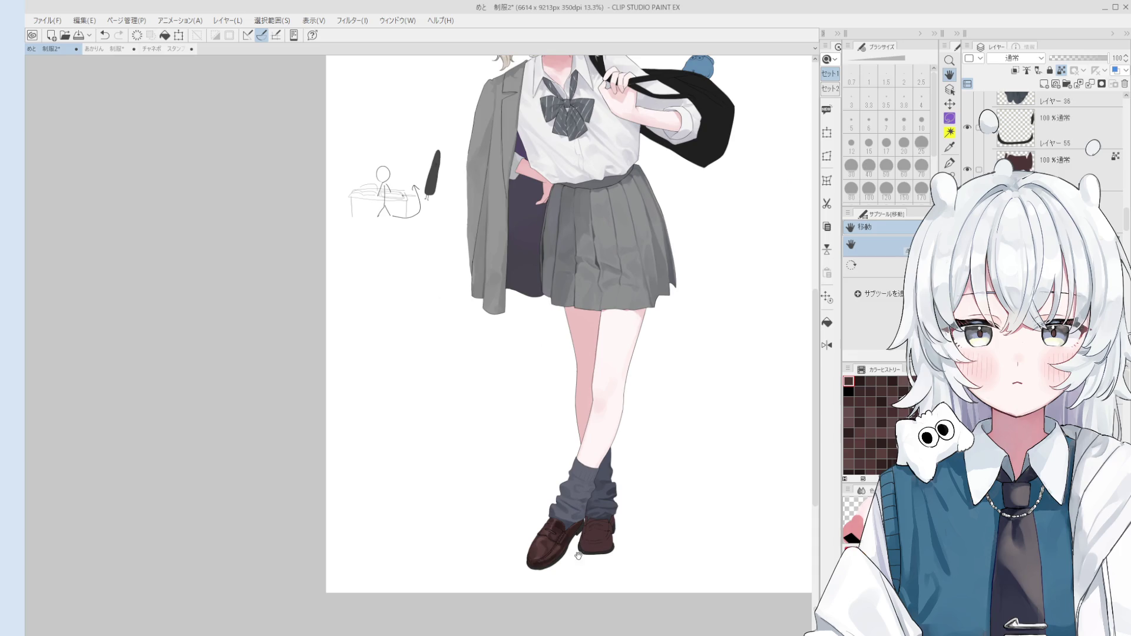
pyautogui.scroll(3, 577, 563)
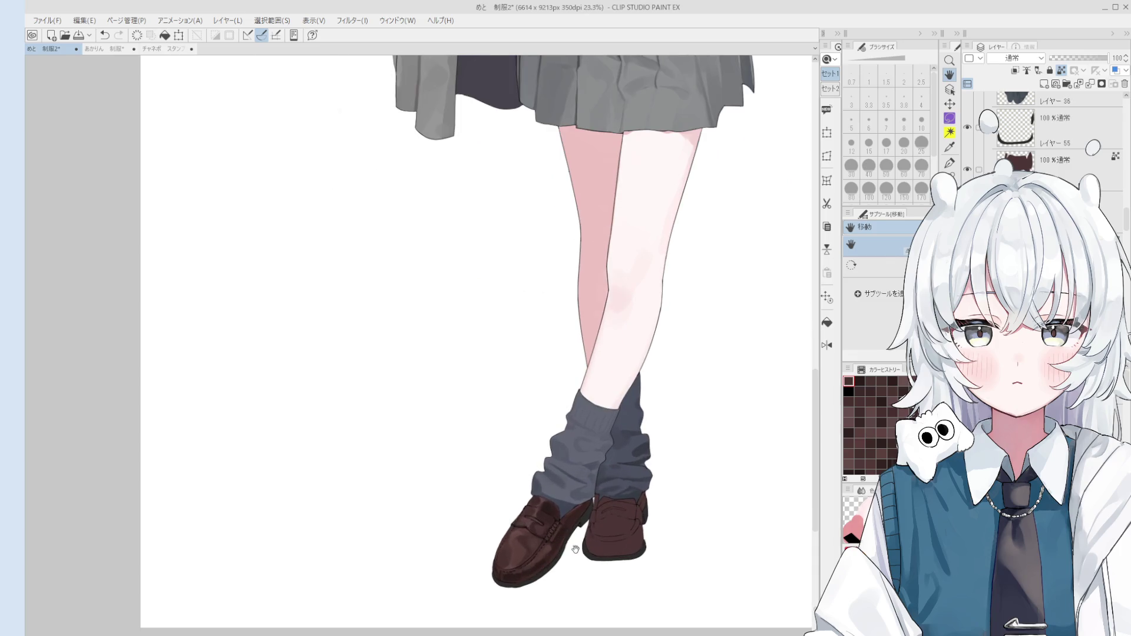
pyautogui.scroll(4, 575, 549)
pyautogui.press('o')
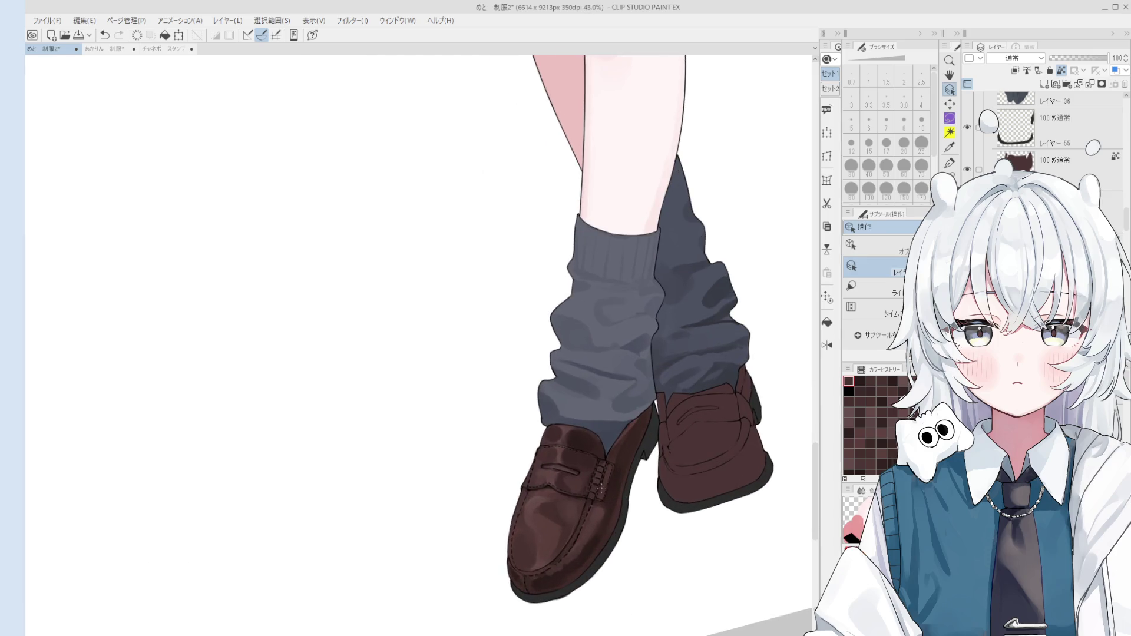
pyautogui.scroll(3, 595, 472)
pyautogui.press('b')
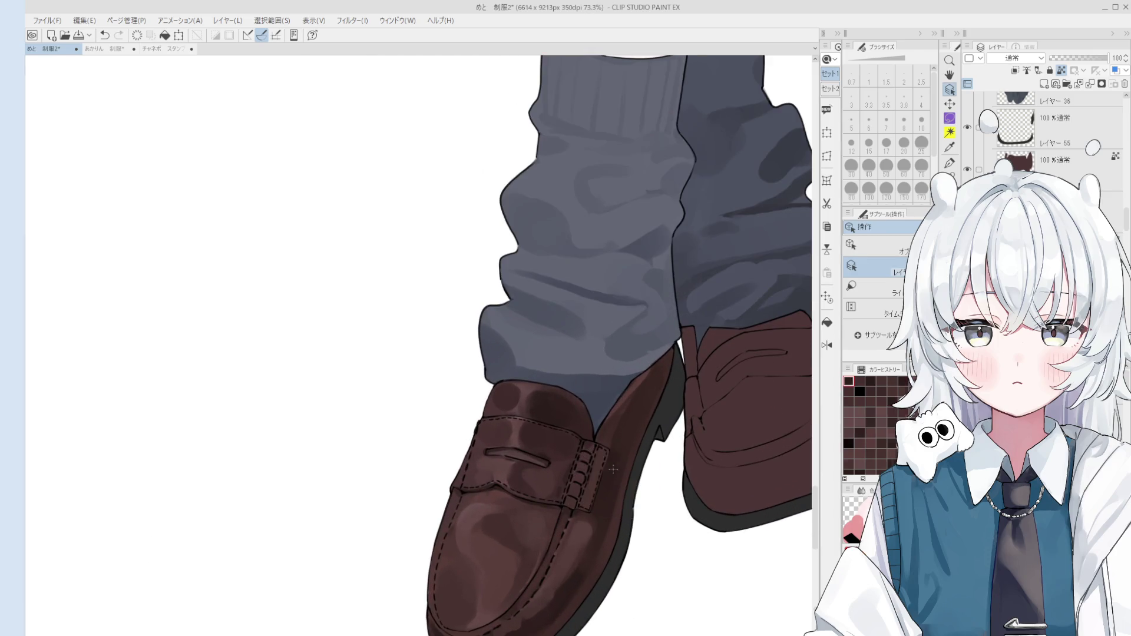
pyautogui.scroll(2, 601, 453)
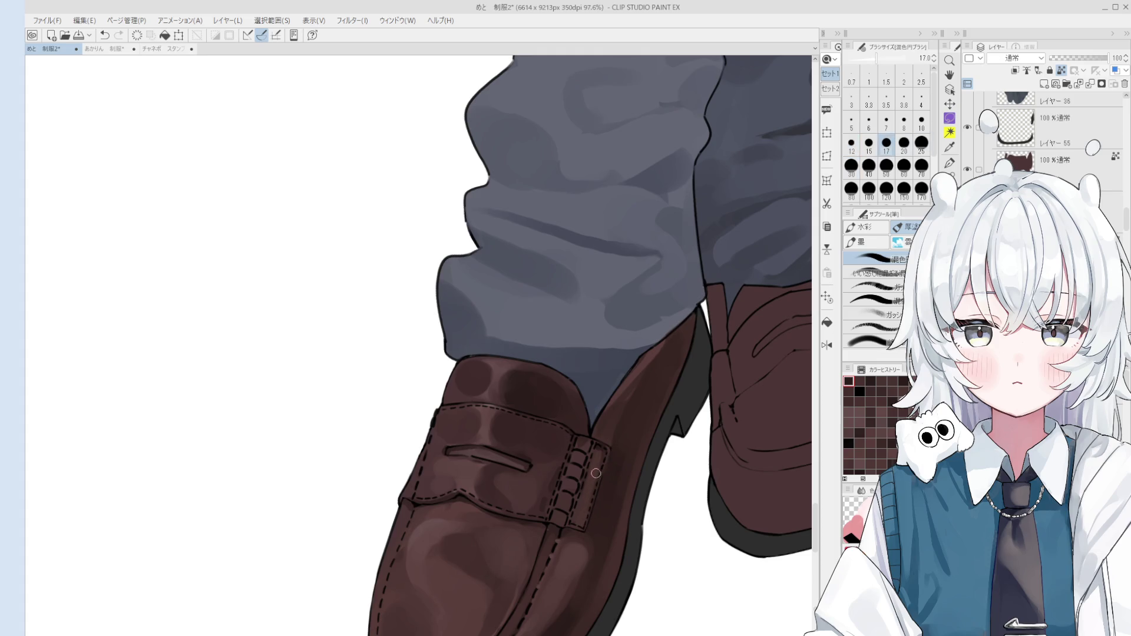
pyautogui.moveTo(590, 466); pyautogui.dragTo(587, 492)
# - Enlarge the brush, bring the strap into view and restore the extra strap stitching
pyautogui.press(']')
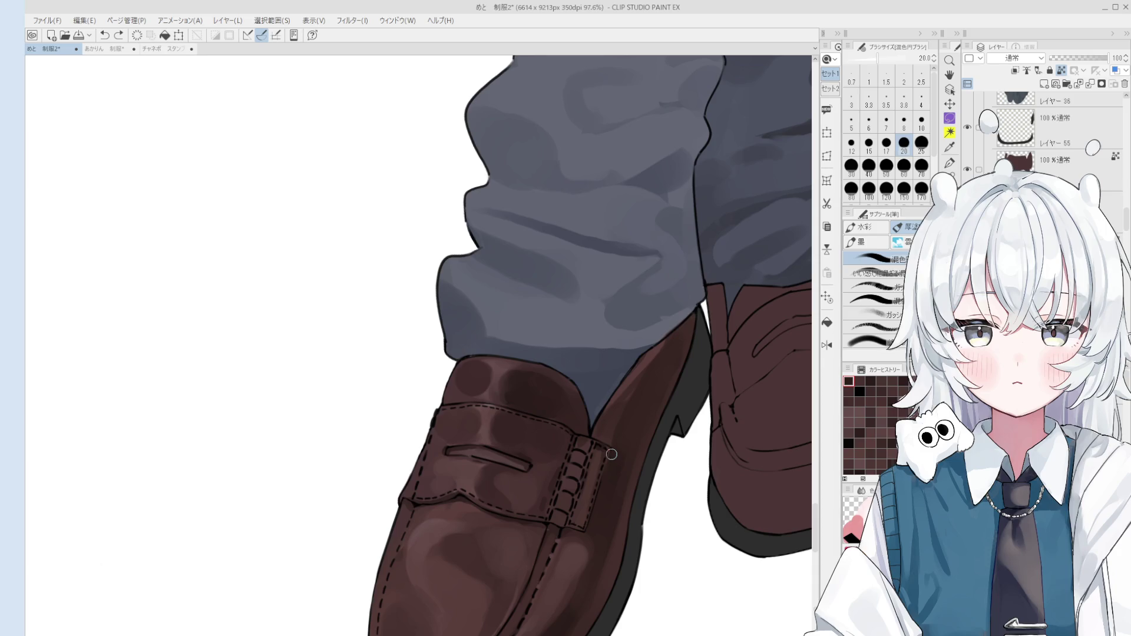
pyautogui.press(']')
pyautogui.press(']')
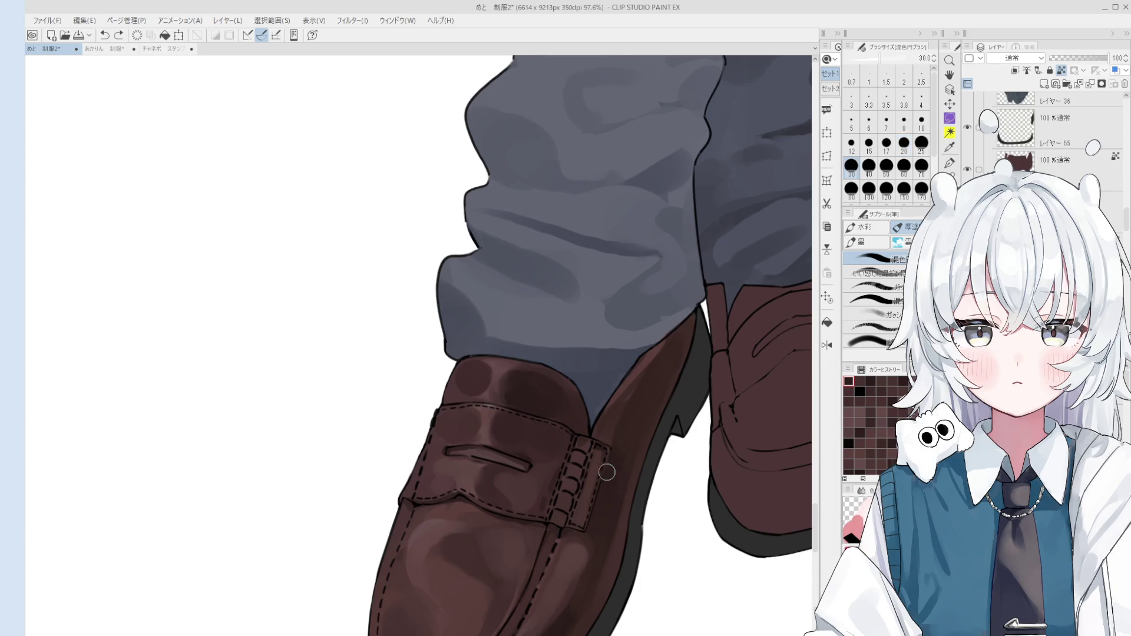
pyautogui.press(']')
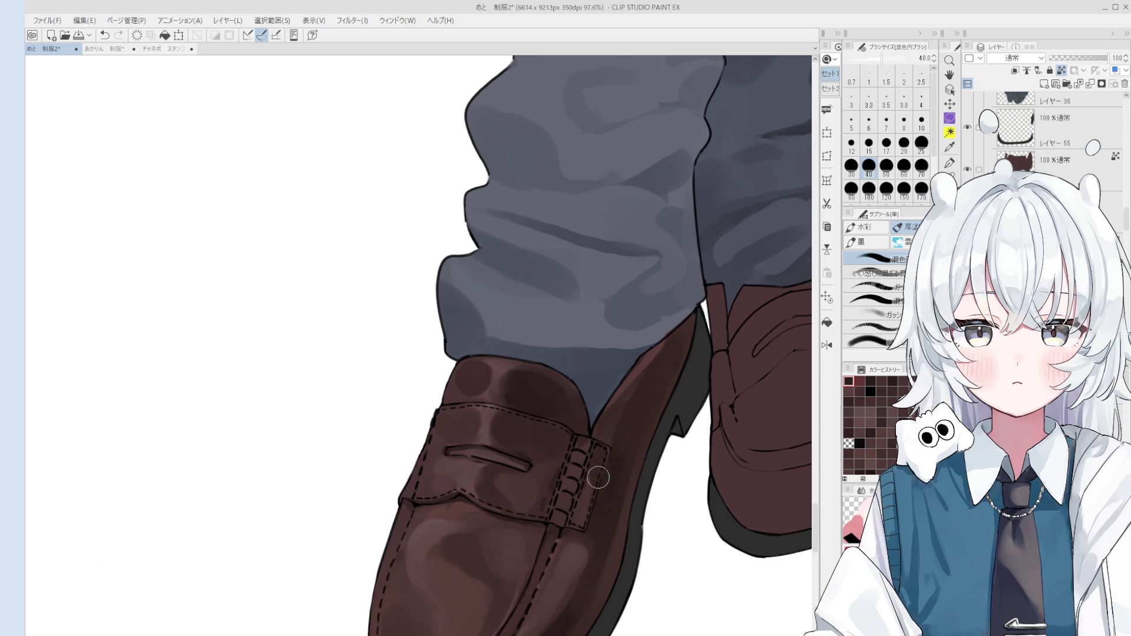
pyautogui.scroll(-2, 595, 466)
pyautogui.press(']')
pyautogui.press(']')
pyautogui.press(']')
pyautogui.press('[')
pyautogui.press('[')
pyautogui.press('[')
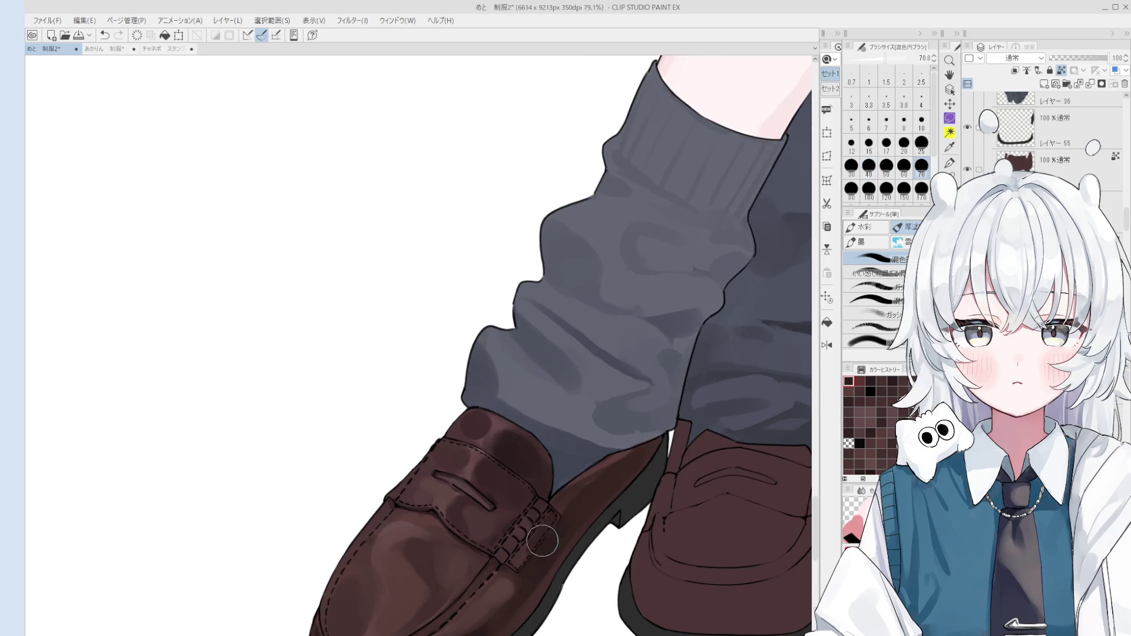
pyautogui.scroll(-1, 533, 531)
pyautogui.scroll(2, 521, 539)
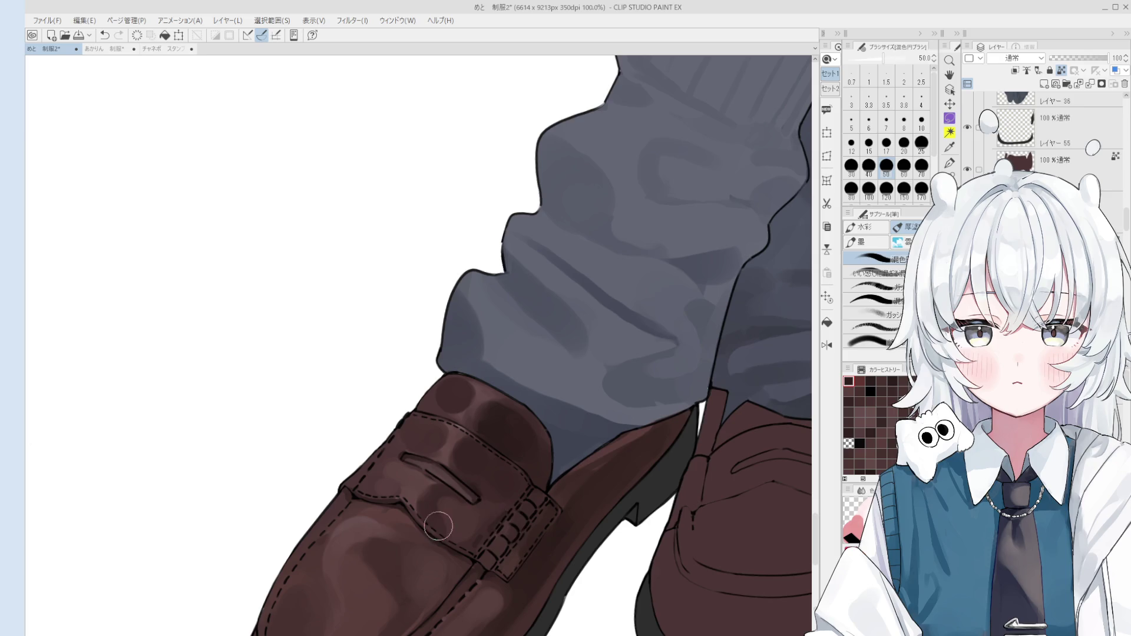
pyautogui.press('o')
pyautogui.moveTo(514, 543); pyautogui.dragTo(513, 506)
pyautogui.hotkey('ctrl', 'z')
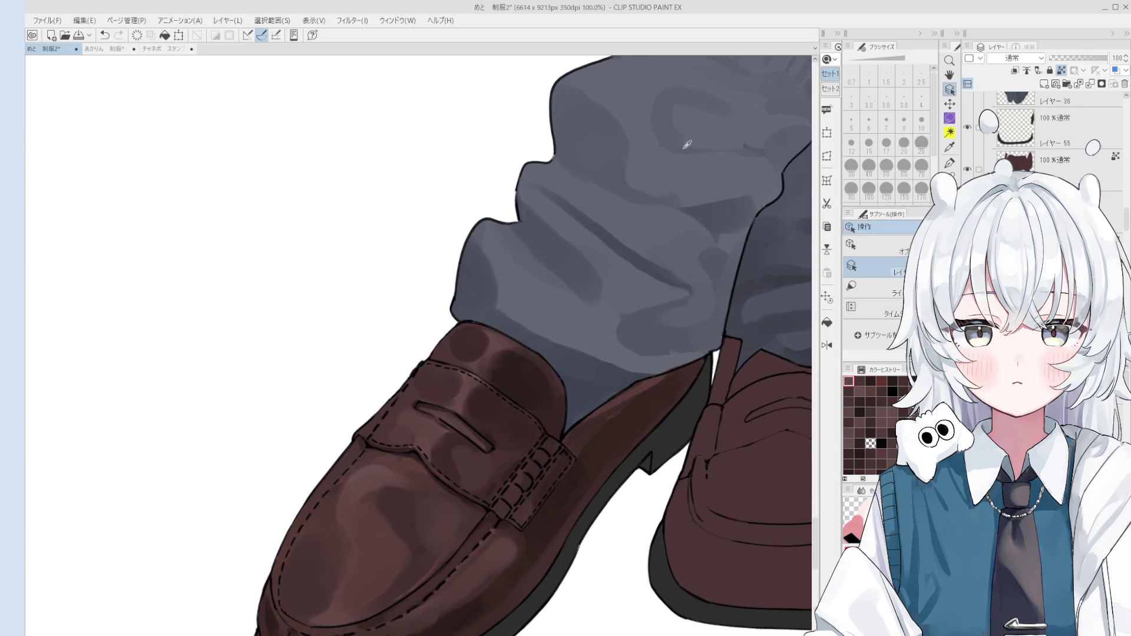
# - Dab and blend a light highlight onto the loafer
pyautogui.press('b')
pyautogui.click(480, 480)
pyautogui.moveTo(479, 480)
pyautogui.mouseDown()
pyautogui.moveTo(484, 472)
pyautogui.moveTo(475, 478)
pyautogui.mouseUp()
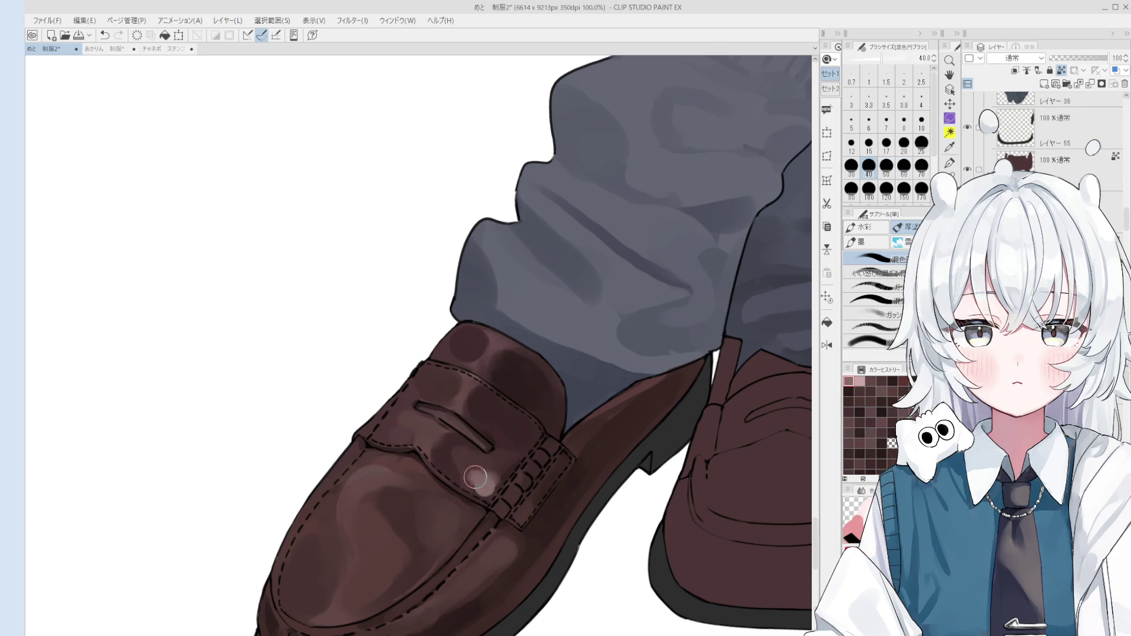
pyautogui.scroll(-3, 476, 478)
pyautogui.press(']')
pyautogui.press(']')
pyautogui.press(']')
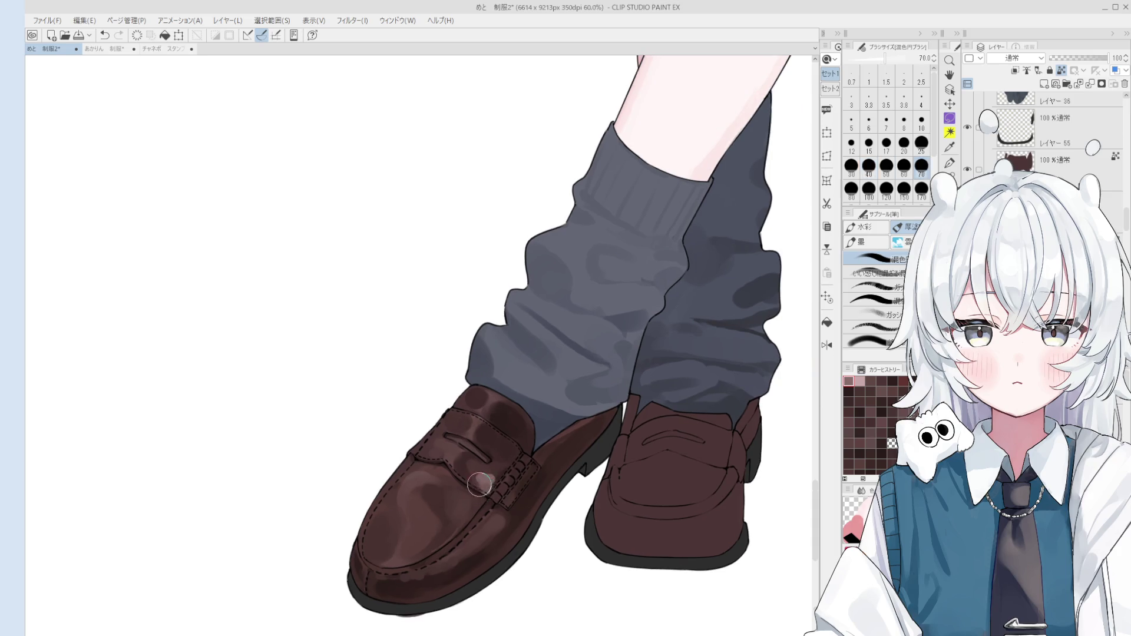
pyautogui.click(480, 478)
pyautogui.press(']')
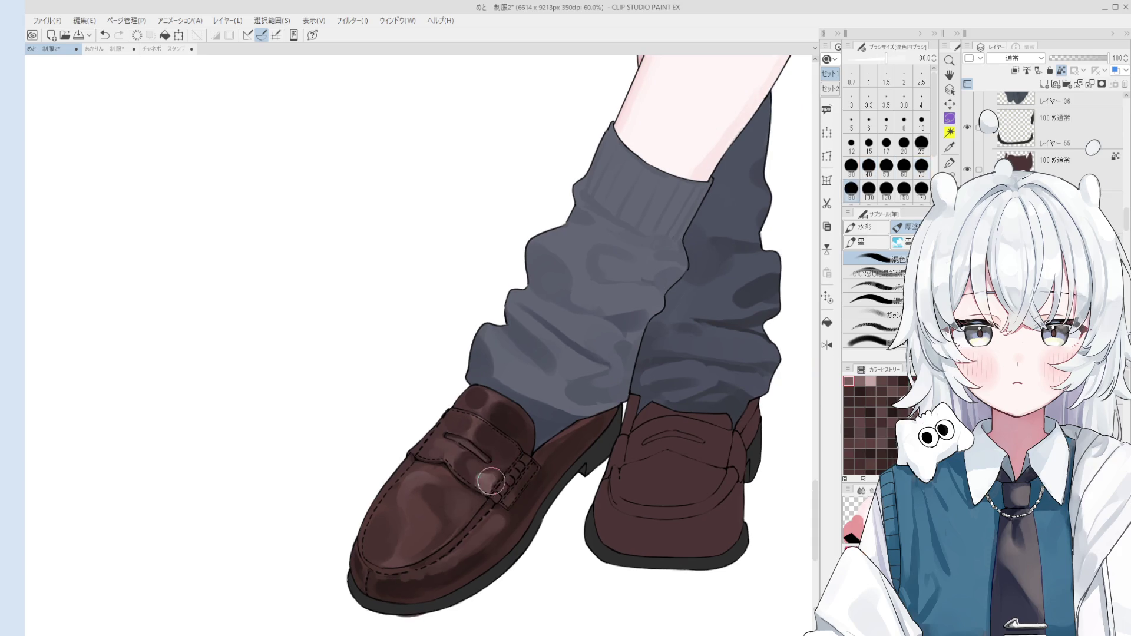
pyautogui.press('[')
pyautogui.press('[')
pyautogui.press('[')
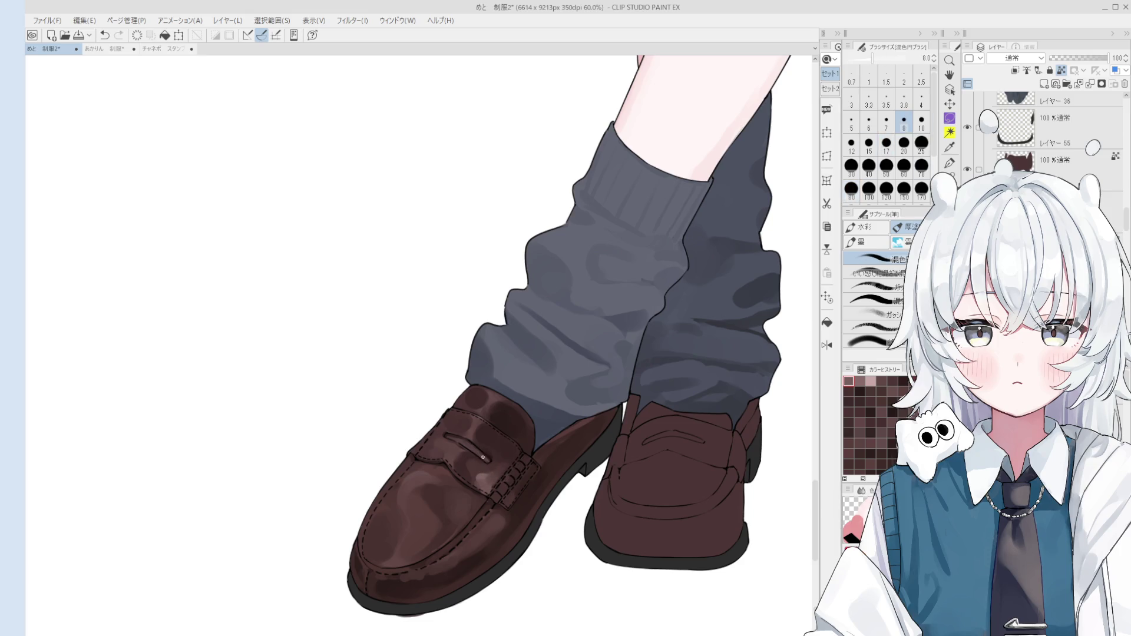
pyautogui.press(']')
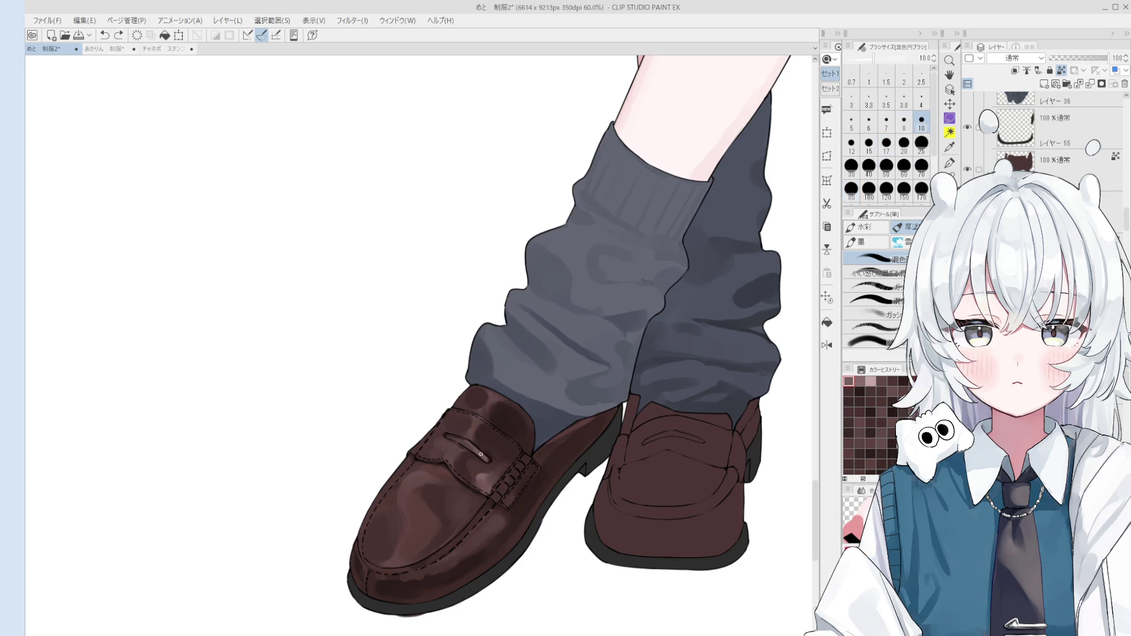
pyautogui.press(']')
# - Sample the loafer's colours and soften the pink highlight near the strap
pyautogui.keyDown('alt'); pyautogui.click(477, 436); pyautogui.keyUp('alt')
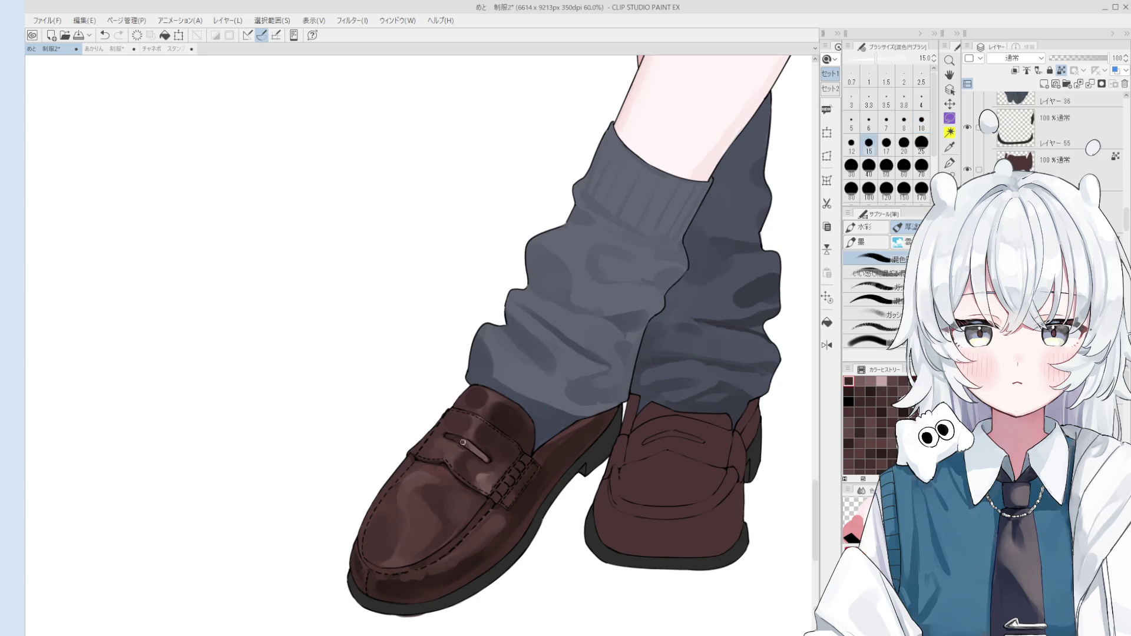
pyautogui.scroll(1, 471, 452)
pyautogui.keyDown('alt'); pyautogui.click(472, 450); pyautogui.keyUp('alt')
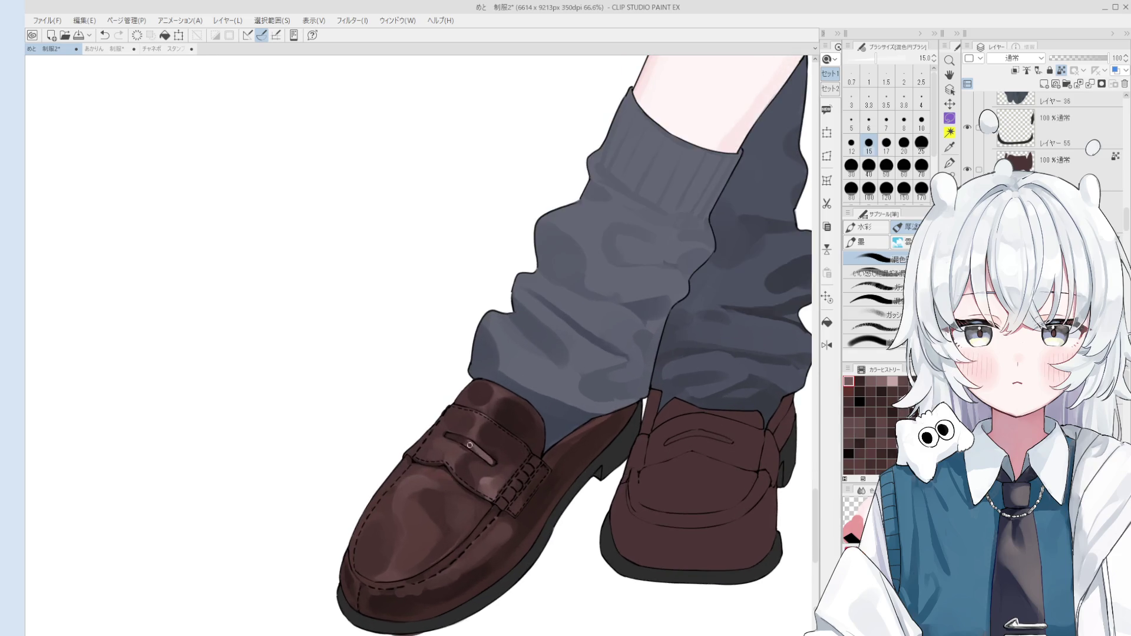
pyautogui.scroll(-2, 467, 441)
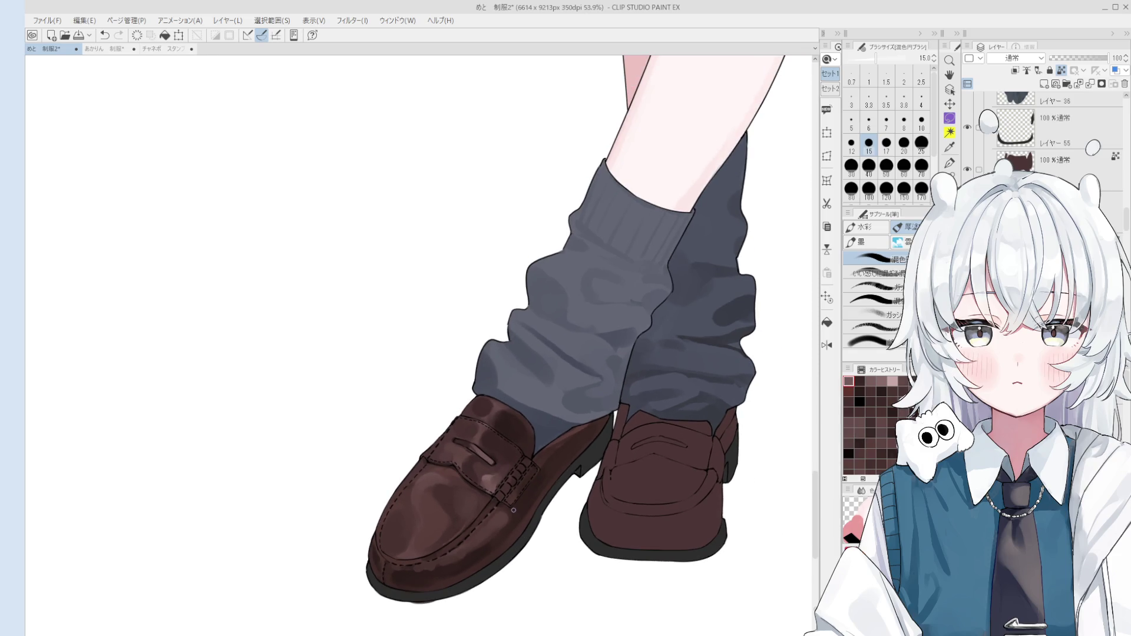
pyautogui.scroll(4, 497, 484)
pyautogui.keyDown('alt'); pyautogui.click(471, 445); pyautogui.keyUp('alt')
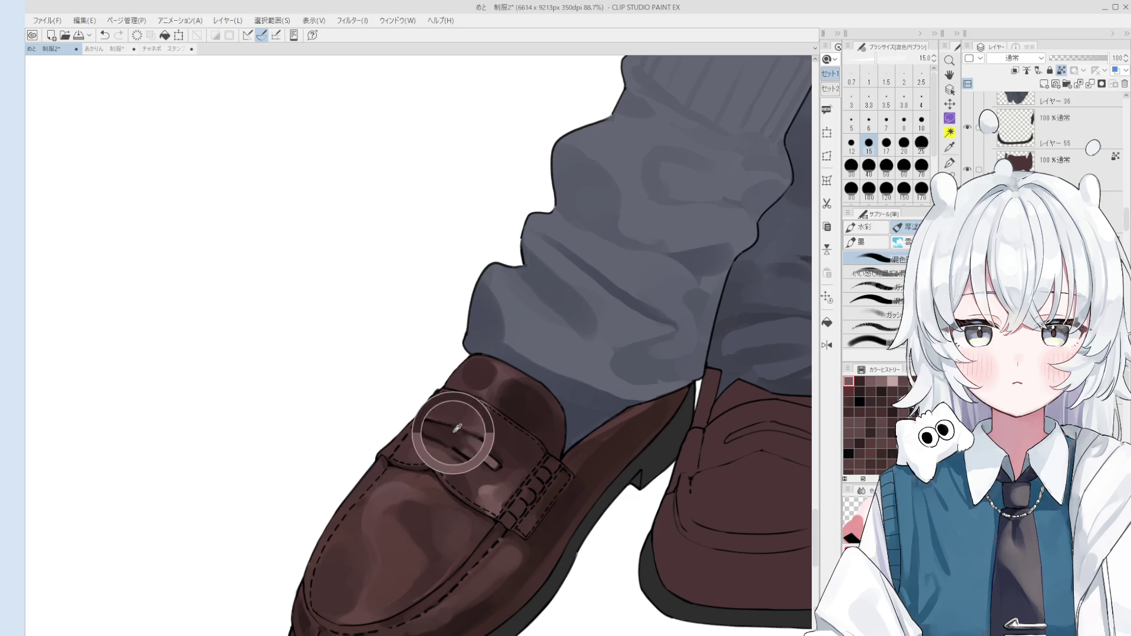
pyautogui.press(']')
pyautogui.press(']')
pyautogui.keyDown('alt'); pyautogui.click(489, 475); pyautogui.keyUp('alt')
pyautogui.press('o')
pyautogui.press('b')
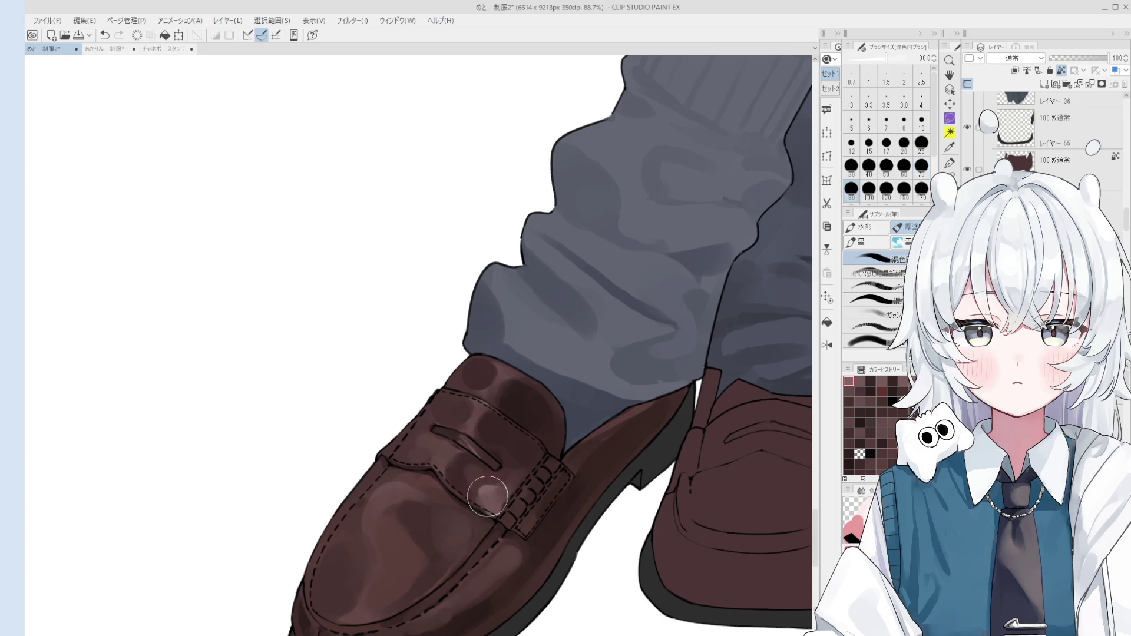
pyautogui.moveTo(493, 488)
pyautogui.mouseDown()
pyautogui.moveTo(523, 462)
pyautogui.moveTo(507, 517)
pyautogui.moveTo(486, 501)
pyautogui.moveTo(487, 485)
pyautogui.moveTo(533, 484)
pyautogui.moveTo(489, 492)
pyautogui.moveTo(471, 474)
pyautogui.mouseUp()
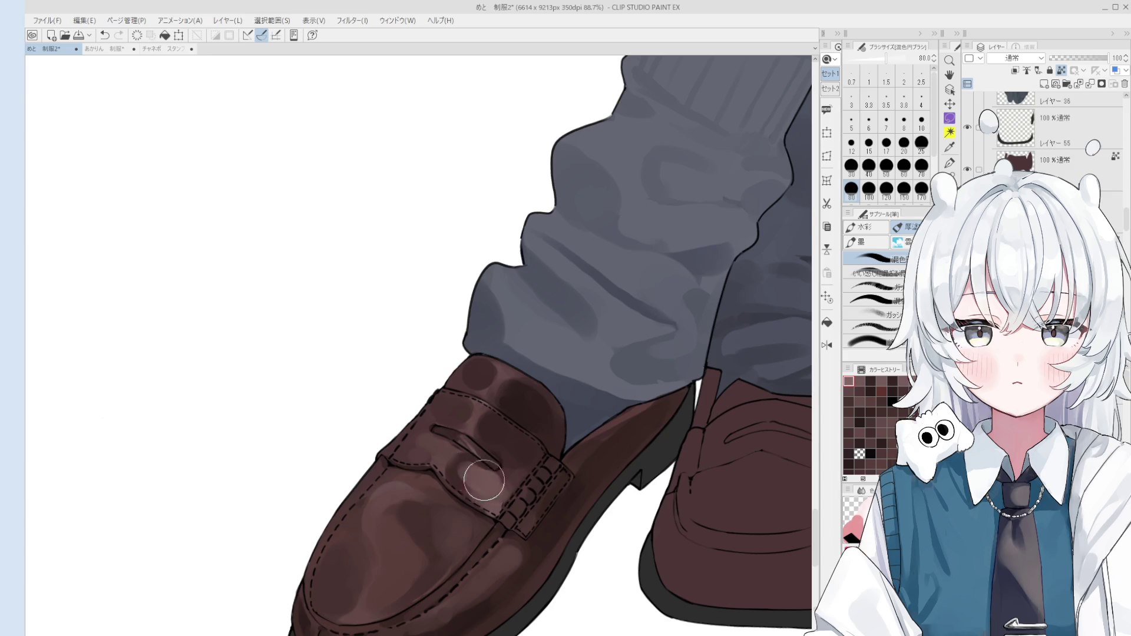
# - Dab dark paint on the upper left loafer and blend it in
pyautogui.scroll(-5, 513, 478)
pyautogui.scroll(-2, 489, 377)
pyautogui.moveTo(487, 366); pyautogui.dragTo(491, 394)
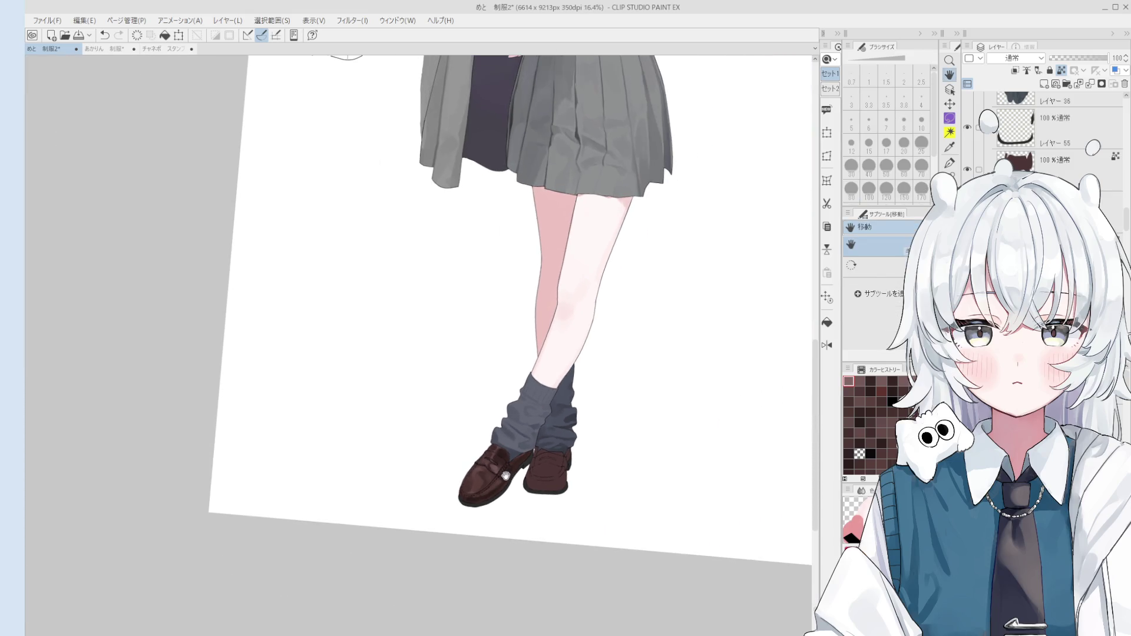
pyautogui.scroll(2, 507, 470)
pyautogui.press('b')
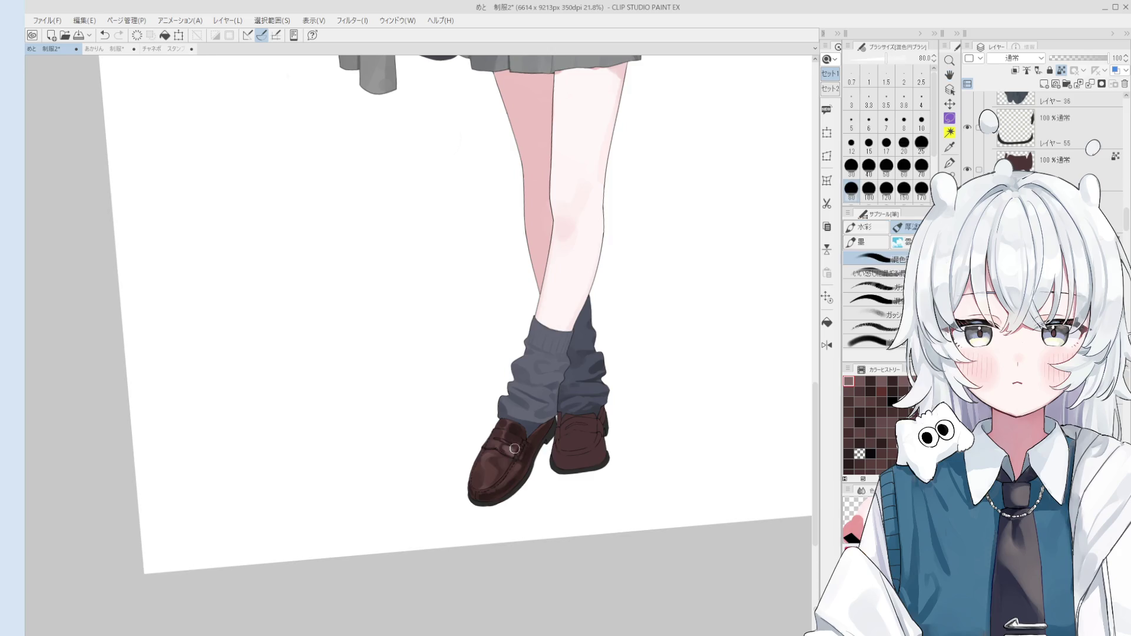
pyautogui.scroll(1, 523, 424)
pyautogui.scroll(1, 522, 421)
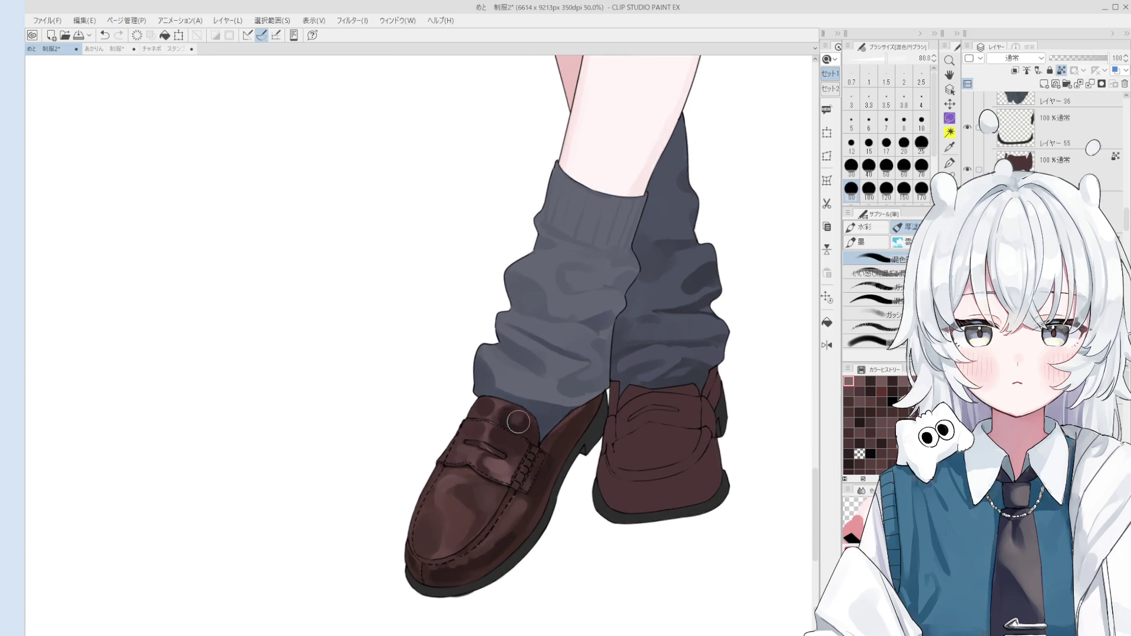
pyautogui.scroll(1, 511, 425)
pyautogui.click(510, 418)
pyautogui.moveTo(513, 419); pyautogui.dragTo(548, 441)
# - Add dark paint near the sock opening and lighten the top of the left loafer
pyautogui.keyDown('alt'); pyautogui.click(557, 445); pyautogui.keyUp('alt')
pyautogui.keyDown('alt'); pyautogui.click(546, 439); pyautogui.keyUp('alt')
pyautogui.scroll(1, 524, 424)
pyautogui.moveTo(518, 412)
pyautogui.mouseDown()
pyautogui.moveTo(523, 424)
pyautogui.moveTo(495, 384)
pyautogui.mouseUp()
pyautogui.scroll(5, 513, 493)
# - Select the left loafer's layer and get the size-2 pen ready at the collar
pyautogui.keyDown('ctrl'); pyautogui.keyDown('shift'); pyautogui.click(501, 489); pyautogui.keyUp('shift'); pyautogui.keyUp('ctrl')
pyautogui.press('e')
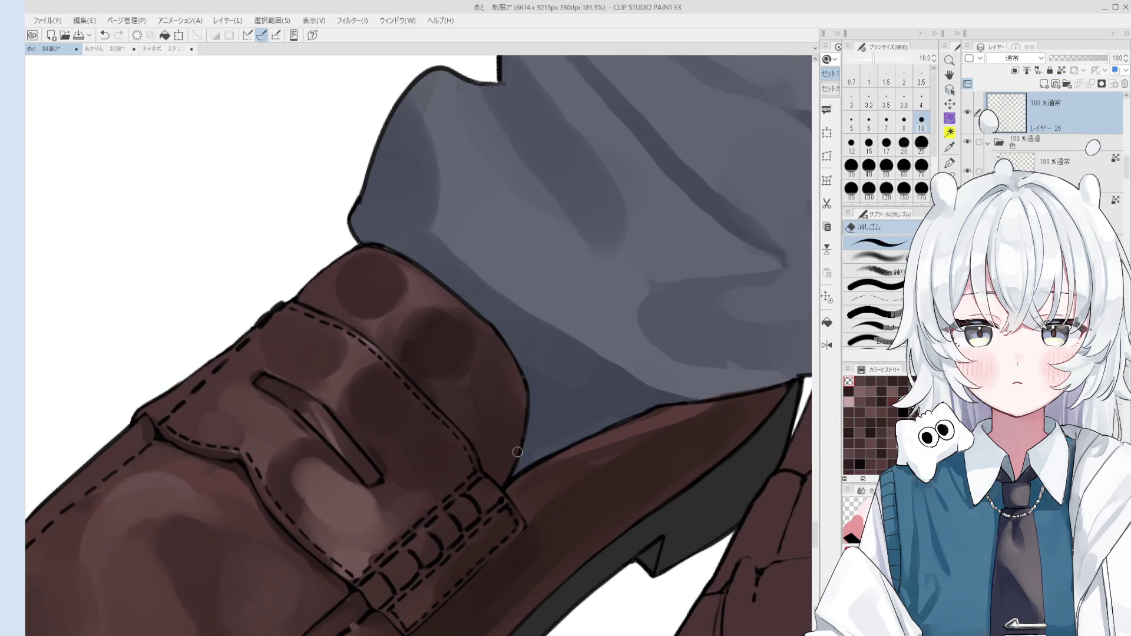
pyautogui.scroll(3, 512, 456)
pyautogui.press('p')
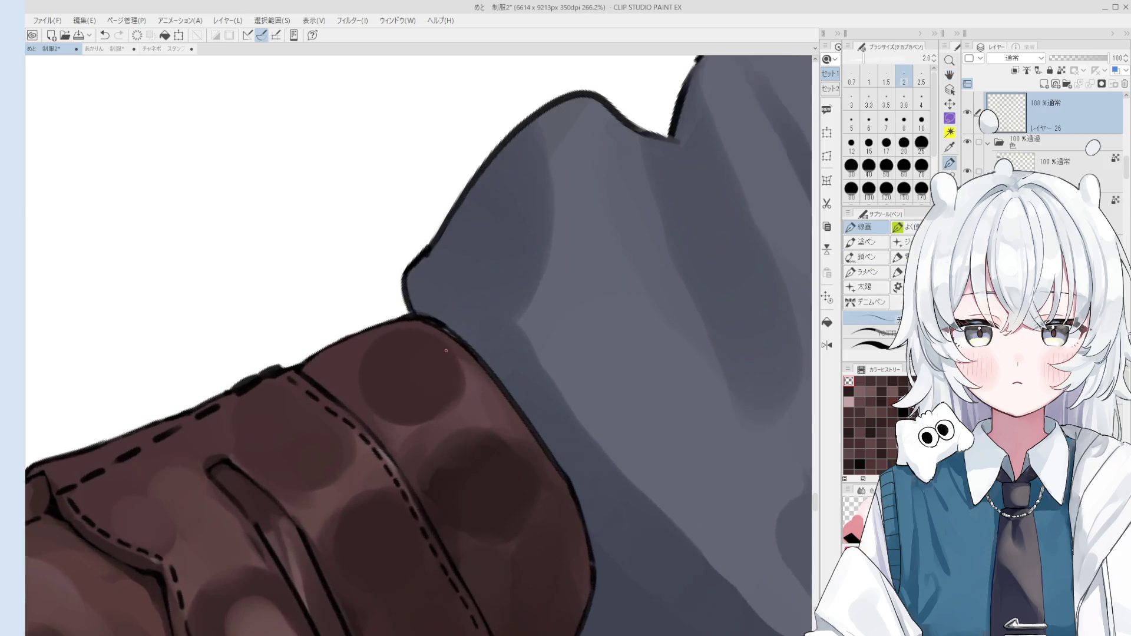
pyautogui.scroll(1, 448, 354)
pyautogui.press('h')
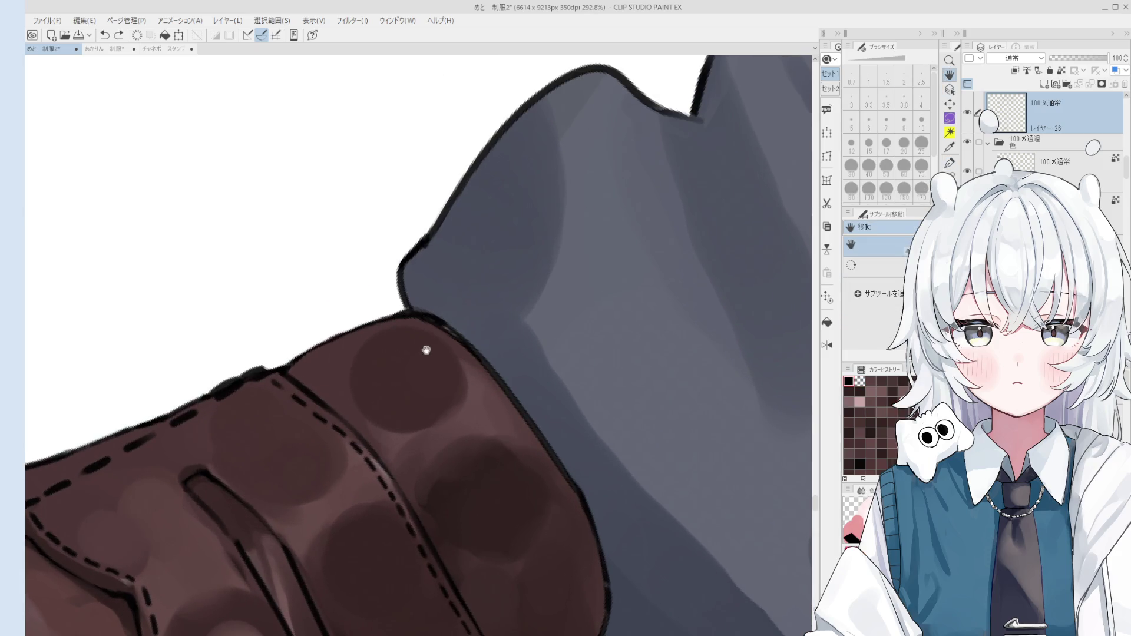
pyautogui.scroll(-2, 420, 341)
pyautogui.scroll(-2, 450, 361)
pyautogui.press('o')
pyautogui.scroll(5, 460, 495)
pyautogui.scroll(-3, 451, 496)
pyautogui.press('p')
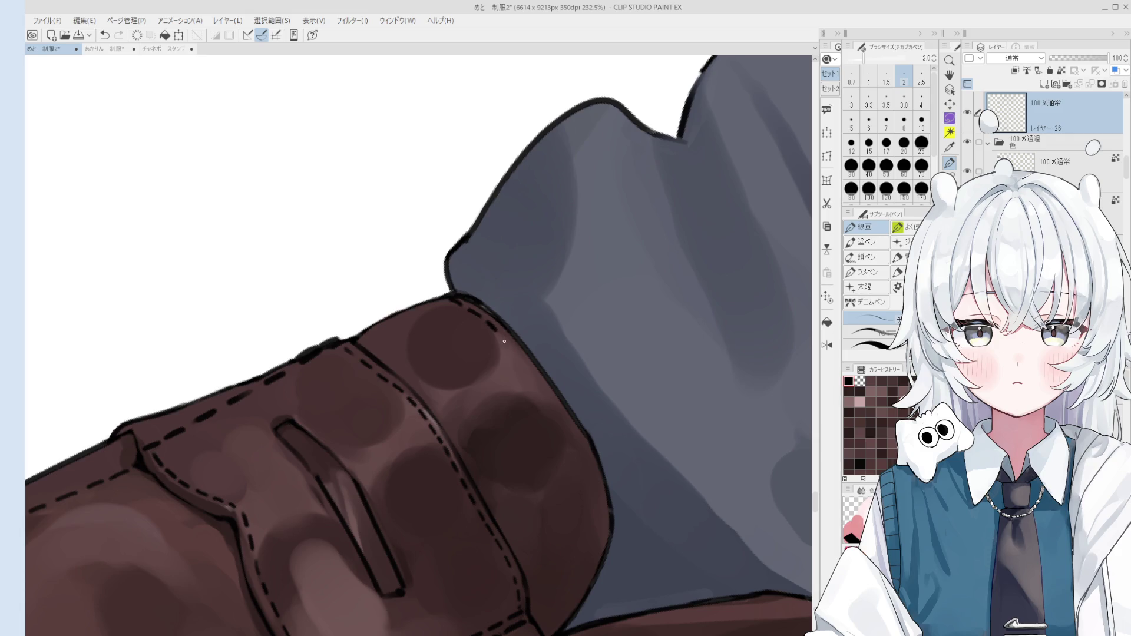
# - Undo the uneven stitch dashes and rotate the view to follow the collar edge
pyautogui.hotkey('ctrl', 'z')
pyautogui.hotkey('ctrl', 'z')
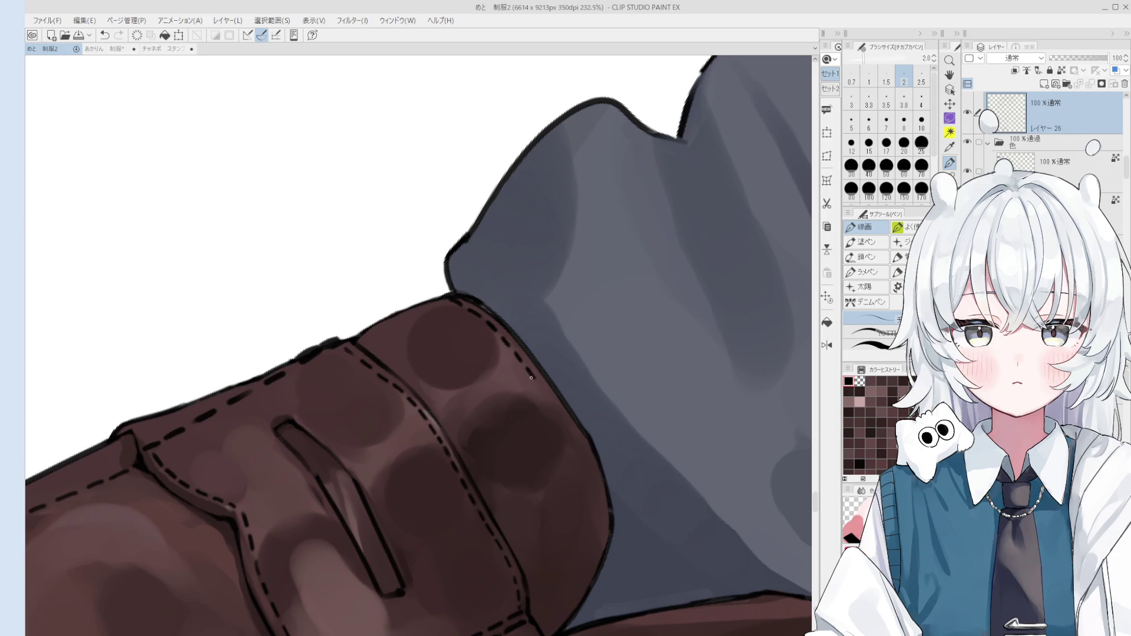
pyautogui.hotkey('ctrl', 'z')
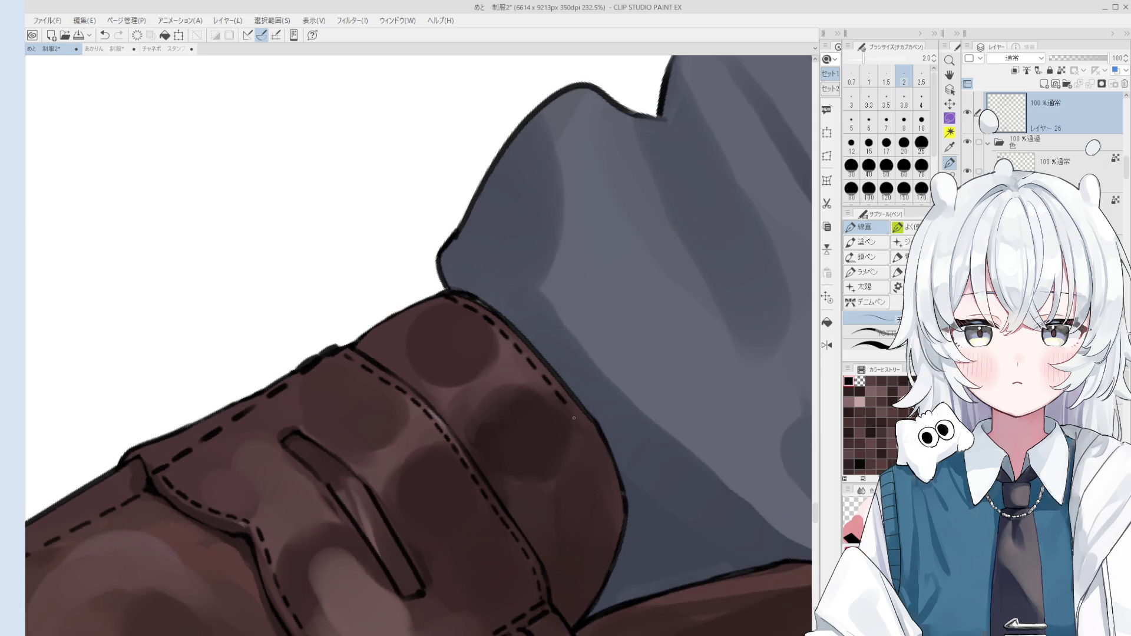
pyautogui.scroll(2, 558, 411)
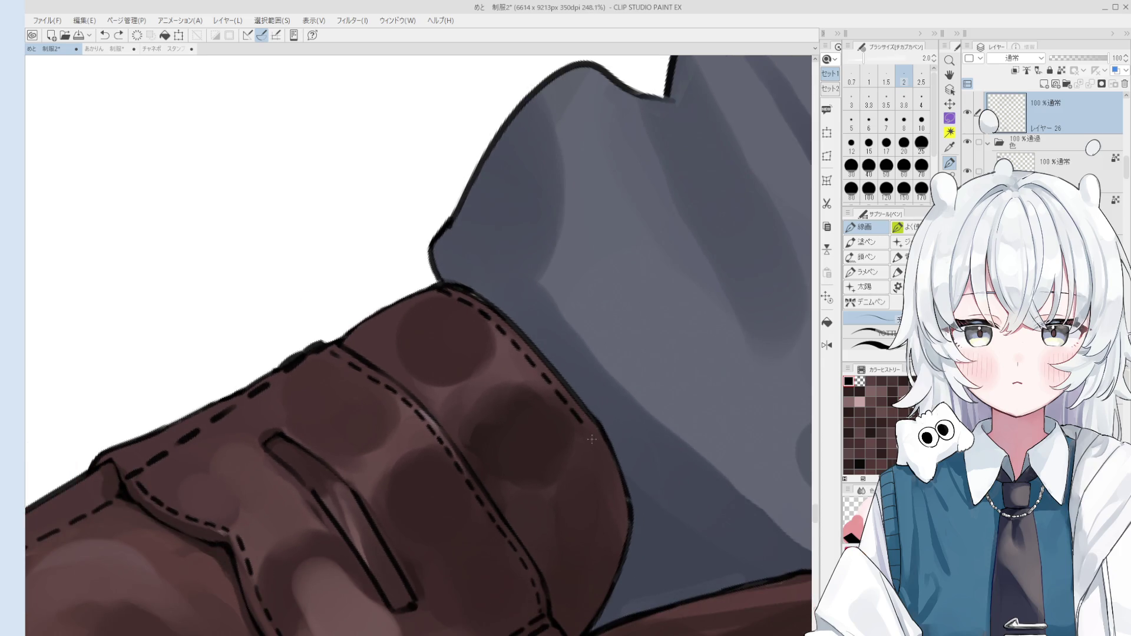
pyautogui.scroll(-2, 592, 440)
pyautogui.scroll(3, 613, 395)
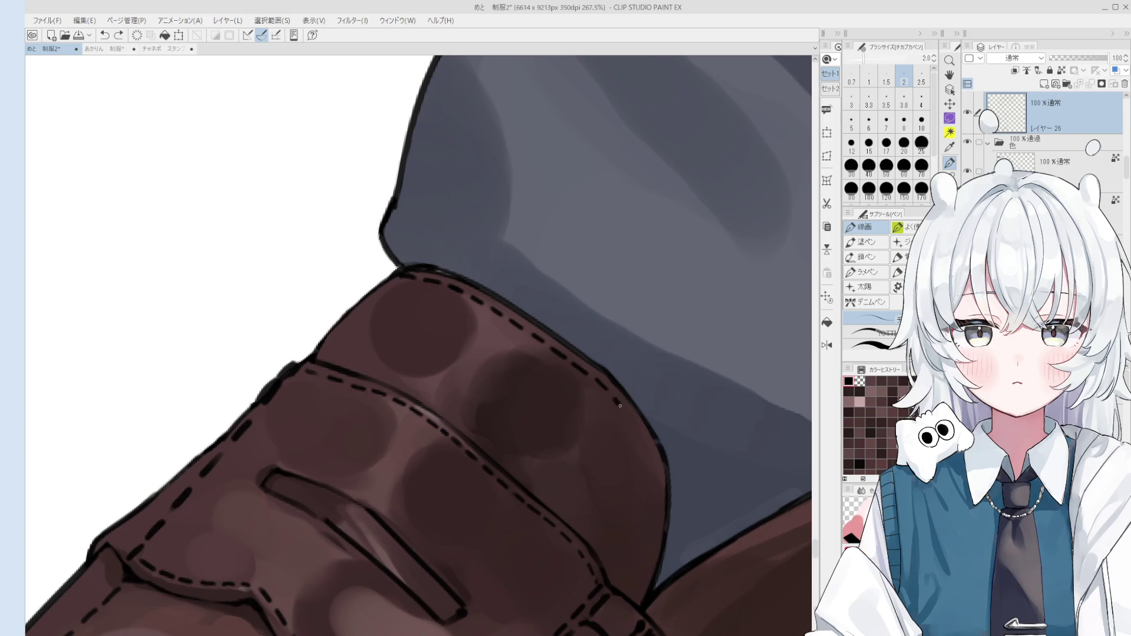
pyautogui.hotkey('ctrl', 'z')
pyautogui.hotkey('ctrl', 'z')
pyautogui.press('-')
pyautogui.hotkey('ctrl', 'z')
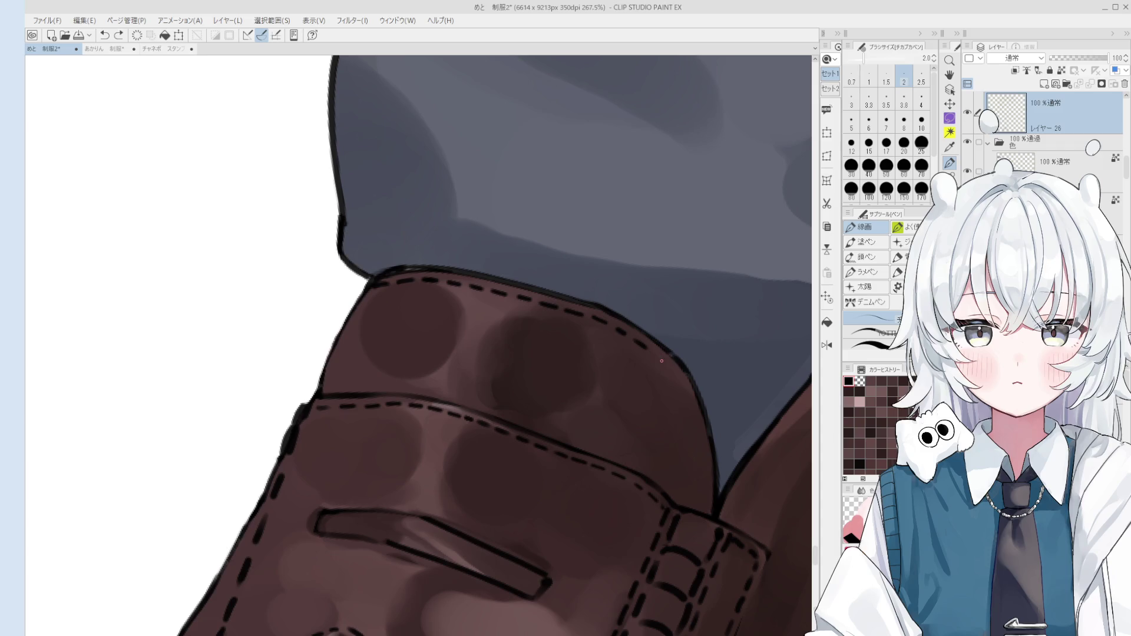
pyautogui.hotkey('ctrl', 'z')
# - Redraw stitch dashes along the collar and the outline on the shoe's upper-left edge
pyautogui.moveTo(672, 370); pyautogui.dragTo(680, 380)
pyautogui.scroll(2, 702, 452)
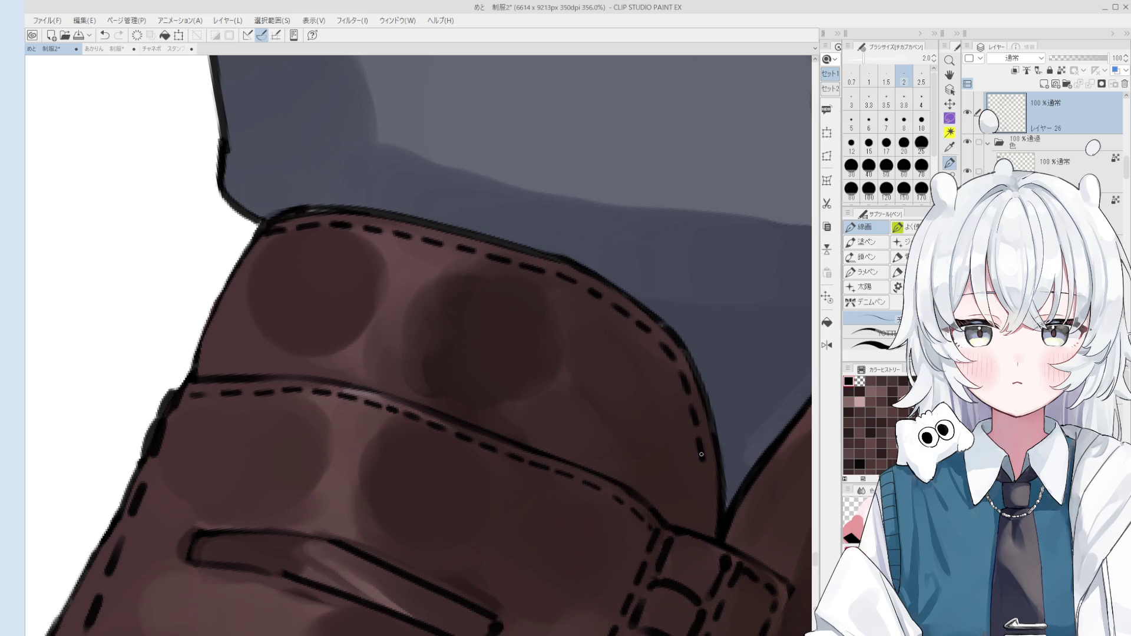
pyautogui.hotkey('ctrl', 'z')
pyautogui.moveTo(700, 470); pyautogui.dragTo(705, 519)
pyautogui.hotkey('ctrl', 'z')
pyautogui.hotkey('ctrl', 'z')
pyautogui.scroll(-5, 700, 532)
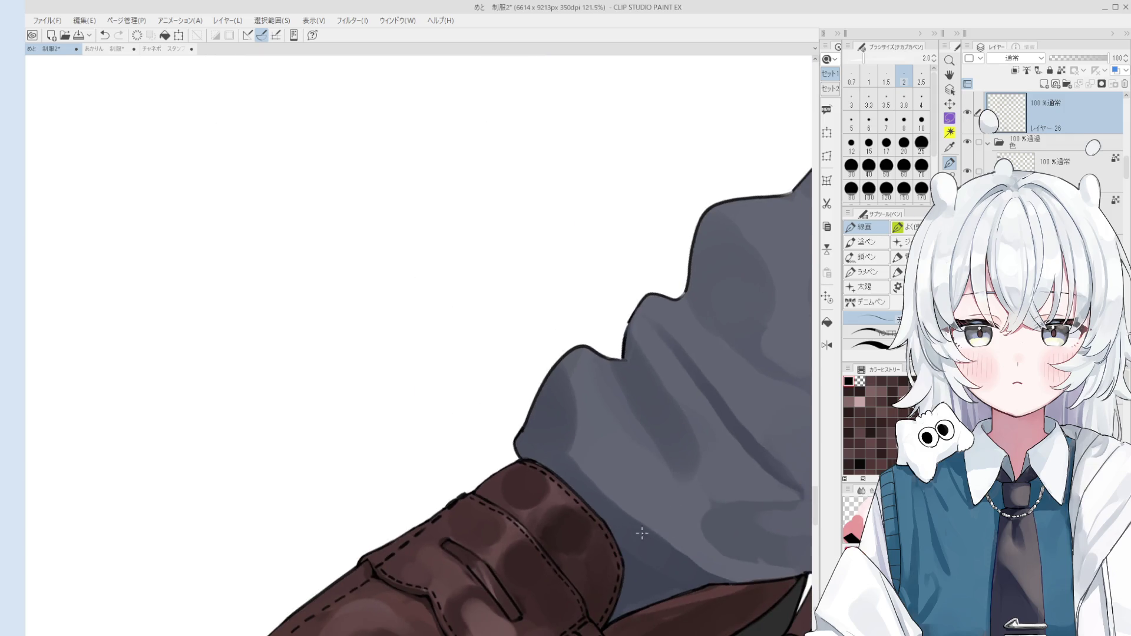
pyautogui.scroll(2, 550, 476)
pyautogui.hotkey('ctrl', 'z')
pyautogui.moveTo(559, 366); pyautogui.dragTo(553, 385)
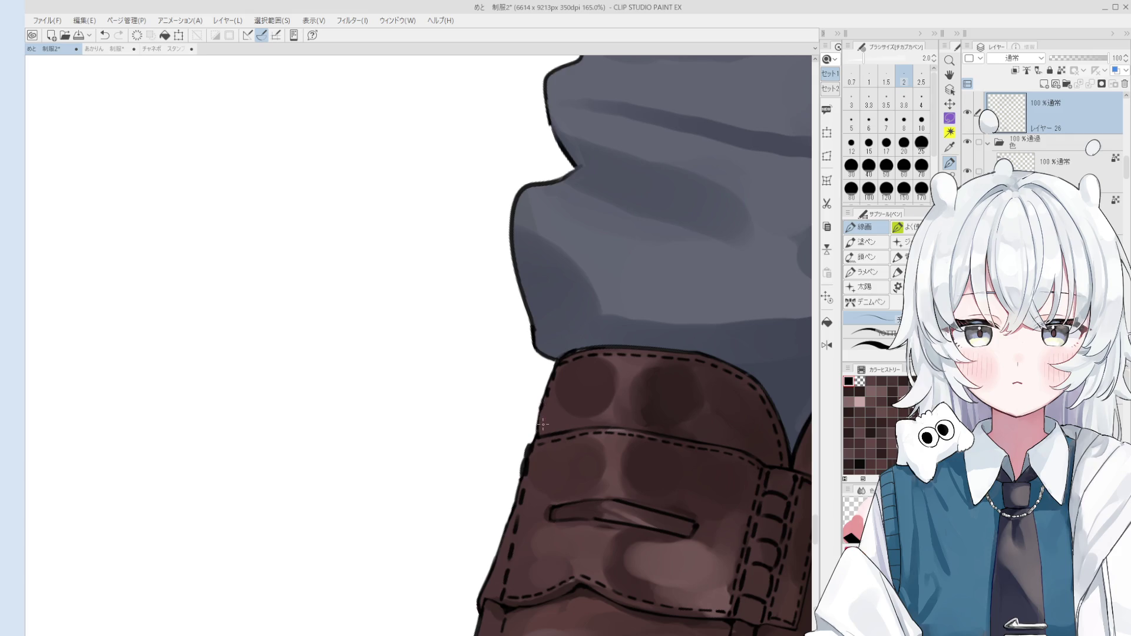
pyautogui.scroll(-5, 542, 424)
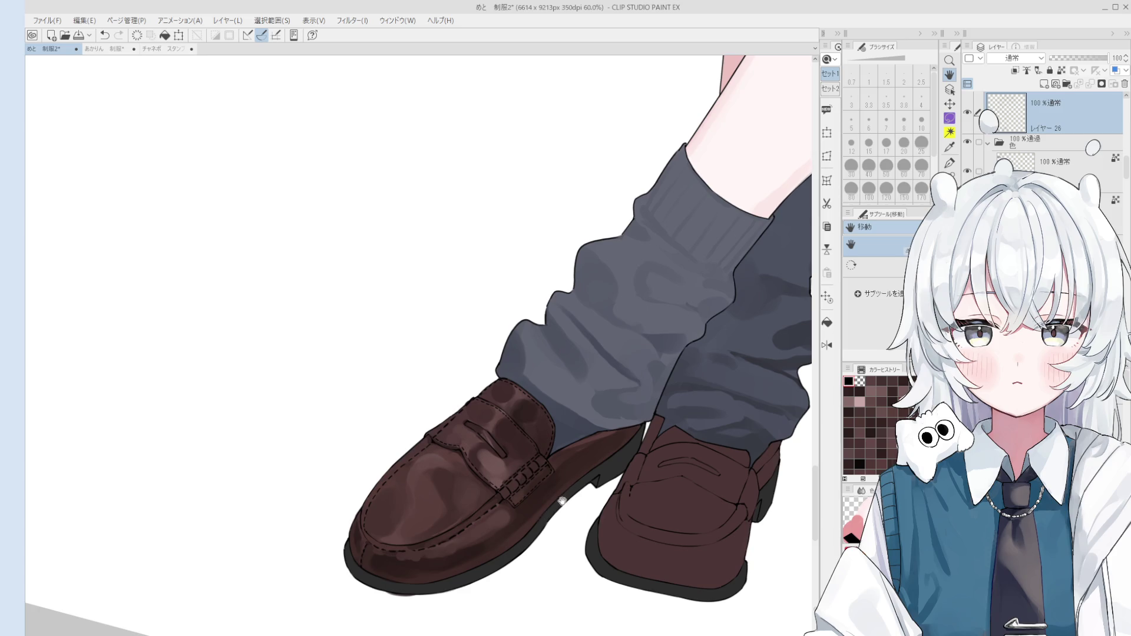
# - Rotate the canvas and draw stitch dashes up the left shoe's inner side with the Sunday pen at 3.3
pyautogui.scroll(5, 569, 494)
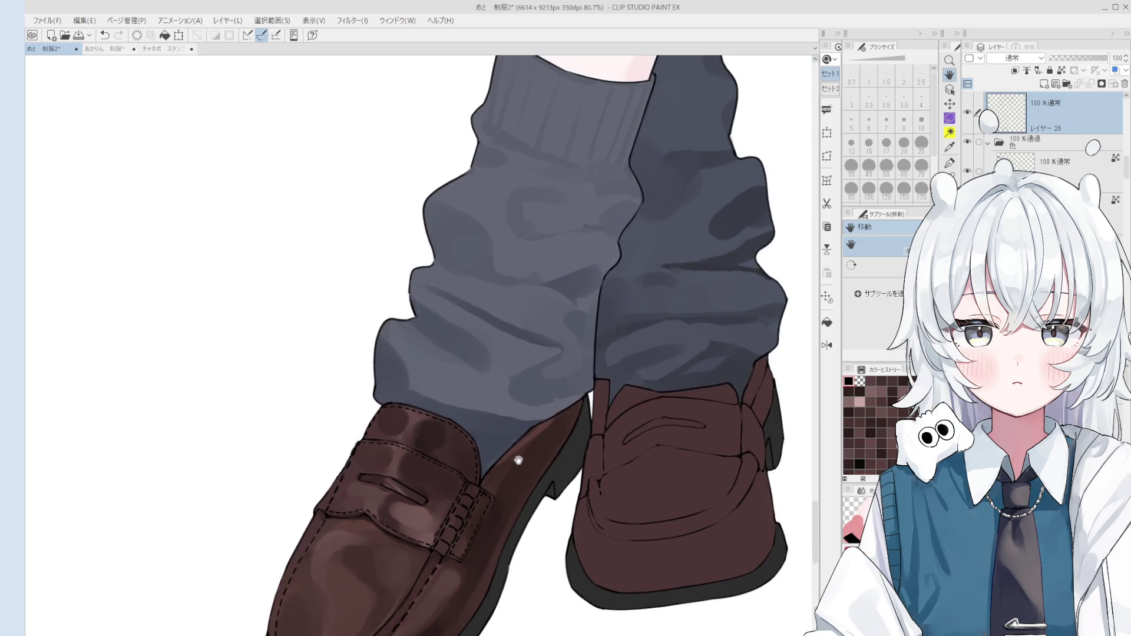
pyautogui.scroll(2, 484, 502)
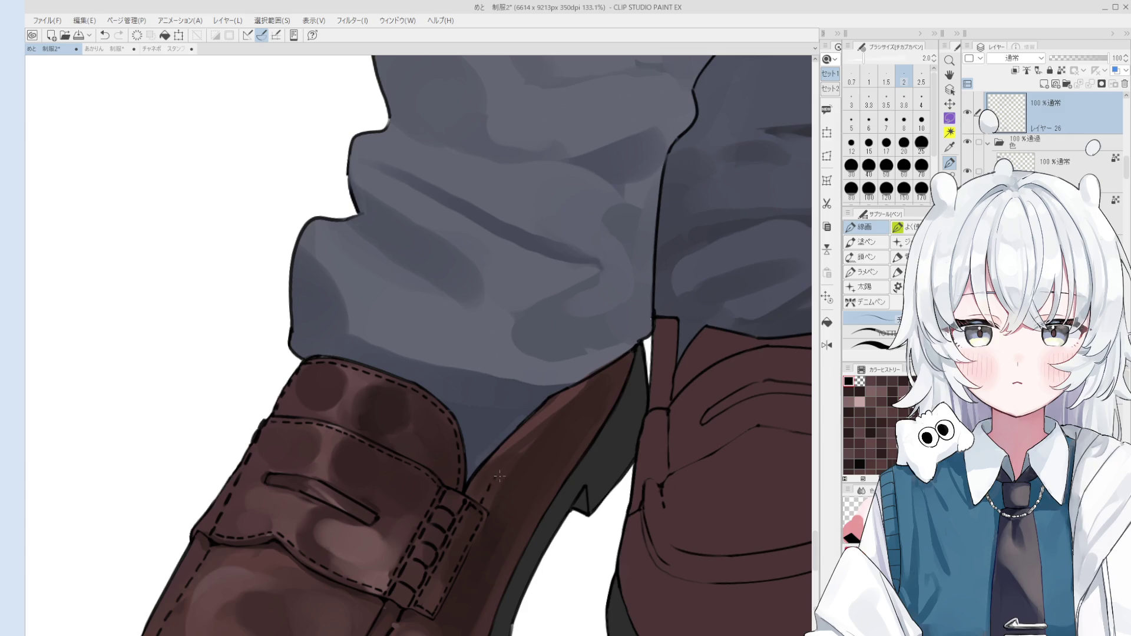
pyautogui.moveTo(510, 465)
pyautogui.mouseDown()
pyautogui.moveTo(557, 404)
pyautogui.moveTo(544, 329)
pyautogui.mouseUp()
pyautogui.scroll(2, 557, 308)
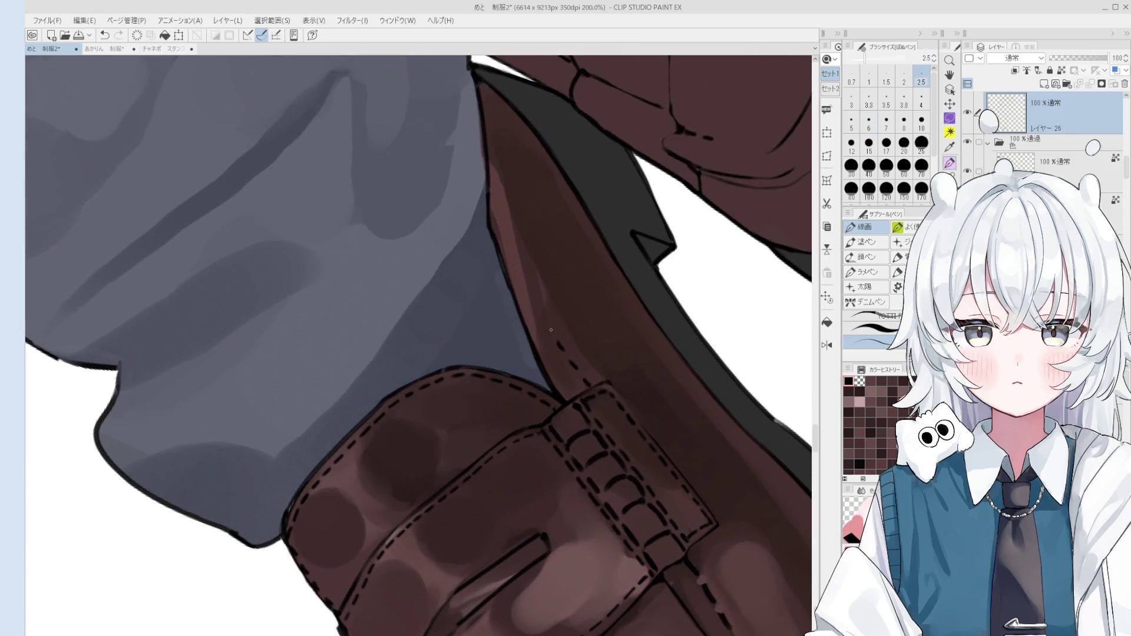
pyautogui.press('.')
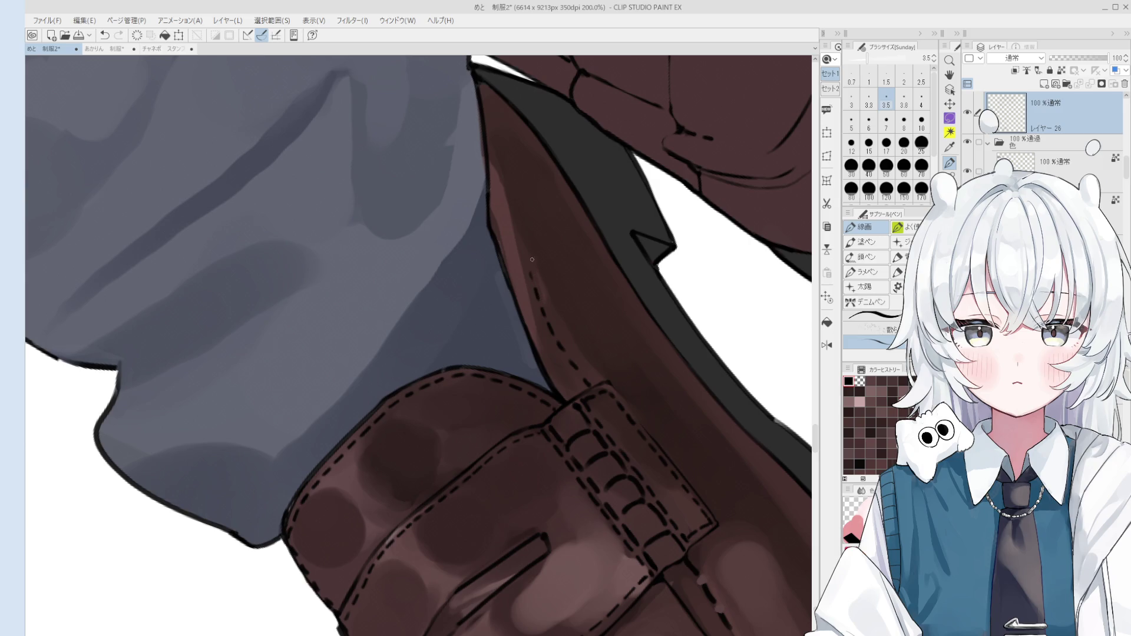
pyautogui.press('[')
pyautogui.hotkey('ctrl', 'z')
pyautogui.moveTo(531, 272); pyautogui.dragTo(520, 241)
pyautogui.hotkey('ctrl', 'z')
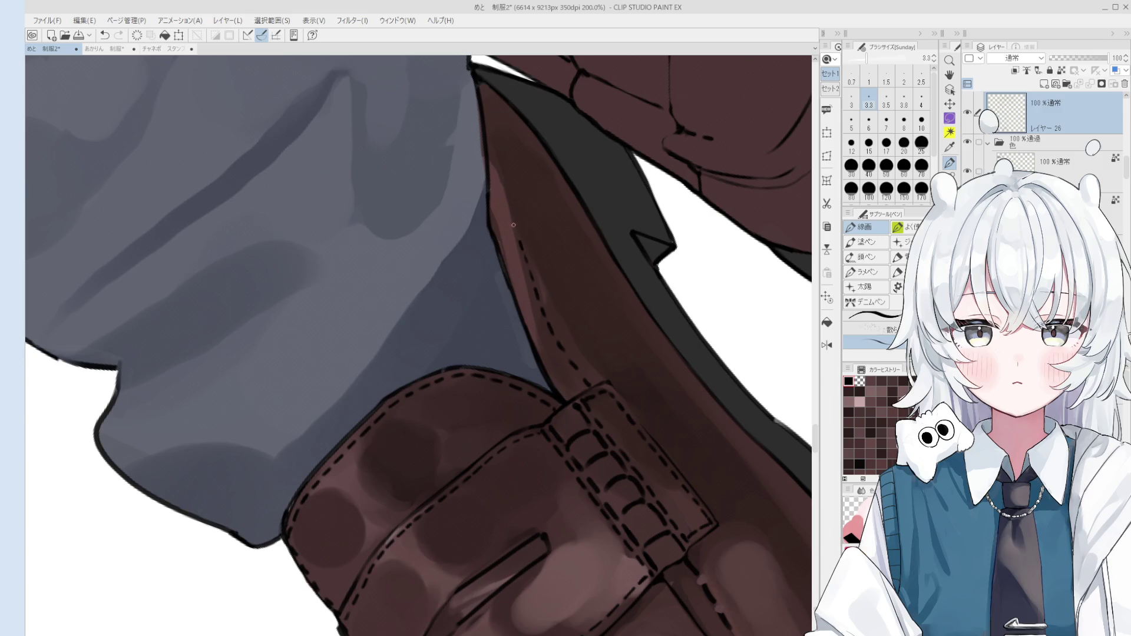
# - Pan and rotate the view along the shoe side, undoing a stray stitch dash
pyautogui.scroll(-2, 504, 198)
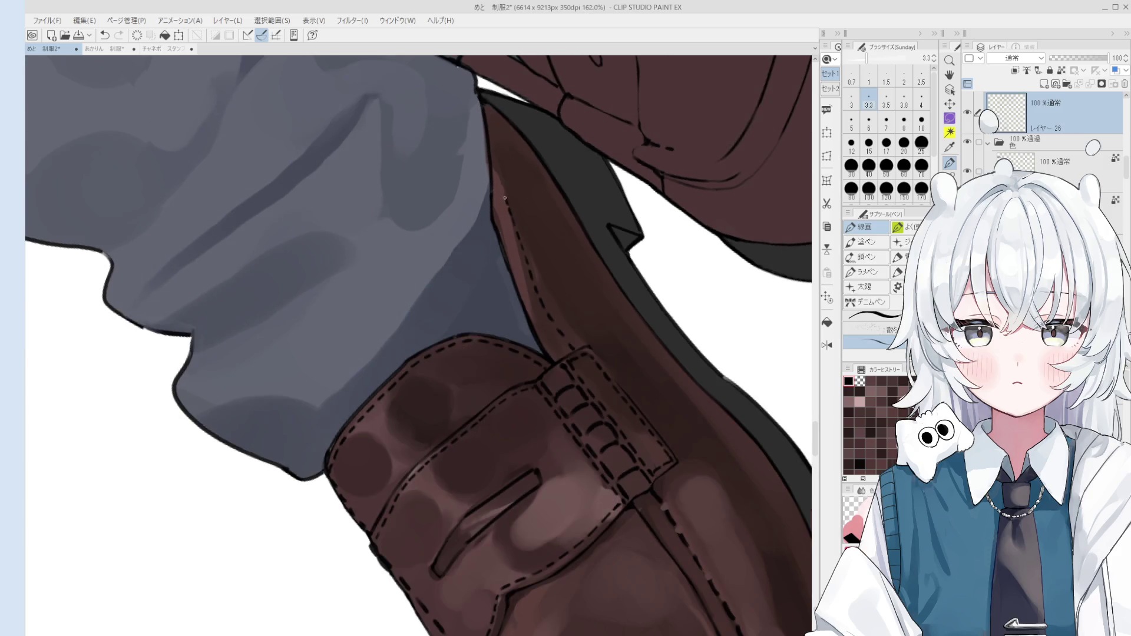
pyautogui.hotkey('ctrl', 'z')
pyautogui.hotkey('ctrl', 'y')
pyautogui.press('space')
pyautogui.moveTo(488, 178); pyautogui.dragTo(499, 207)
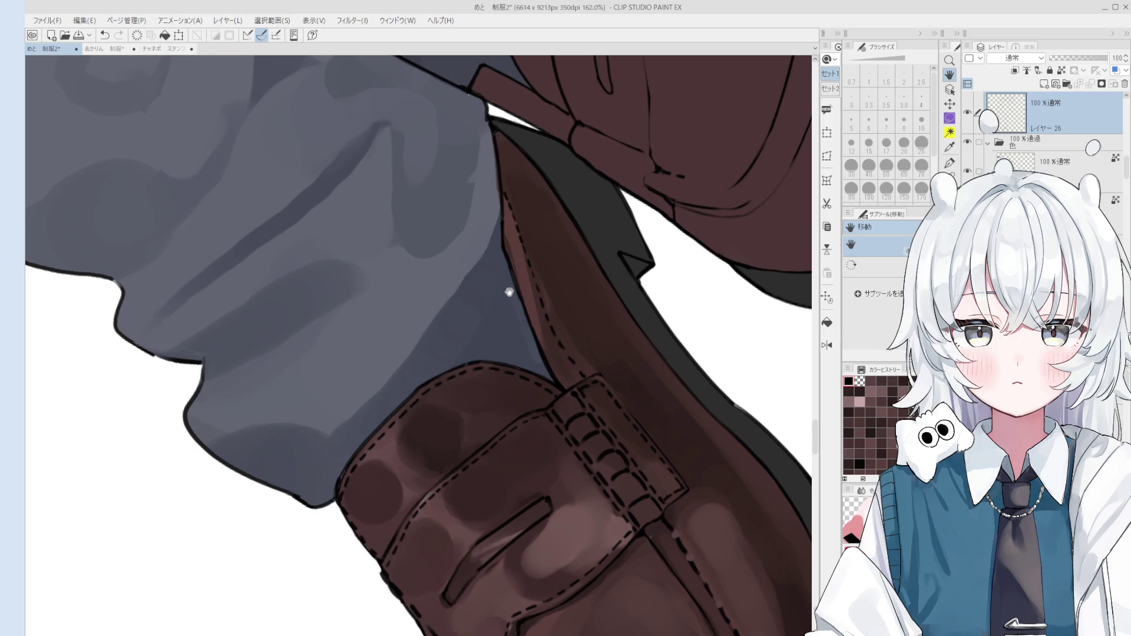
pyautogui.moveTo(546, 269); pyautogui.dragTo(535, 240)
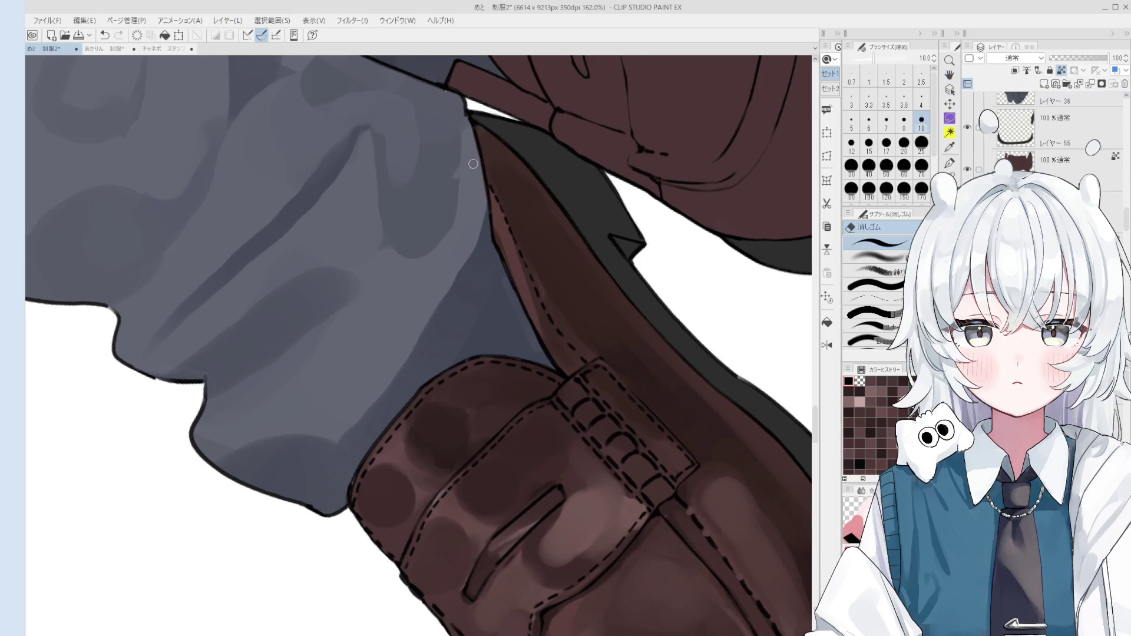
pyautogui.scroll(-1, 489, 166)
pyautogui.hotkey('ctrl', 'z')
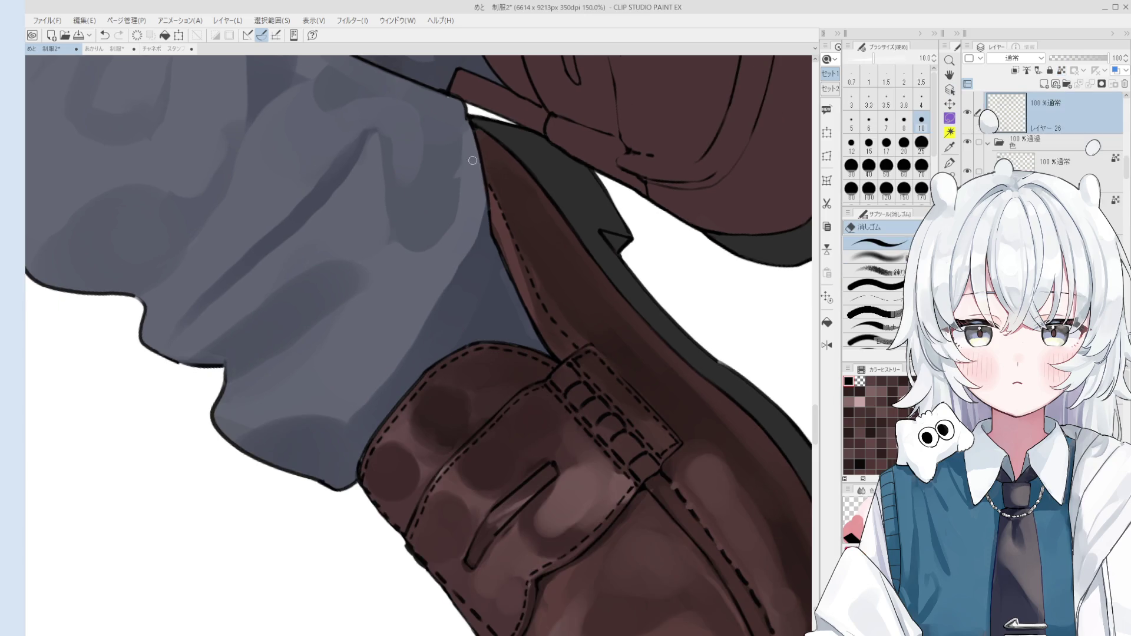
# - Zoom to the trouser hem and touch up the shoe outline tip with pen and eraser
pyautogui.press('o')
pyautogui.scroll(4, 463, 114)
pyautogui.press('p')
pyautogui.scroll(-3, 465, 182)
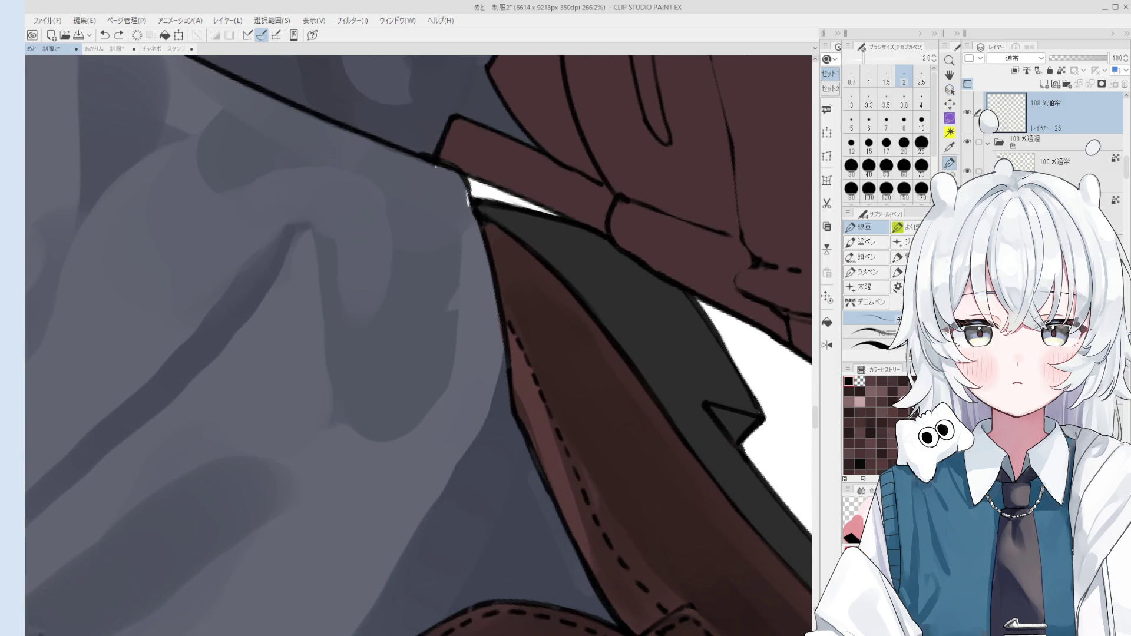
pyautogui.scroll(3, 475, 216)
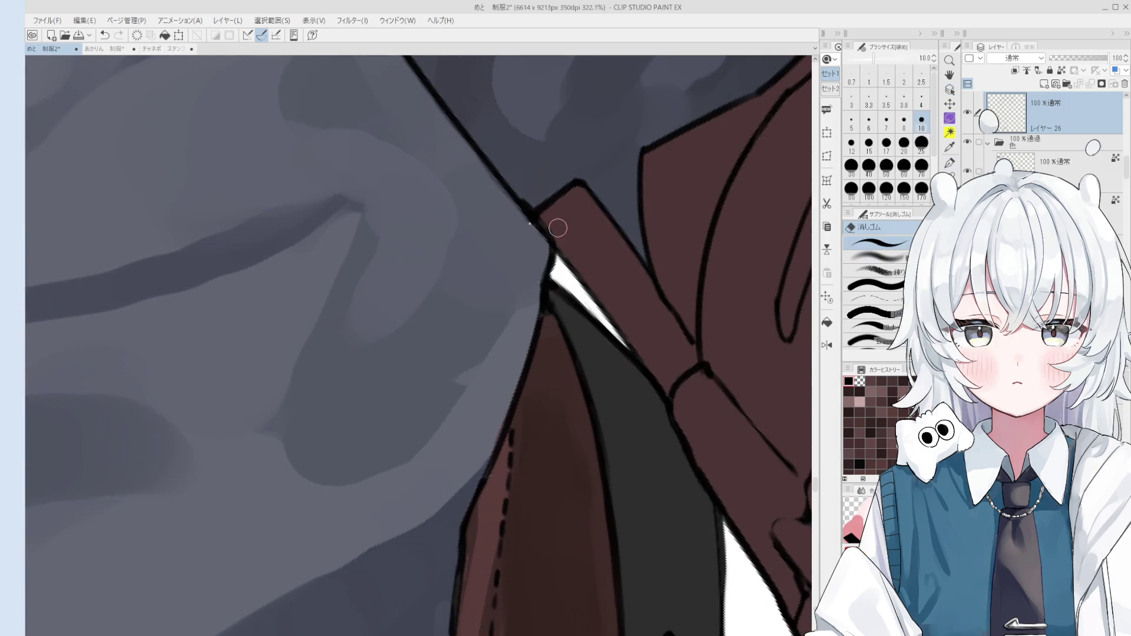
pyautogui.scroll(-1, 527, 215)
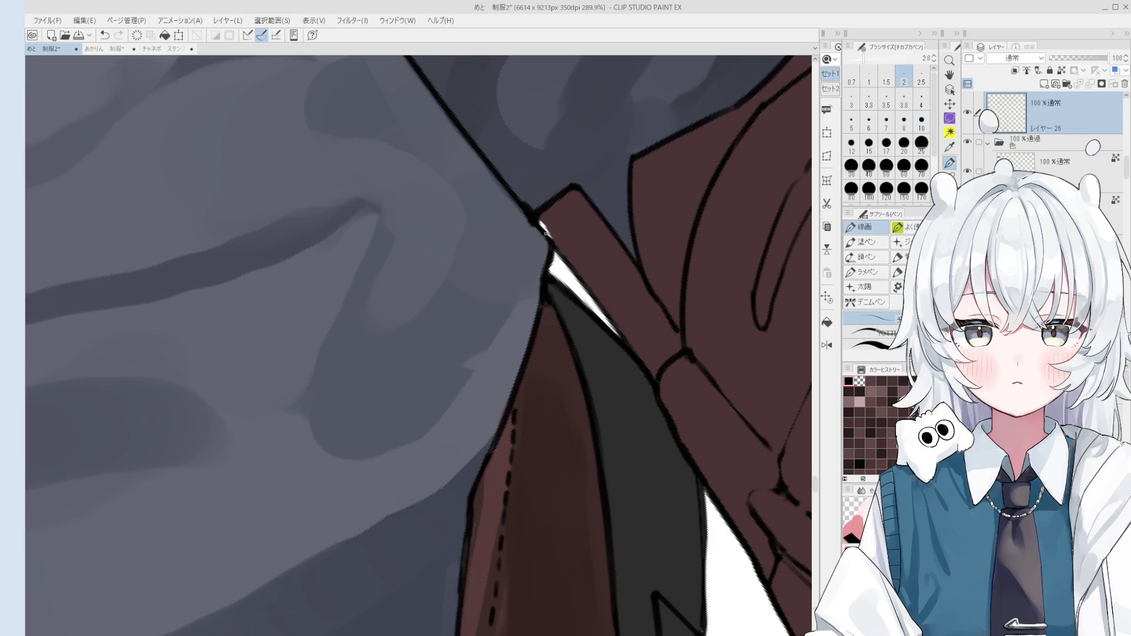
pyautogui.press('e')
pyautogui.press('p')
pyautogui.scroll(-1, 526, 209)
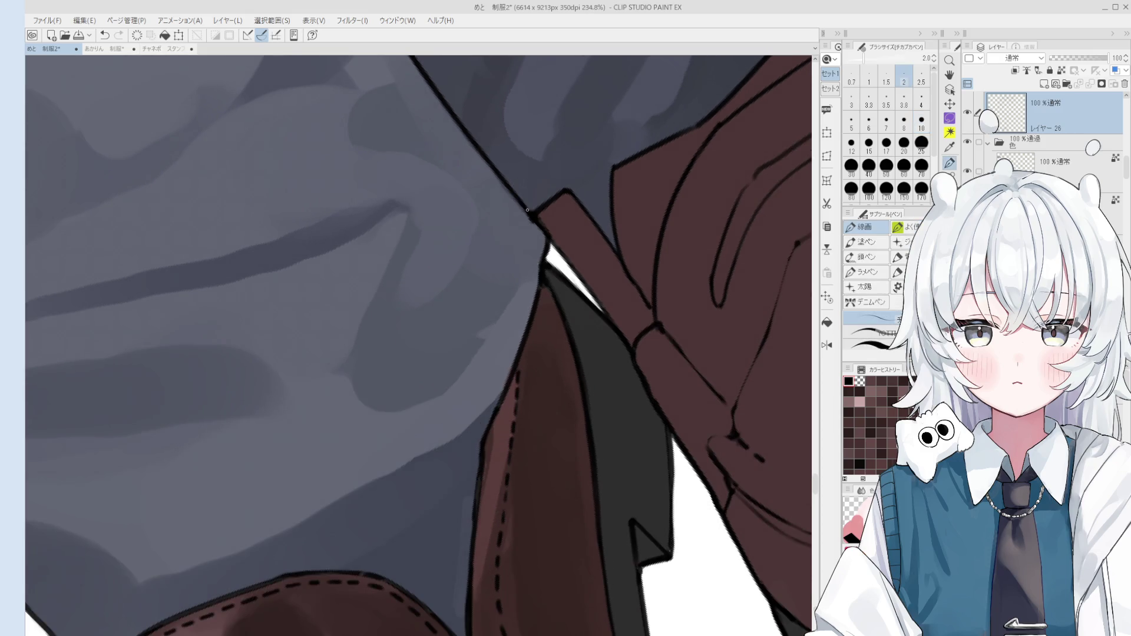
pyautogui.scroll(-6, 533, 221)
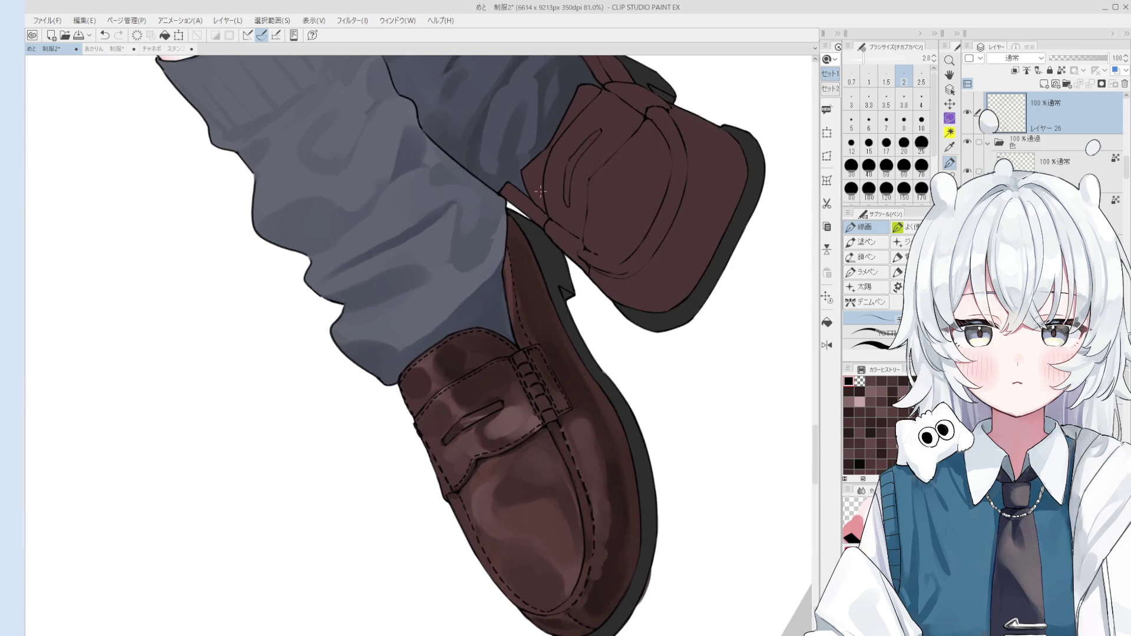
# - Try erasing the shoe's upper-left outline, restore it, and halve the eraser size
pyautogui.press('-')
pyautogui.press('e')
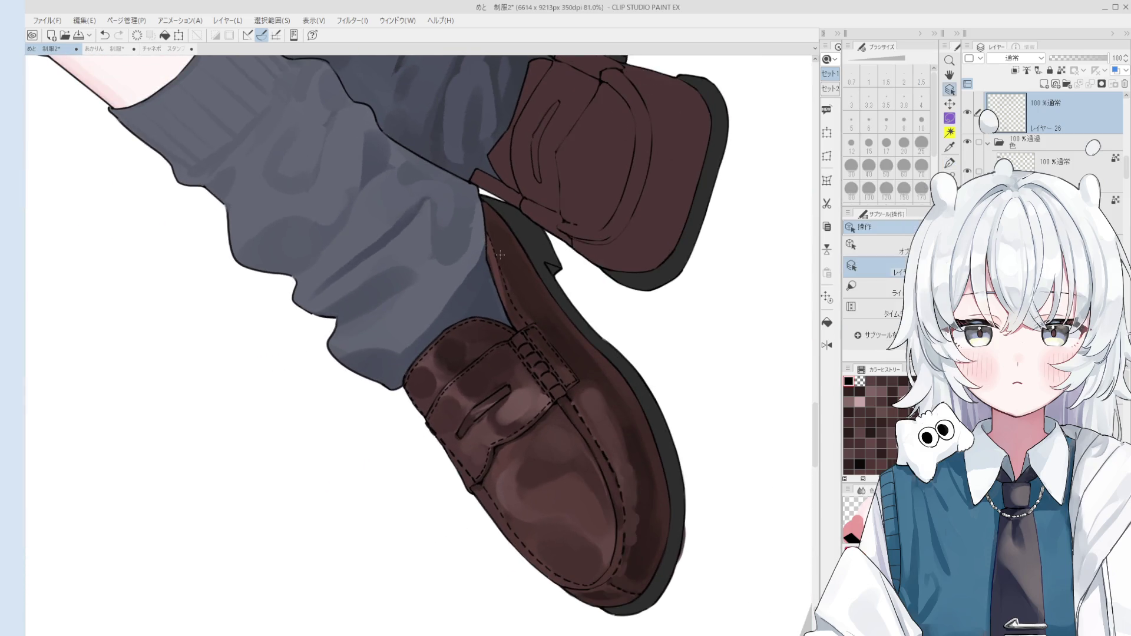
pyautogui.scroll(2, 500, 241)
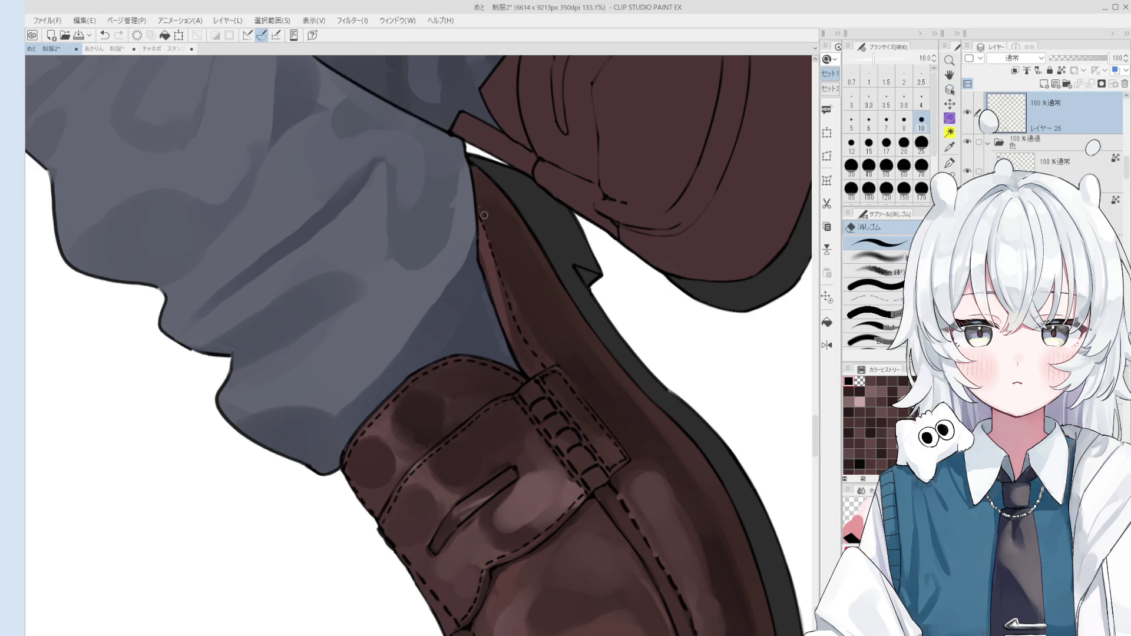
pyautogui.moveTo(476, 210); pyautogui.dragTo(486, 246)
pyautogui.hotkey('ctrl', 'z')
pyautogui.press('[')
pyautogui.press('[')
pyautogui.press('[')
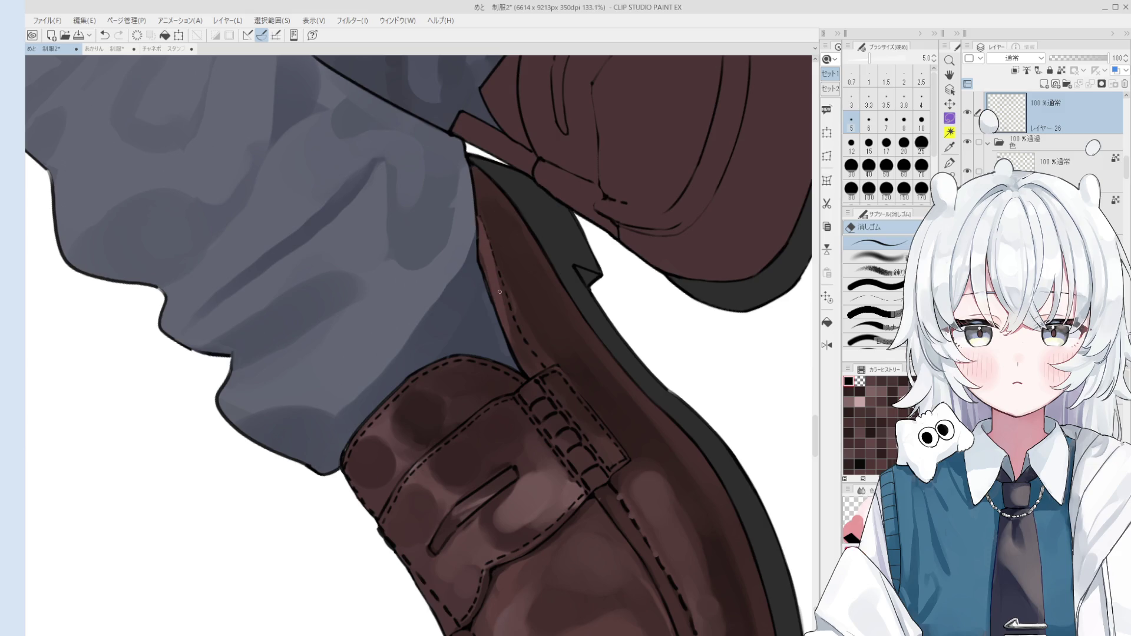
pyautogui.scroll(-1, 501, 294)
# - On the shoe shading layer, blend a light streak along the loafer's edge with the blend brush at size 10
pyautogui.moveTo(492, 294); pyautogui.dragTo(559, 343)
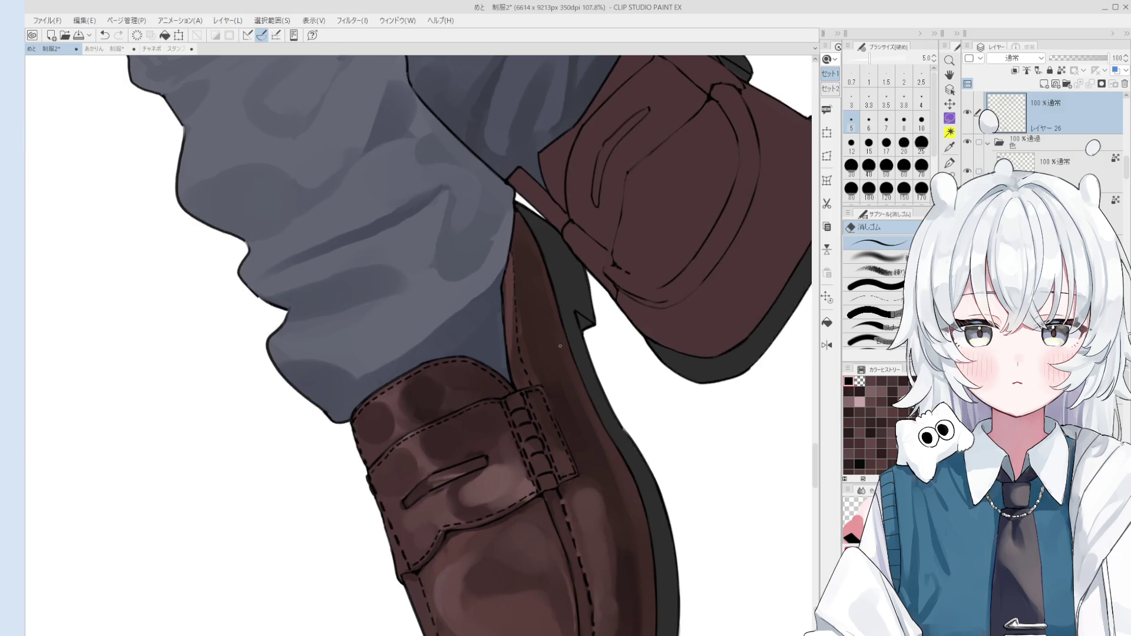
pyautogui.keyDown('ctrl'); pyautogui.keyDown('shift'); pyautogui.click(543, 323); pyautogui.keyUp('shift'); pyautogui.keyUp('ctrl')
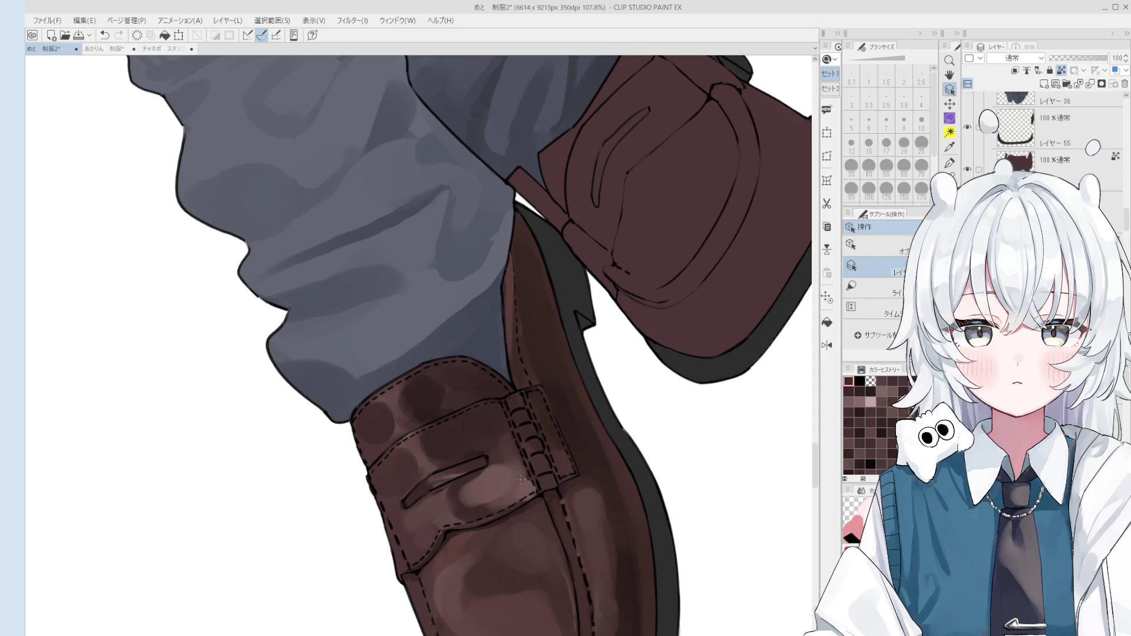
pyautogui.press('b')
pyautogui.moveTo(511, 277); pyautogui.dragTo(519, 384)
pyautogui.press('[')
pyautogui.press('[')
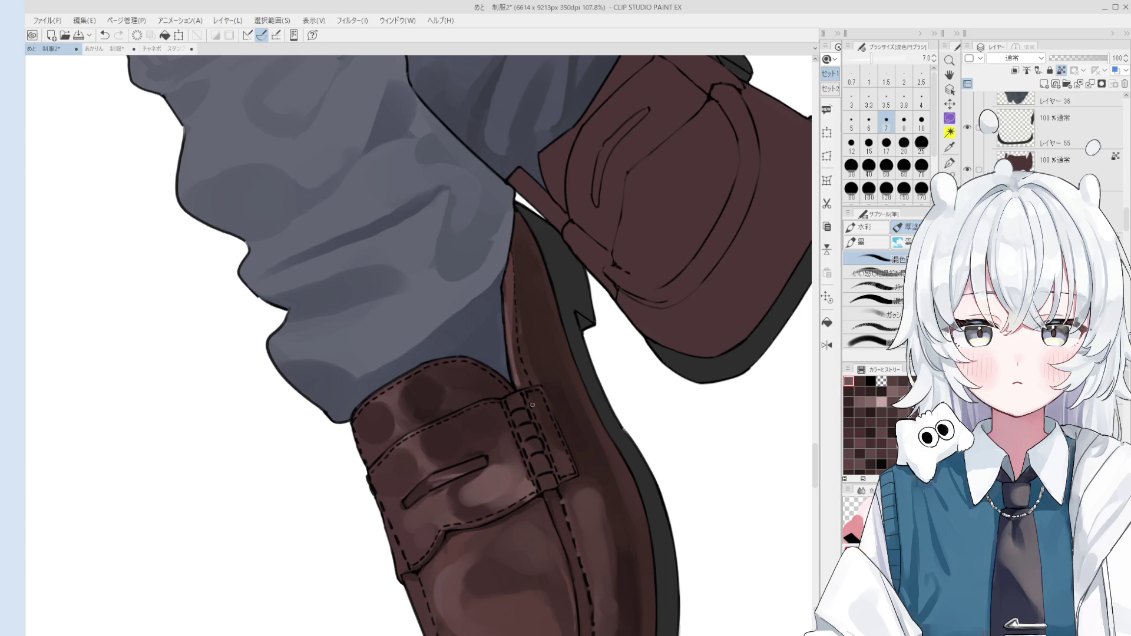
pyautogui.press(']')
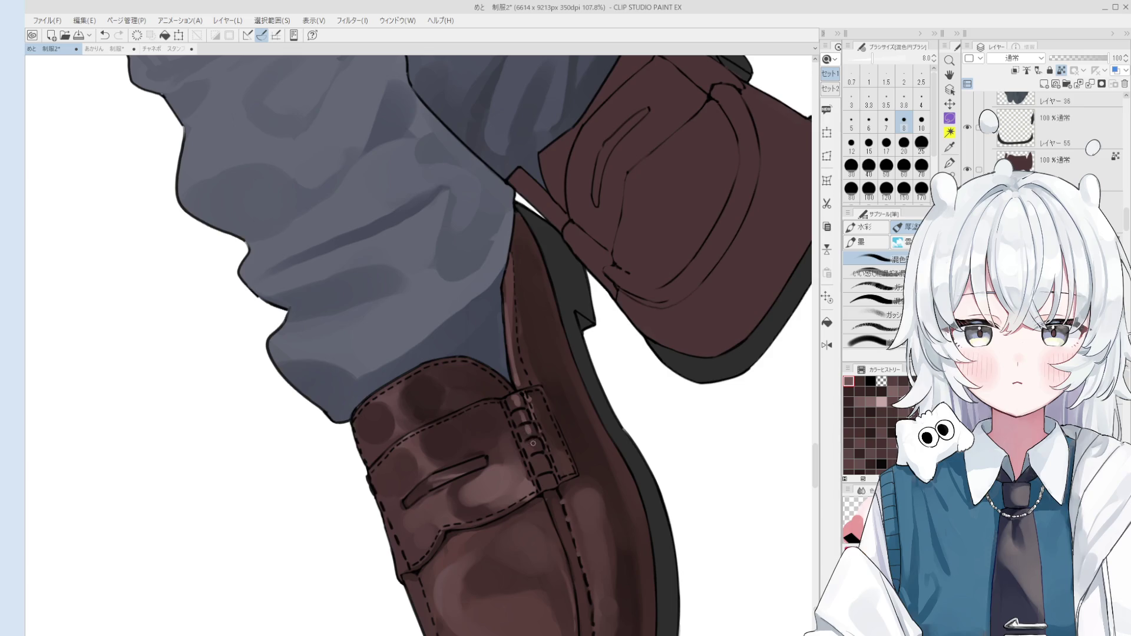
pyautogui.press(']')
pyautogui.scroll(-3, 540, 463)
pyautogui.scroll(-1, 510, 440)
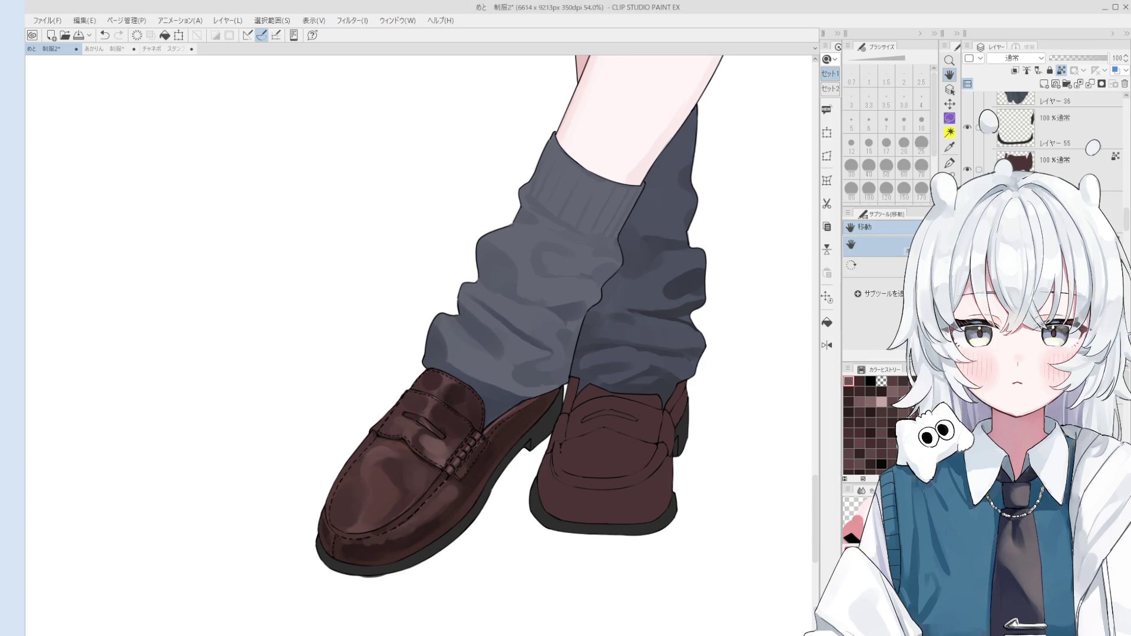
# - Enlarge the blend brush and dab shading onto the left loafer's strap
pyautogui.press('b')
pyautogui.scroll(3, 436, 384)
pyautogui.scroll(2, 436, 385)
pyautogui.press(']')
pyautogui.press(']')
pyautogui.press(']')
pyautogui.scroll(-1, 443, 380)
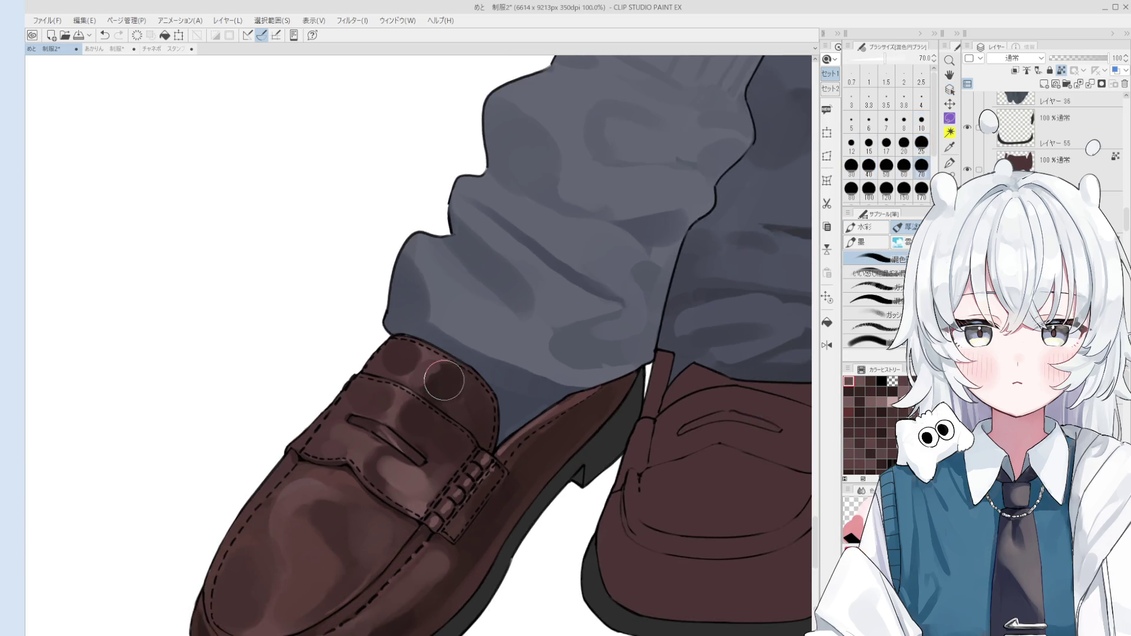
pyautogui.scroll(-1, 443, 380)
pyautogui.press(']')
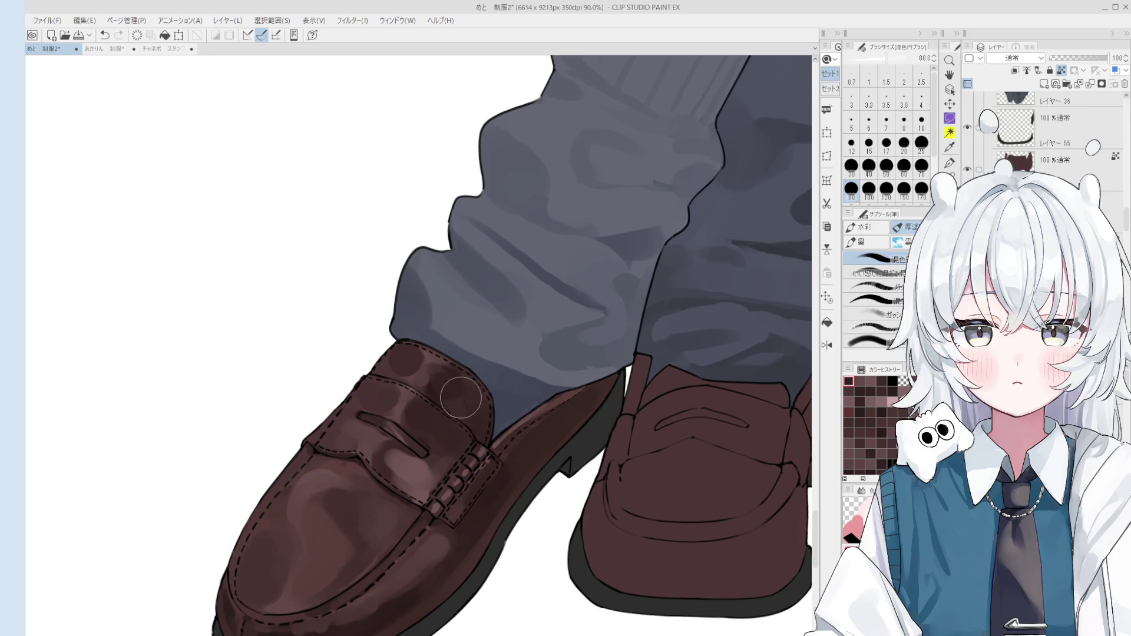
pyautogui.click(449, 392)
pyautogui.press('[')
pyautogui.press('[')
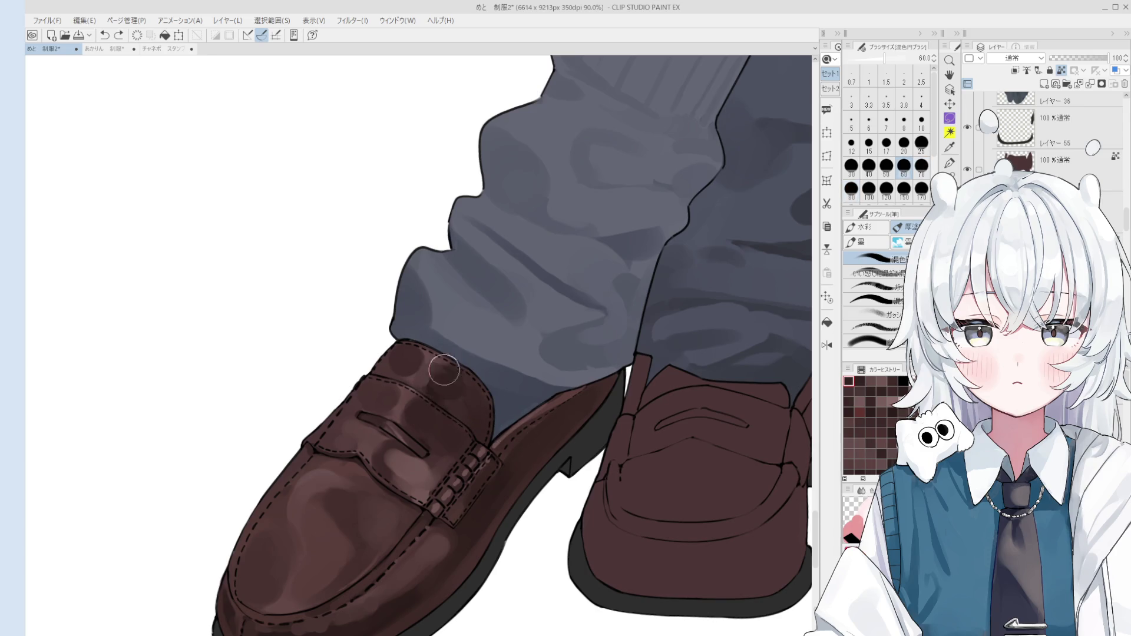
pyautogui.click(445, 374)
# - Set the blend brush to about size 20 and recentre the view on the shoes
pyautogui.scroll(-2, 445, 373)
pyautogui.press('[')
pyautogui.press('[')
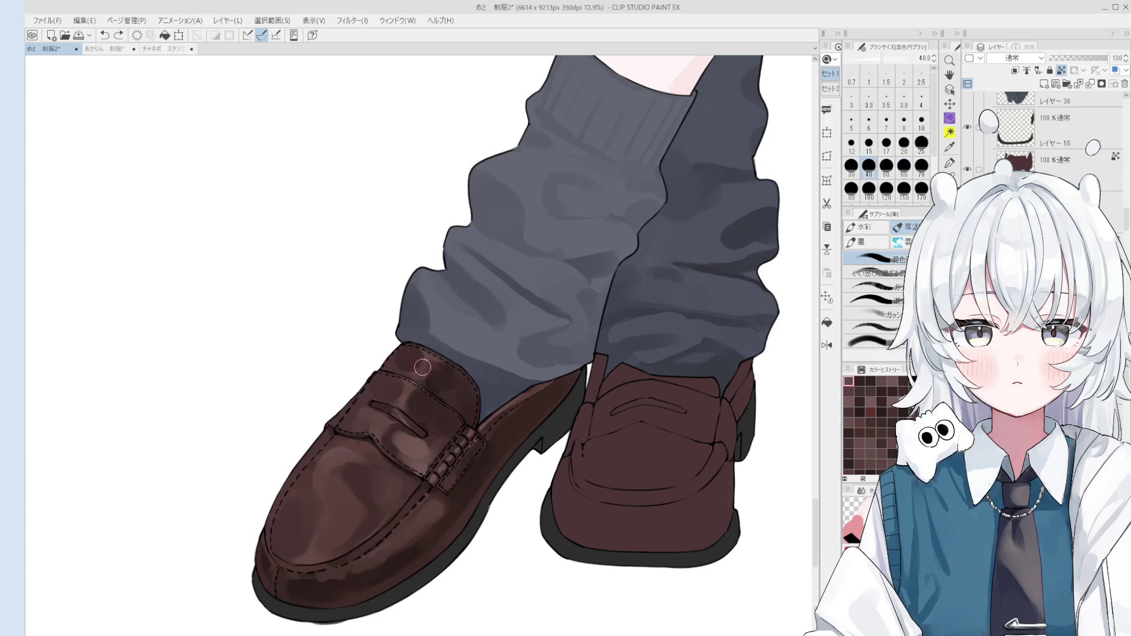
pyautogui.press(']')
pyautogui.press(']')
pyautogui.press(']')
pyautogui.scroll(-2, 415, 358)
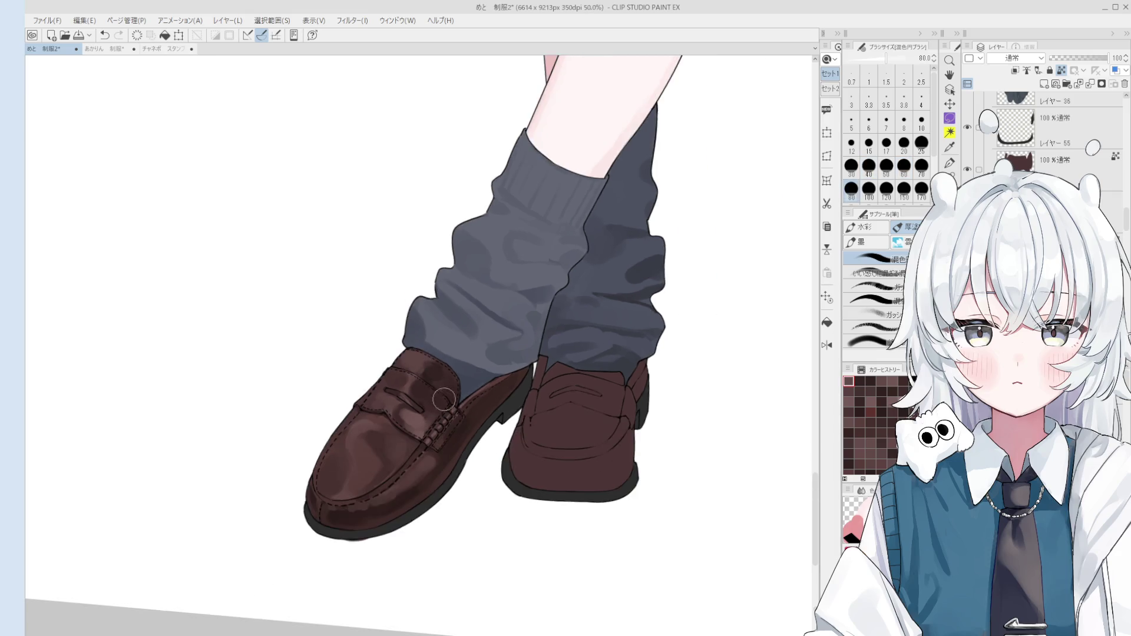
pyautogui.scroll(-1, 443, 395)
pyautogui.press('[')
pyautogui.press('[')
pyautogui.press('[')
pyautogui.press('[')
pyautogui.press('[')
pyautogui.press('[')
pyautogui.press('[')
pyautogui.press('[')
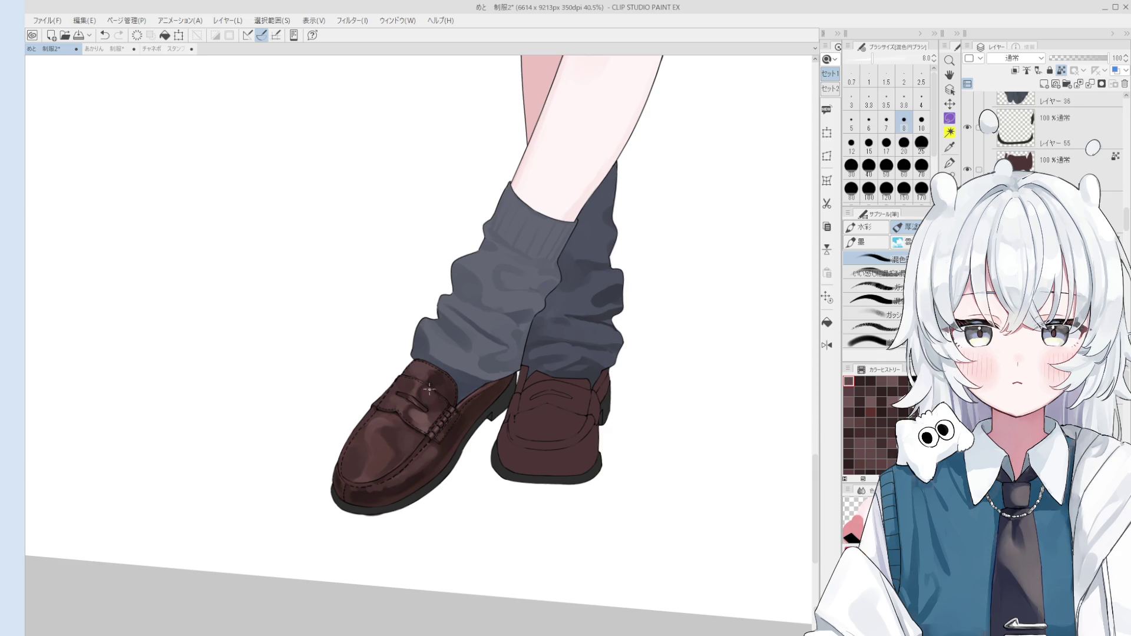
pyautogui.press(']')
pyautogui.press(']')
pyautogui.press(']')
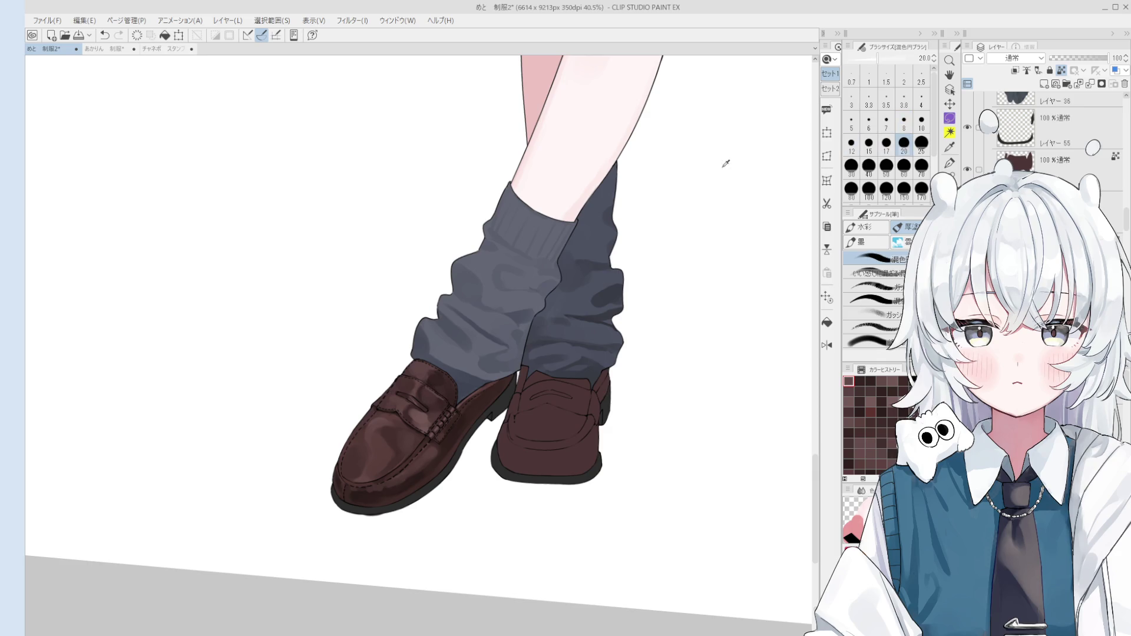
pyautogui.moveTo(426, 439); pyautogui.dragTo(450, 462)
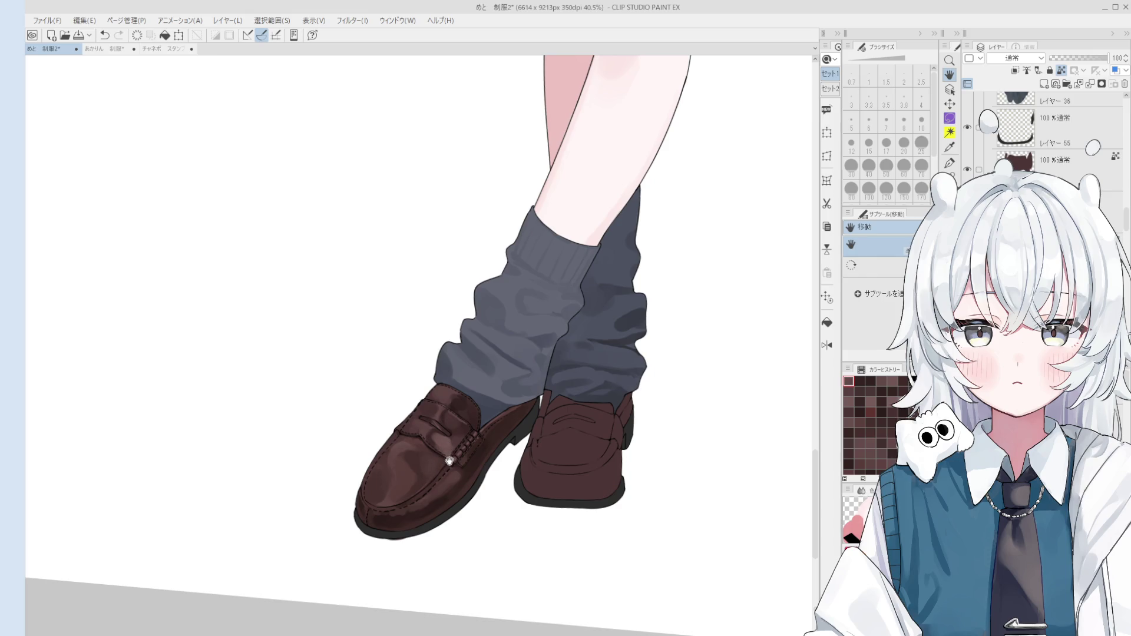
pyautogui.press('b')
pyautogui.scroll(3, 448, 454)
pyautogui.scroll(2, 453, 437)
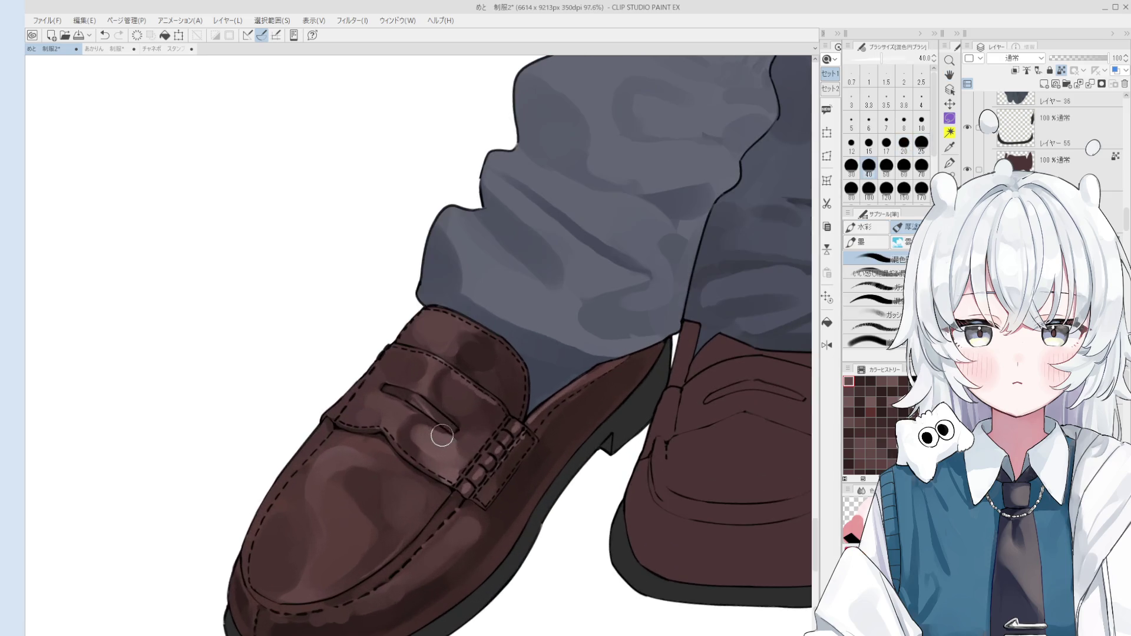
pyautogui.press(']')
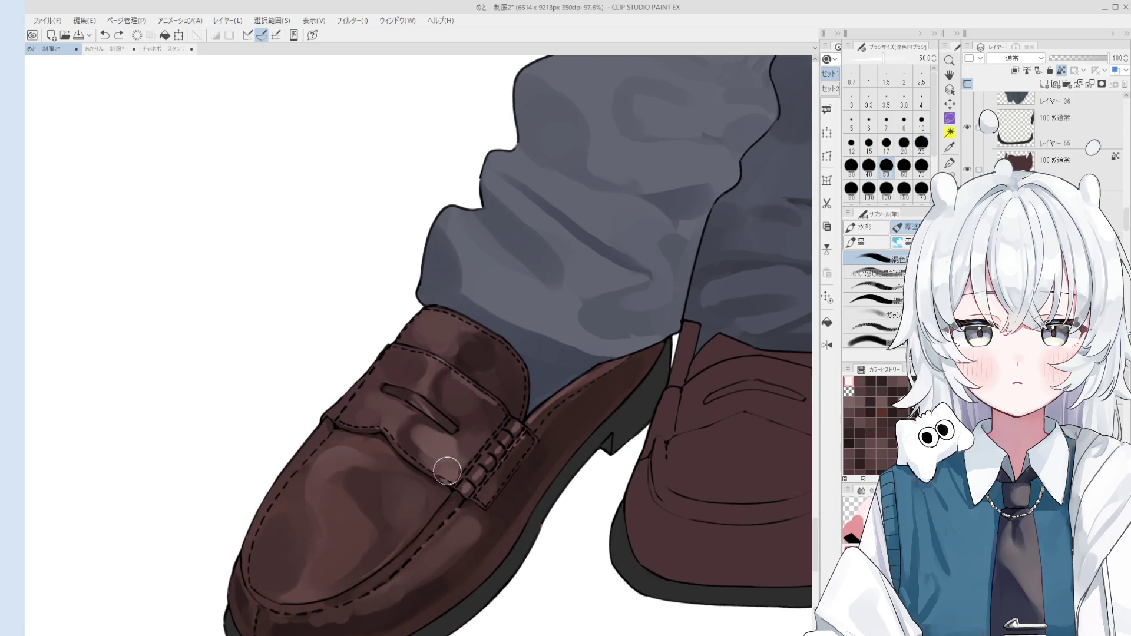
# - Blend the highlight on the loafer's front, reverting the strap-slot darkening strokes
pyautogui.moveTo(412, 440); pyautogui.dragTo(438, 467)
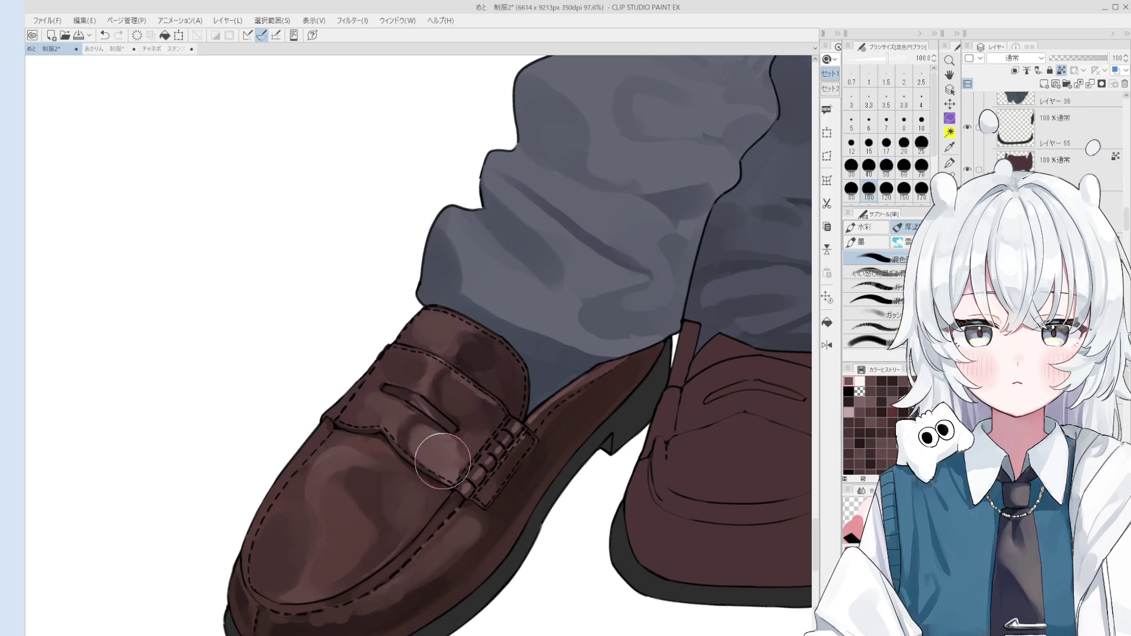
pyautogui.moveTo(466, 443)
pyautogui.mouseDown()
pyautogui.moveTo(442, 416)
pyautogui.moveTo(424, 442)
pyautogui.moveTo(434, 437)
pyautogui.moveTo(421, 430)
pyautogui.moveTo(450, 450)
pyautogui.mouseUp()
pyautogui.hotkey('ctrl', 'z')
pyautogui.scroll(-2, 436, 443)
pyautogui.hotkey('ctrl', 'z')
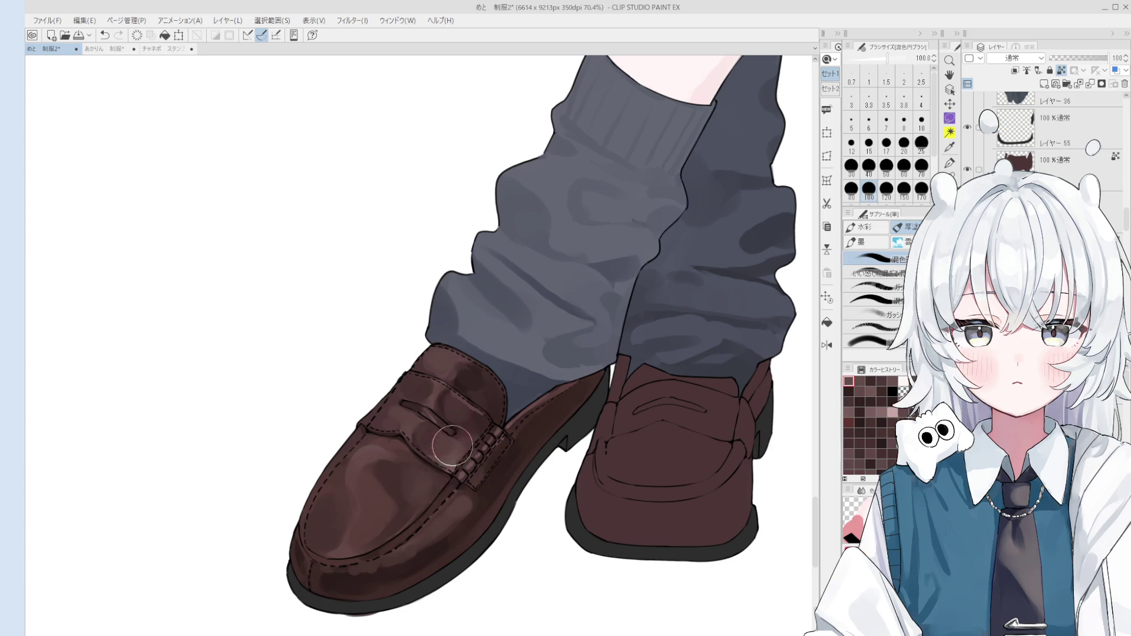
pyautogui.press('[')
pyautogui.press('[')
pyautogui.press('[')
# - Paint light highlight strokes across the left loafer's toe, redoing the toe highlight
pyautogui.click(383, 462)
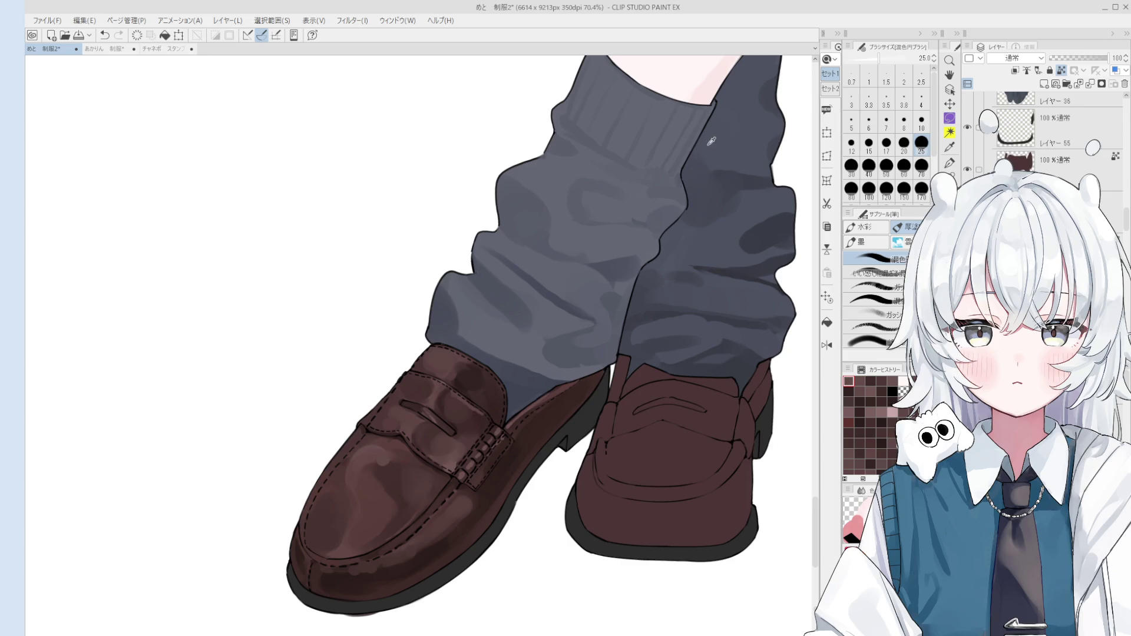
pyautogui.hotkey('ctrl', 'z')
pyautogui.moveTo(377, 462); pyautogui.dragTo(461, 458)
pyautogui.click(455, 439)
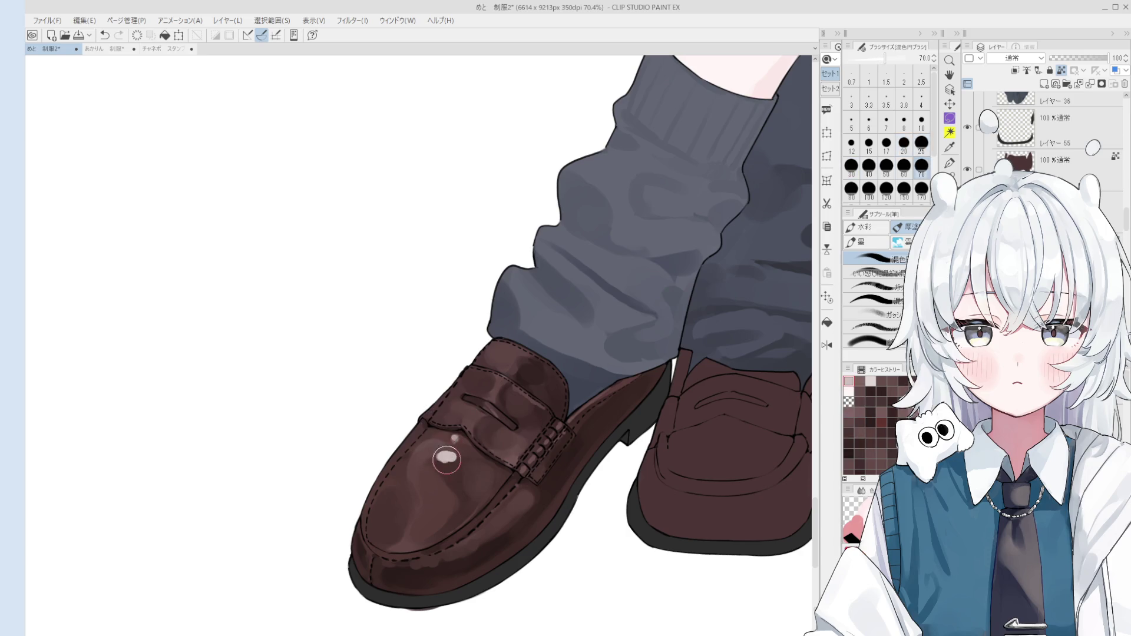
pyautogui.scroll(-1, 454, 460)
pyautogui.hotkey('ctrl', 'z')
pyautogui.click(445, 466)
pyautogui.scroll(-2, 446, 466)
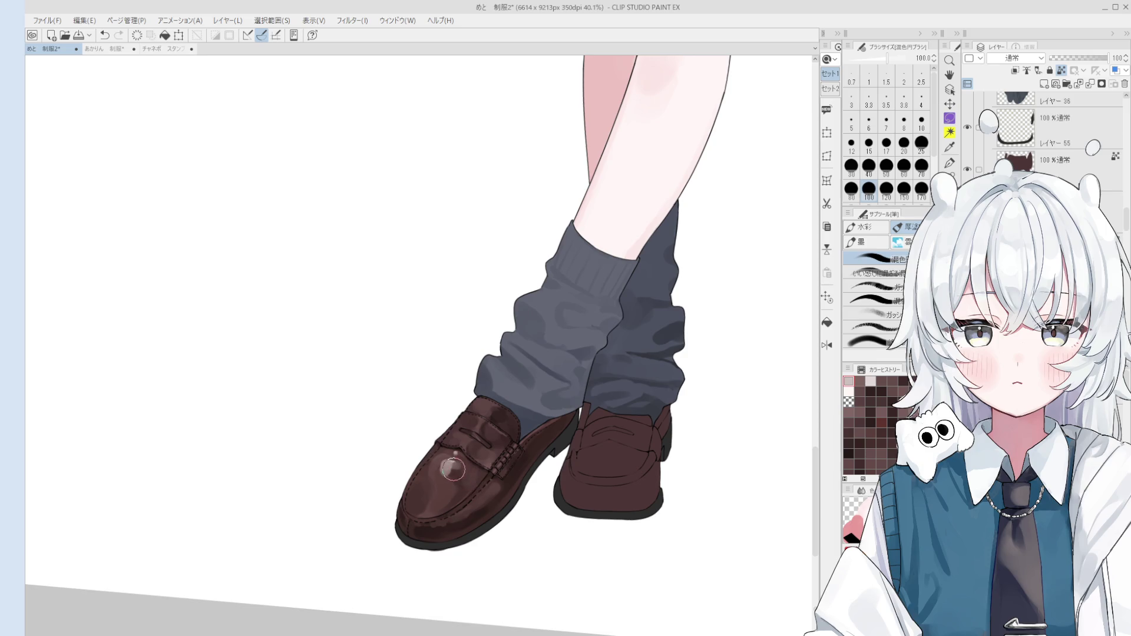
pyautogui.scroll(1, 468, 514)
# - Dab two small white shine dots on the loafer toe, then resize the brush from 17 to 30
pyautogui.press('[')
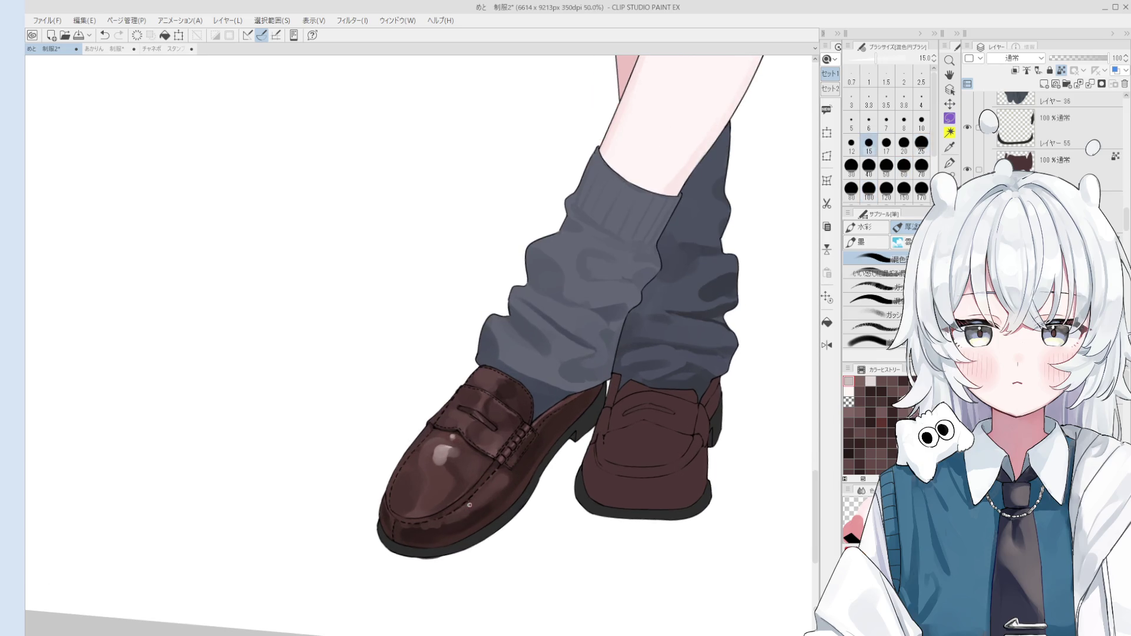
pyautogui.click(471, 505)
pyautogui.click(477, 494)
pyautogui.press(']')
pyautogui.press(']')
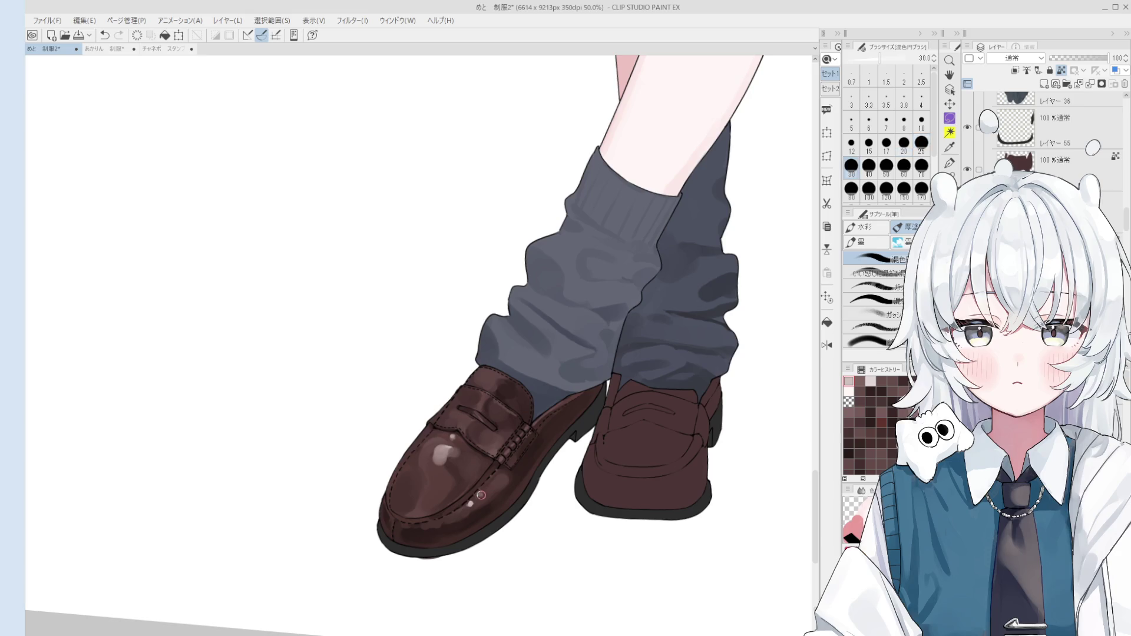
pyautogui.press('[')
pyautogui.press('[')
pyautogui.press('[')
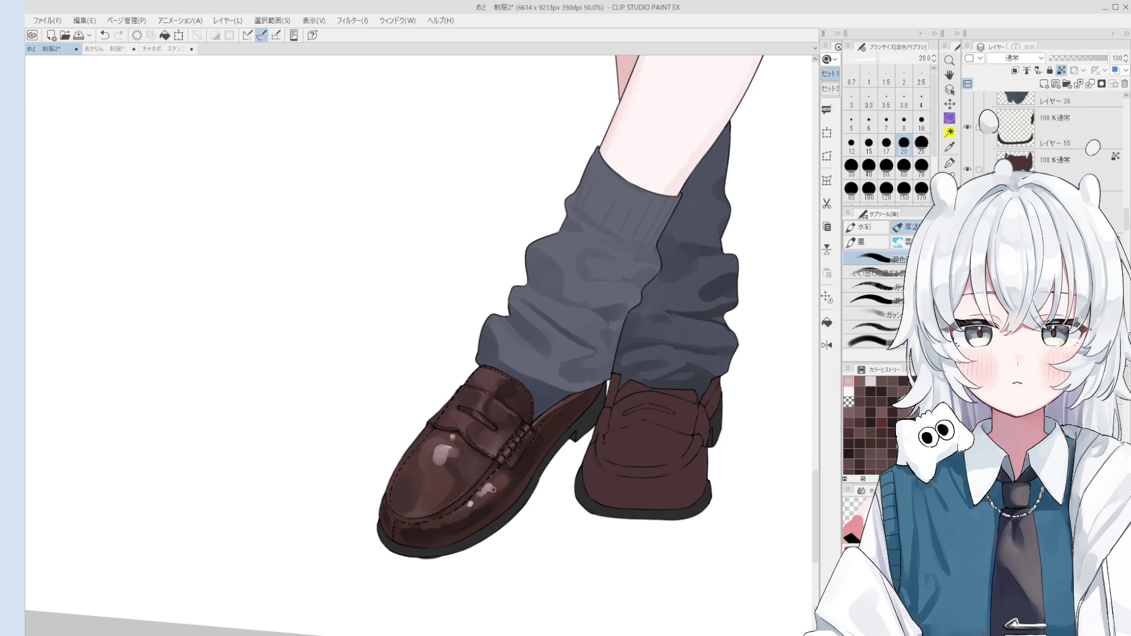
pyautogui.press(']')
pyautogui.press(']')
pyautogui.press(']')
# - Sample the loafer's brown and a lighter pink, and enlarge the brush to 60
pyautogui.keyDown('alt'); pyautogui.click(497, 487); pyautogui.keyUp('alt')
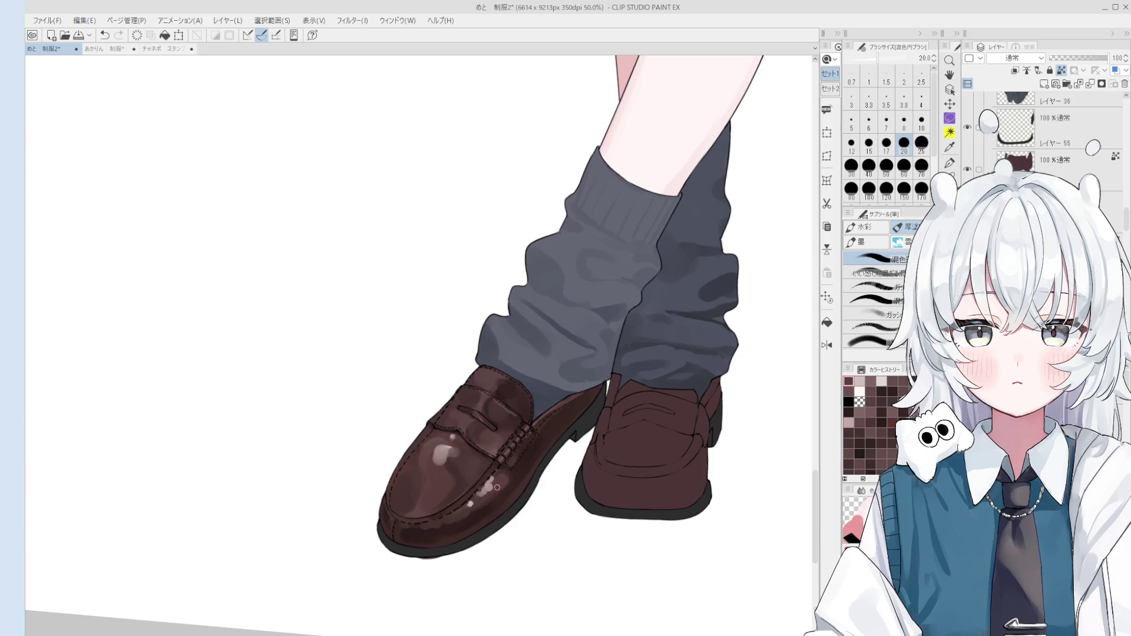
pyautogui.keyDown('alt'); pyautogui.click(491, 488); pyautogui.keyUp('alt')
pyautogui.press(']')
pyautogui.press(']')
pyautogui.press(']')
pyautogui.press(']')
pyautogui.press(']')
pyautogui.press(']')
pyautogui.scroll(-2, 506, 481)
# - Mirror the canvas view and soften the shine on the loafer's toe with a size-60 blending brush
pyautogui.press('h')
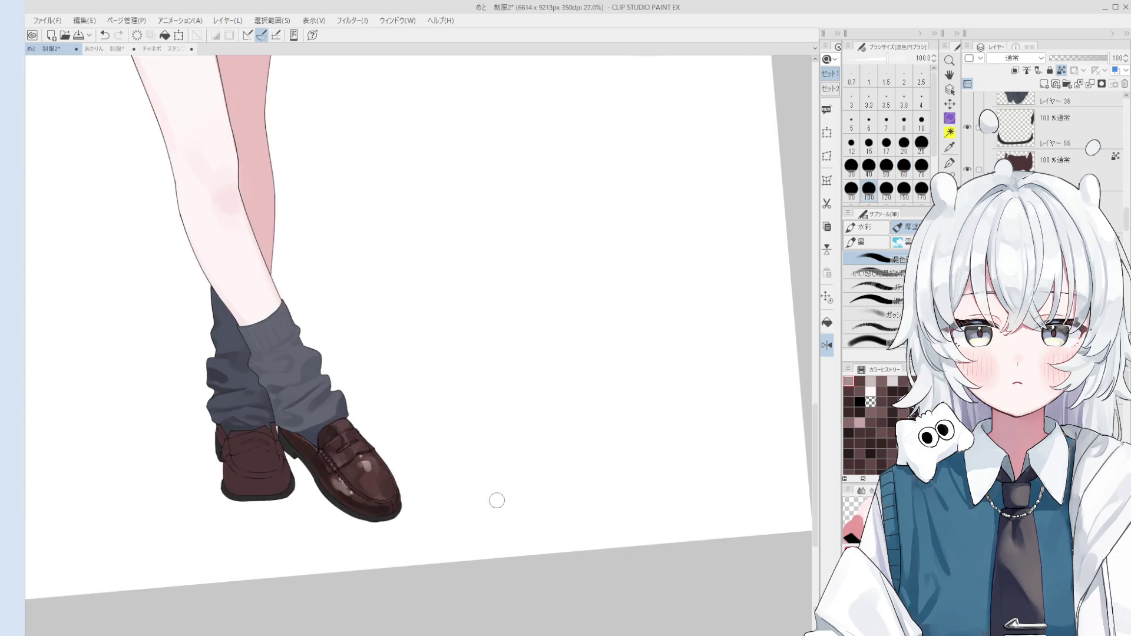
pyautogui.moveTo(497, 497); pyautogui.dragTo(521, 520)
pyautogui.scroll(1, 466, 500)
pyautogui.scroll(1, 466, 499)
pyautogui.press('b')
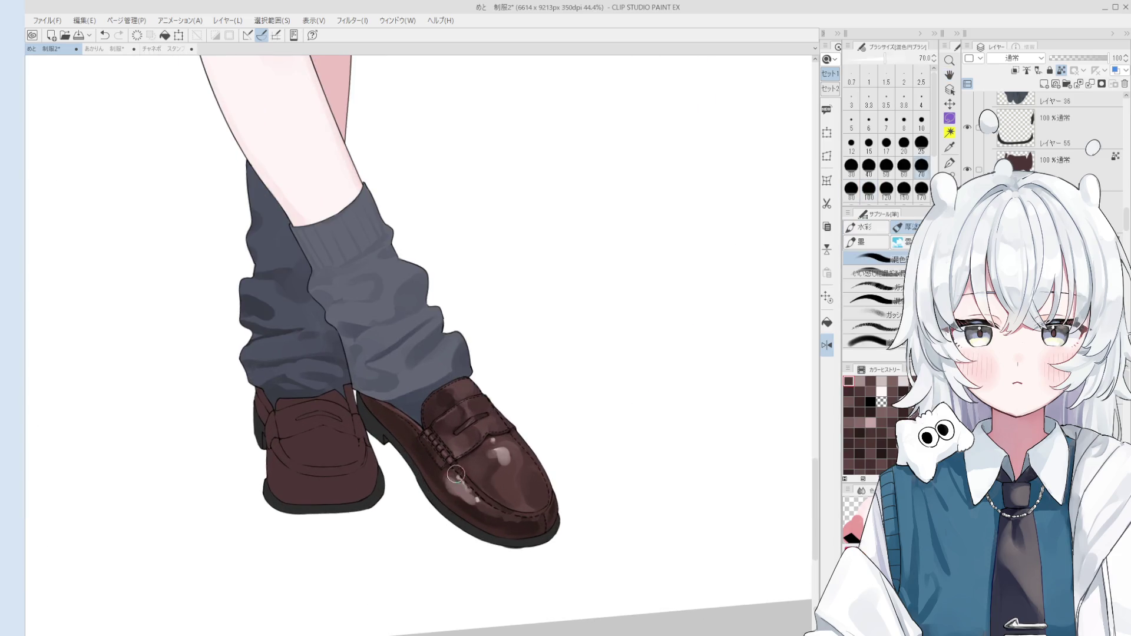
pyautogui.press(']')
pyautogui.press(']')
pyautogui.press(']')
pyautogui.moveTo(457, 488); pyautogui.dragTo(498, 517)
# - Shrink the brush from 30 down to about 12 and undo the stray stroke on the shoe
pyautogui.press('[')
pyautogui.press('[')
pyautogui.press('[')
pyautogui.press('[')
pyautogui.press('[')
pyautogui.press('[')
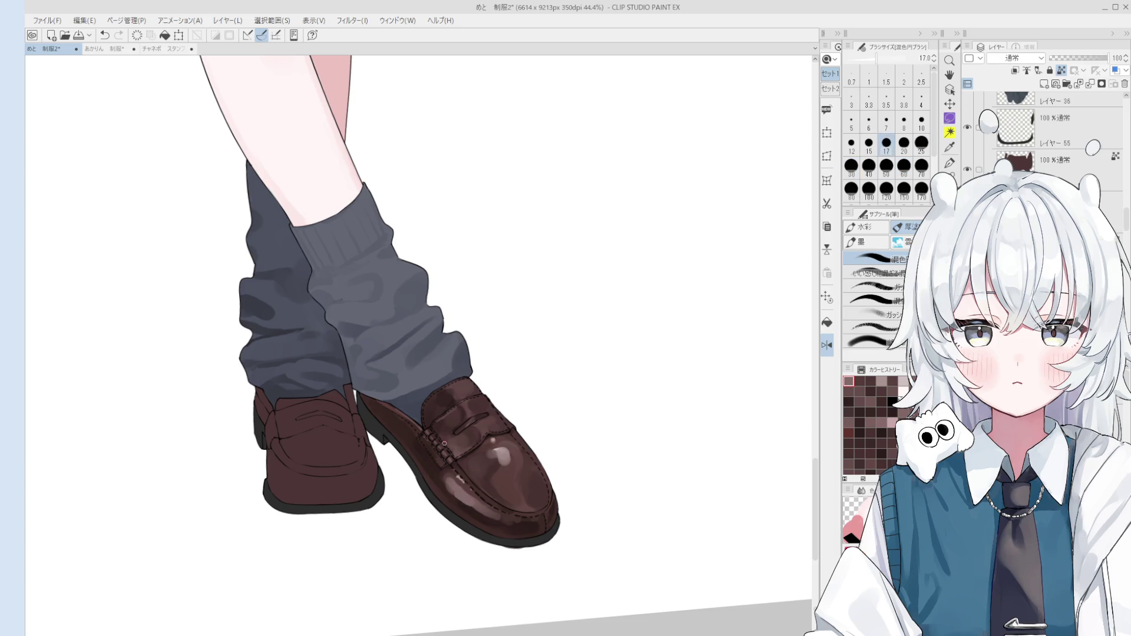
pyautogui.hotkey('ctrl', 'z')
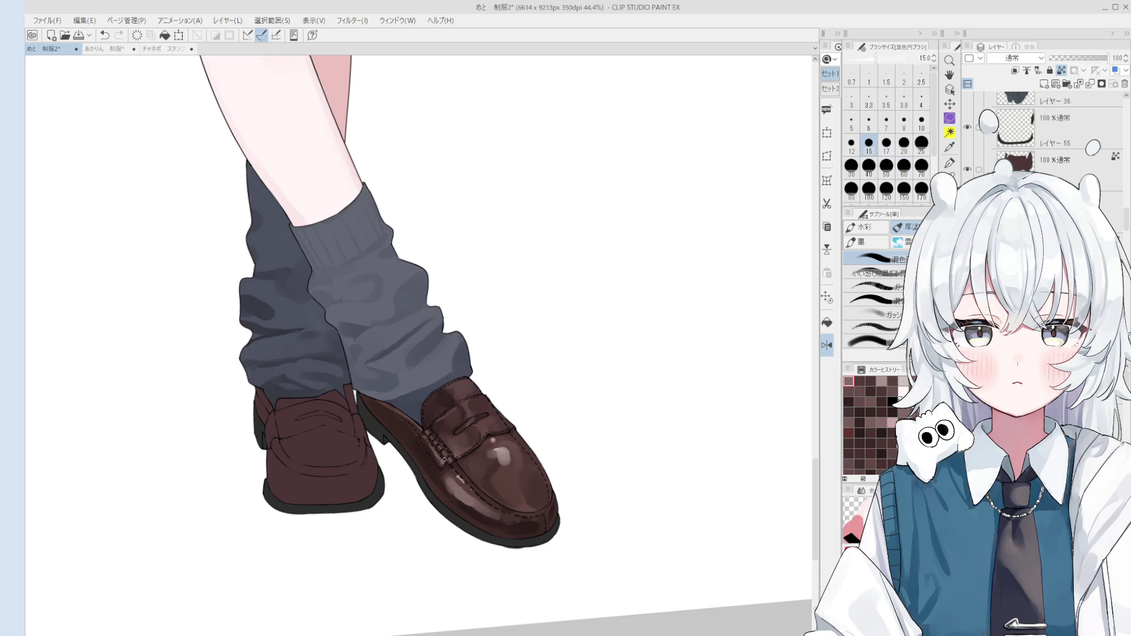
pyautogui.press('[')
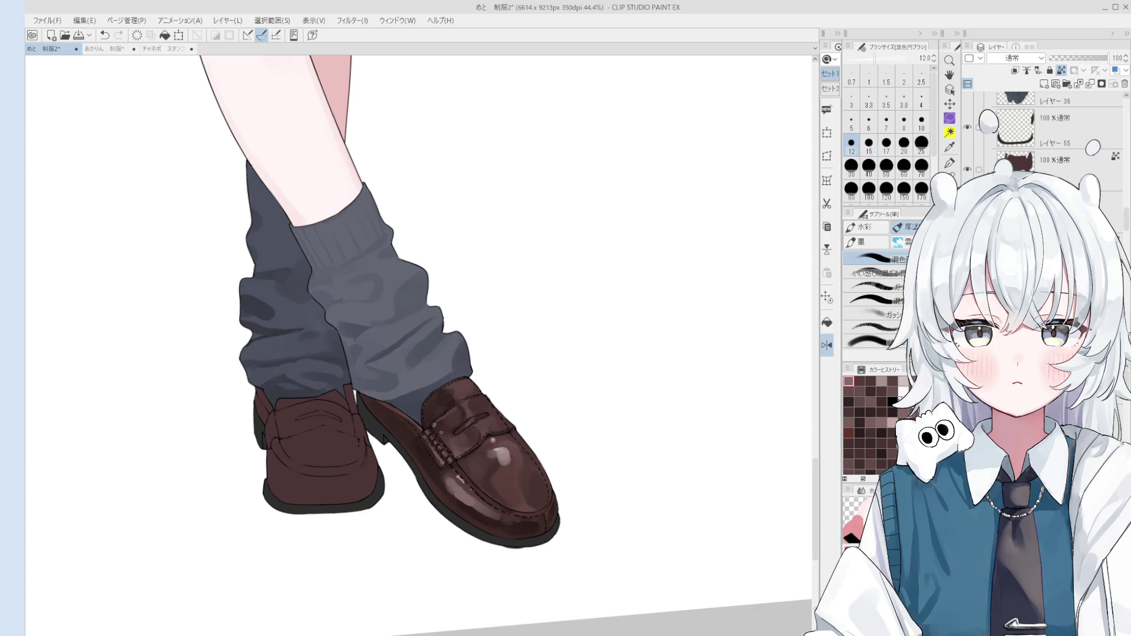
pyautogui.press('[')
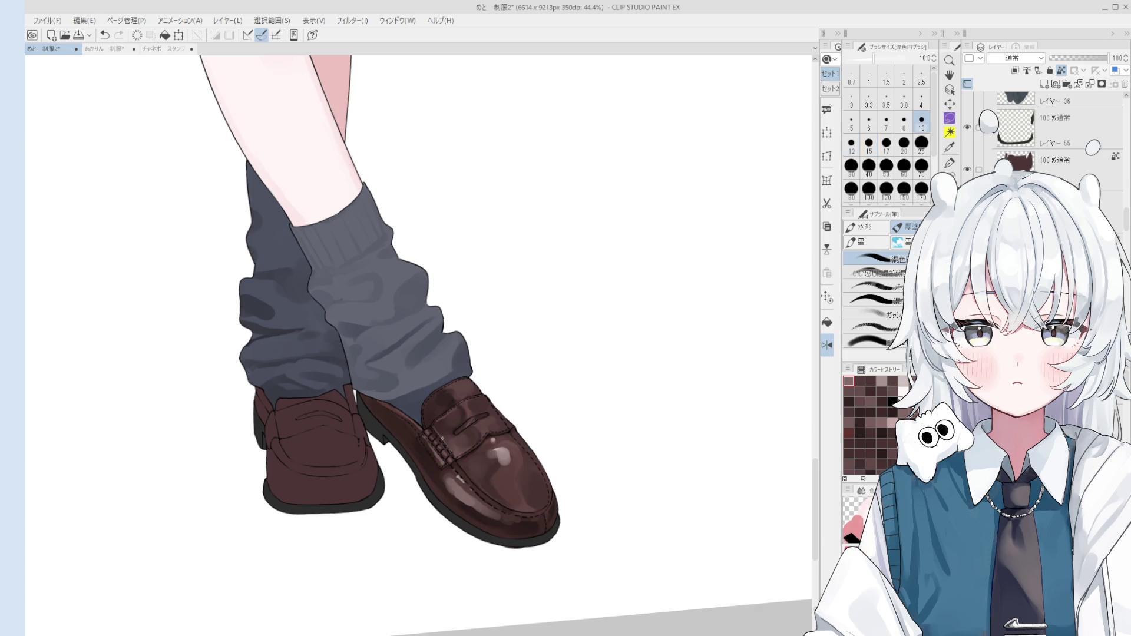
pyautogui.hotkey('ctrl', 'z')
pyautogui.press(']')
pyautogui.press(']')
pyautogui.press(']')
# - Sample light pink and dark brown from the shoe and paint a light highlight streak near the strap top
pyautogui.keyDown('alt'); pyautogui.click(491, 440); pyautogui.keyUp('alt')
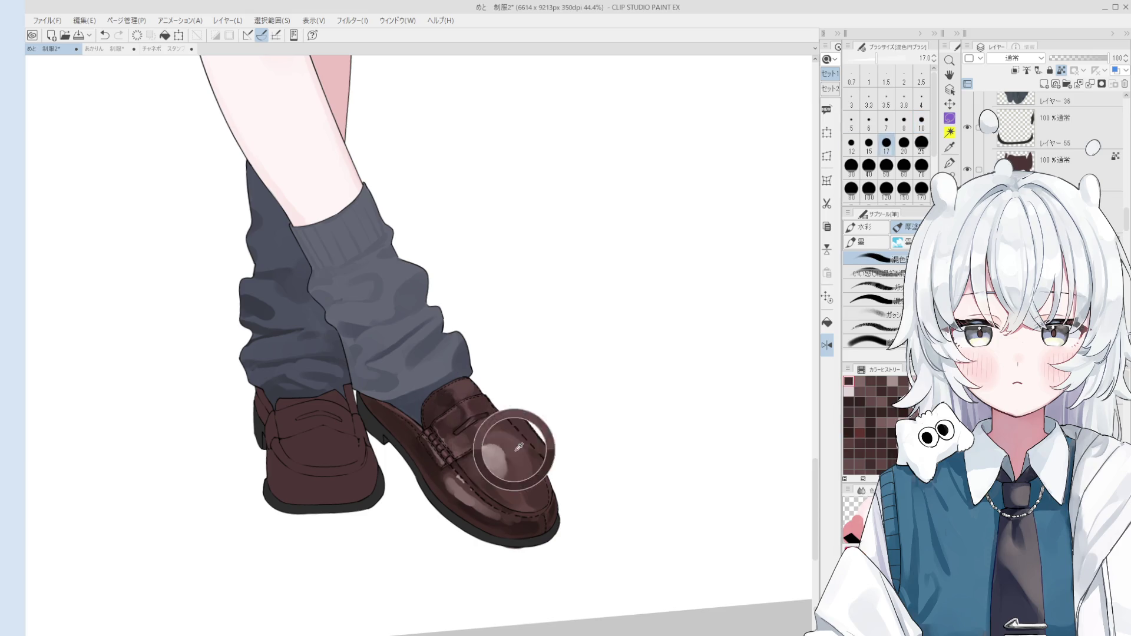
pyautogui.scroll(1, 469, 400)
pyautogui.keyDown('alt'); pyautogui.click(463, 384); pyautogui.keyUp('alt')
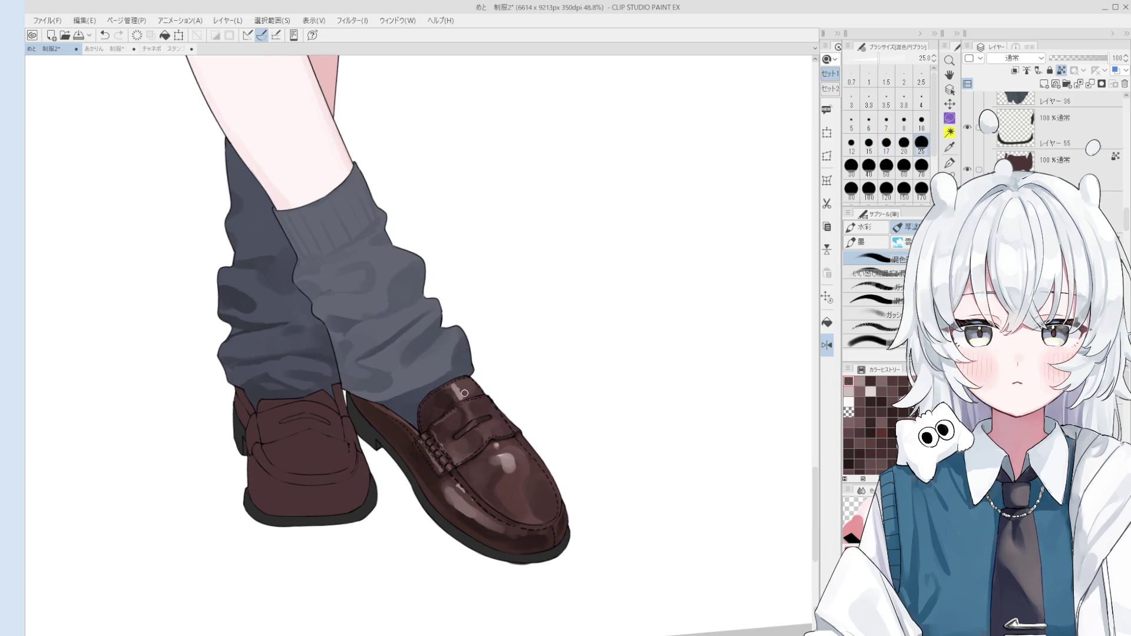
pyautogui.scroll(-1, 472, 411)
pyautogui.press(']')
pyautogui.press(']')
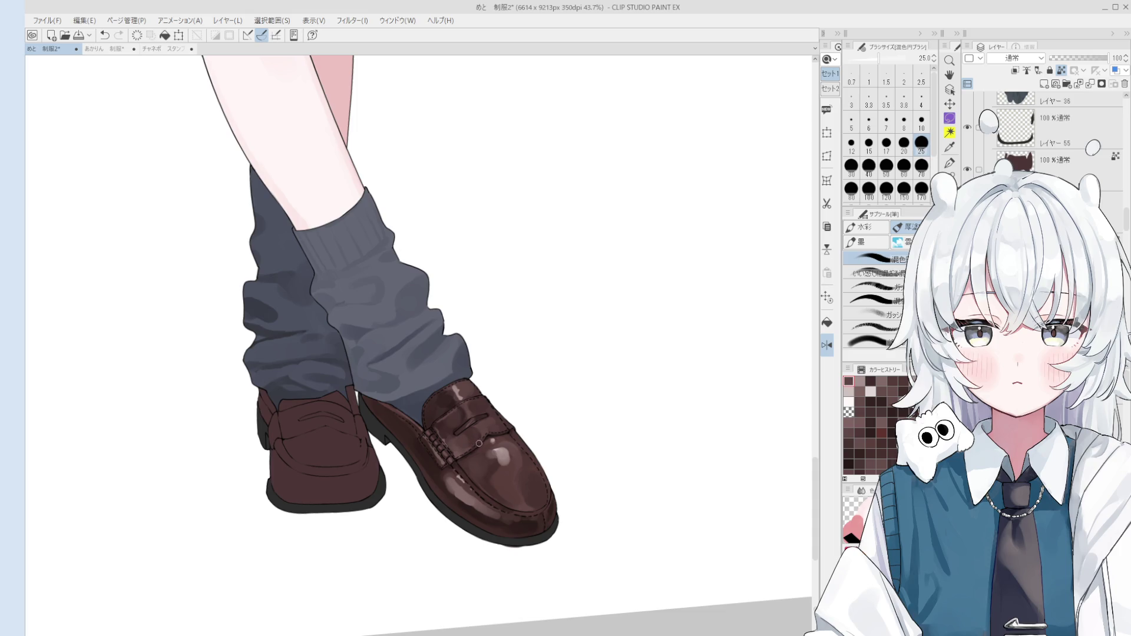
pyautogui.scroll(5, 471, 445)
pyautogui.keyDown('alt'); pyautogui.click(442, 375); pyautogui.keyUp('alt')
pyautogui.press('[')
pyautogui.press('[')
pyautogui.moveTo(442, 374)
pyautogui.mouseDown()
pyautogui.moveTo(453, 389)
pyautogui.moveTo(446, 380)
pyautogui.mouseUp()
# - Sample several shoe colours with a doubled brush and blend them down the side of the shoe
pyautogui.press(']')
pyautogui.keyDown('alt'); pyautogui.click(449, 360); pyautogui.keyUp('alt')
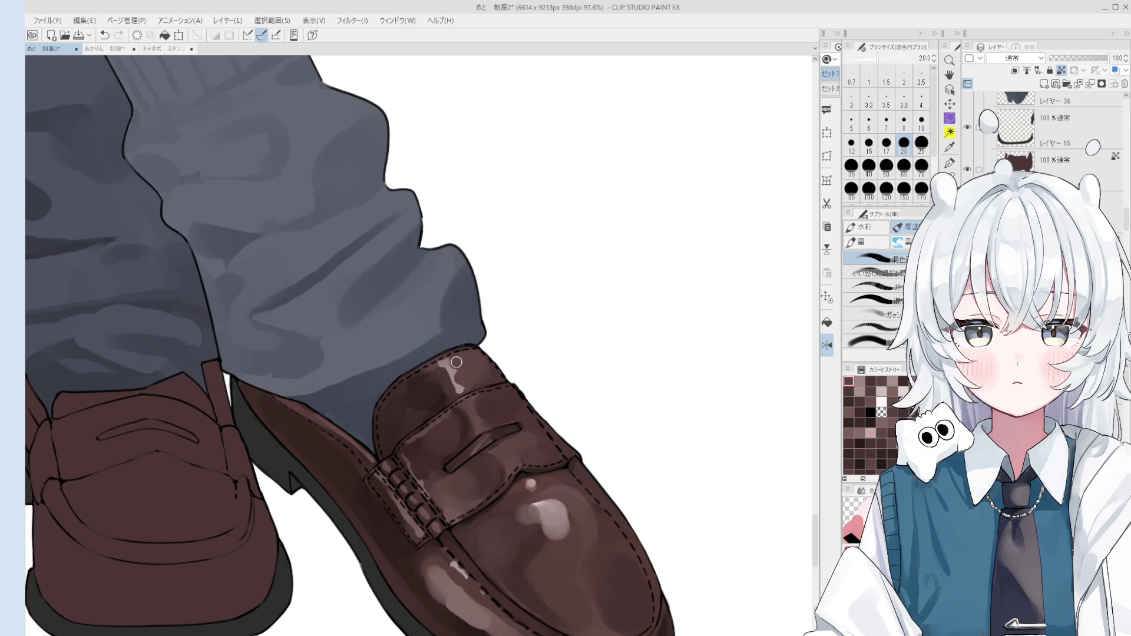
pyautogui.press(']')
pyautogui.press(']')
pyautogui.press(']')
pyautogui.keyDown('alt'); pyautogui.click(442, 358); pyautogui.keyUp('alt')
pyautogui.scroll(-1, 442, 358)
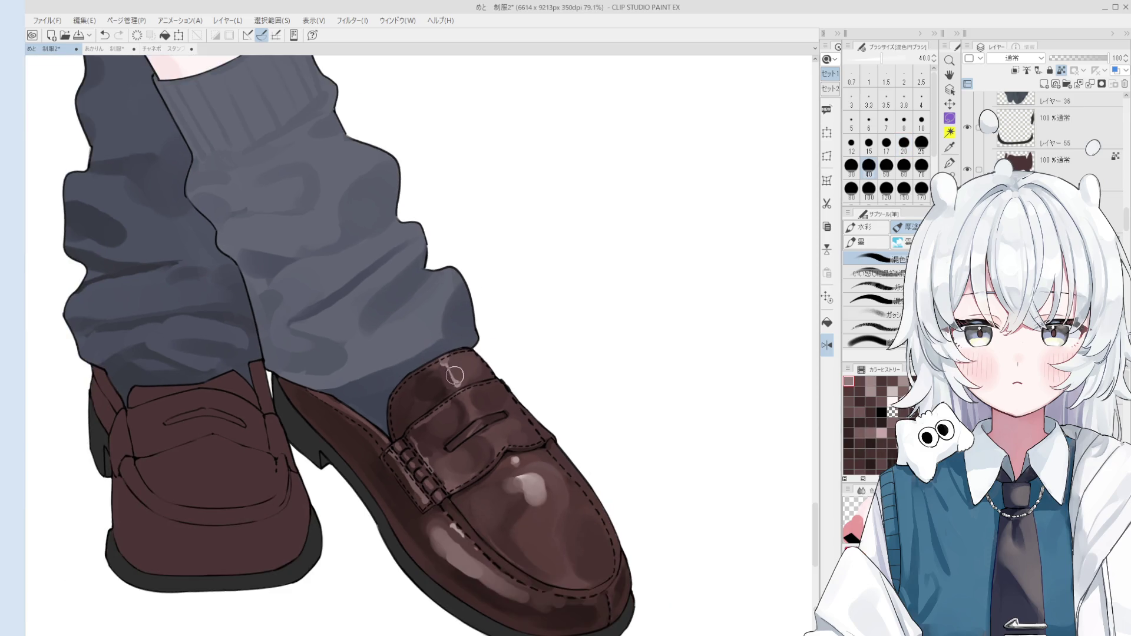
pyautogui.keyDown('alt'); pyautogui.click(461, 374); pyautogui.keyUp('alt')
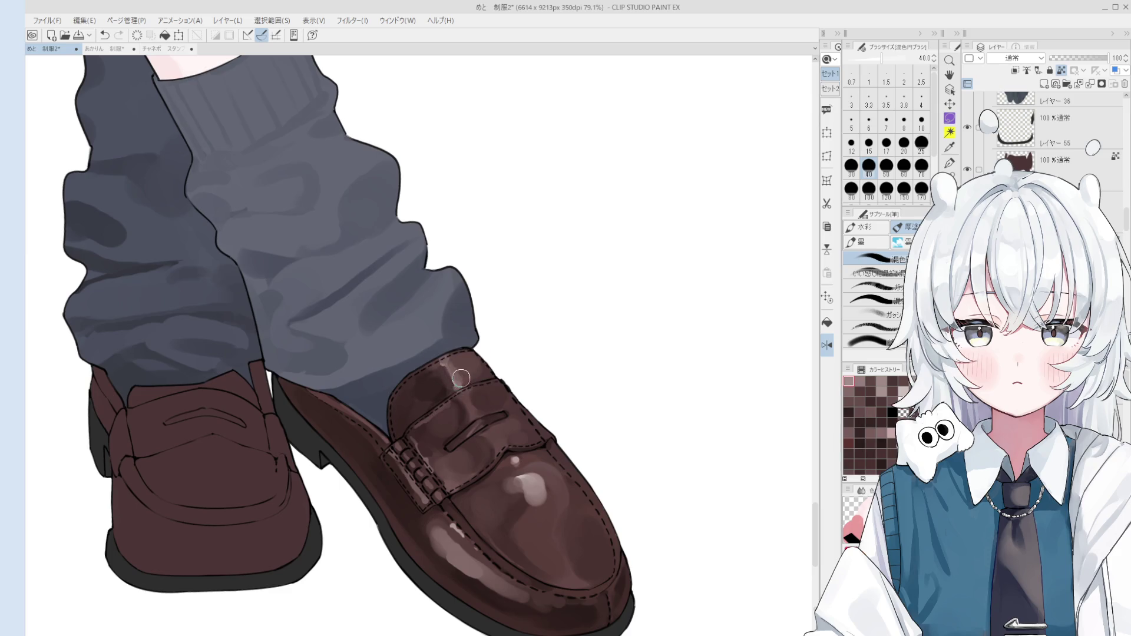
pyautogui.scroll(-1, 463, 380)
pyautogui.keyDown('alt'); pyautogui.click(464, 376); pyautogui.keyUp('alt')
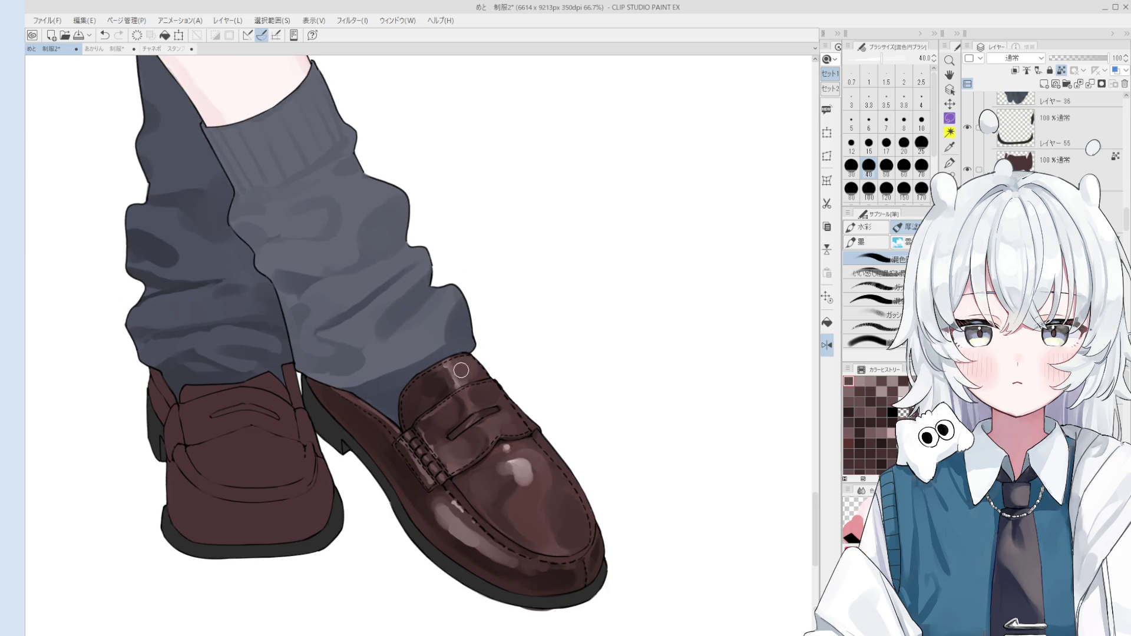
pyautogui.keyDown('alt'); pyautogui.click(461, 370); pyautogui.keyUp('alt')
pyautogui.keyDown('alt'); pyautogui.click(451, 363); pyautogui.keyUp('alt')
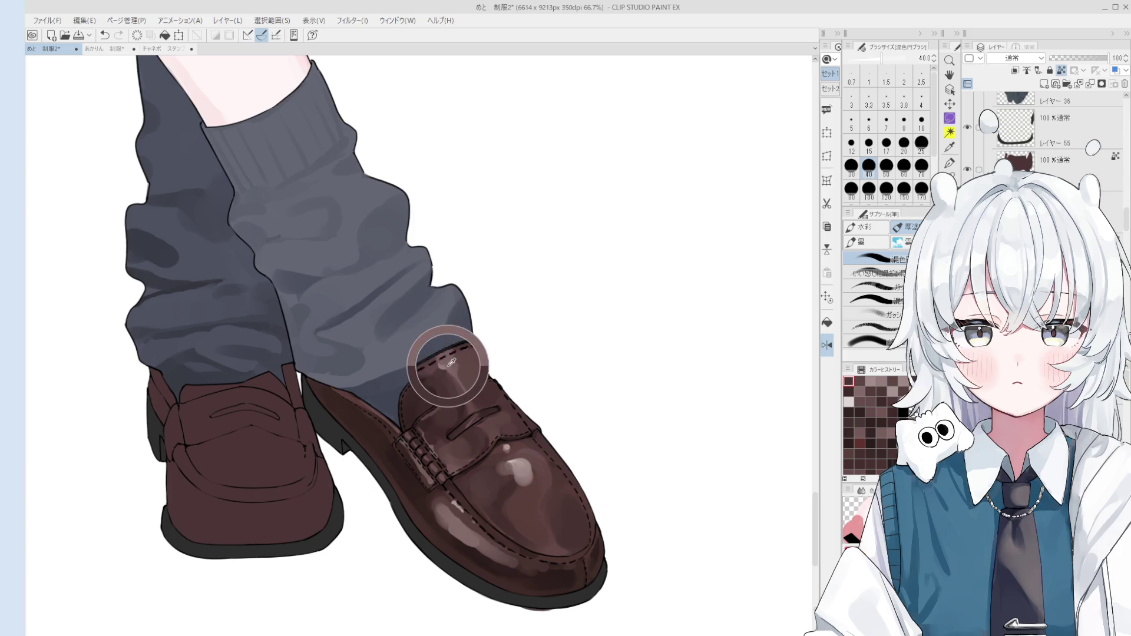
pyautogui.moveTo(447, 368); pyautogui.dragTo(506, 445)
# - Pick colours from the shoe toe and undo the last stroke there
pyautogui.press('[')
pyautogui.press('[')
pyautogui.press(']')
pyautogui.press(']')
pyautogui.press(']')
pyautogui.keyDown('alt'); pyautogui.click(467, 367); pyautogui.keyUp('alt')
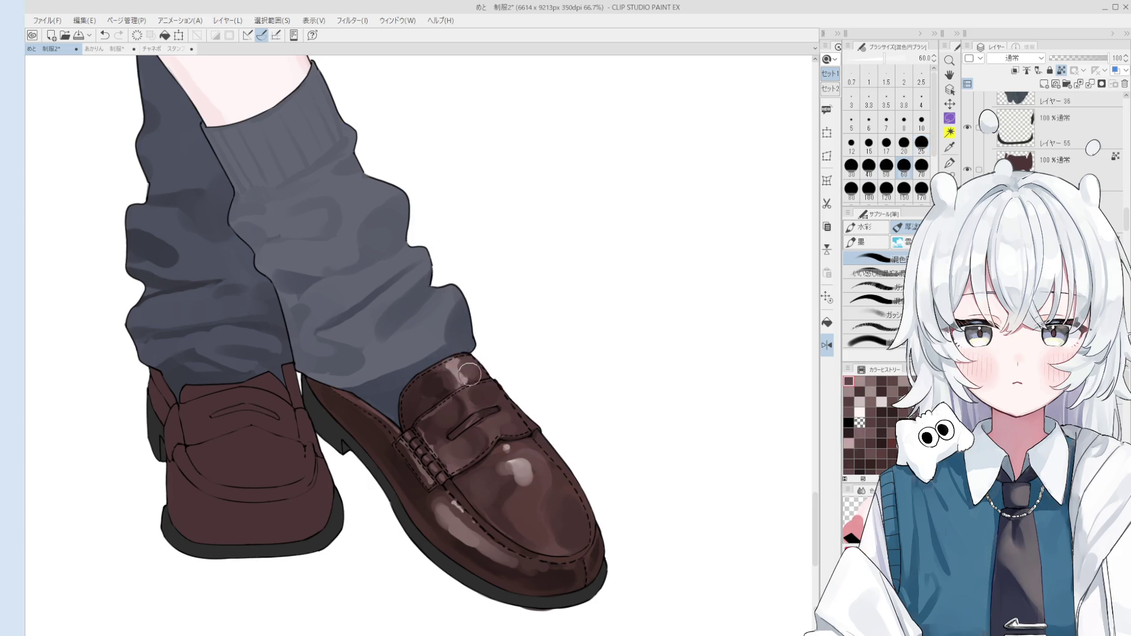
pyautogui.scroll(-2, 469, 372)
pyautogui.keyDown('alt'); pyautogui.click(453, 366); pyautogui.keyUp('alt')
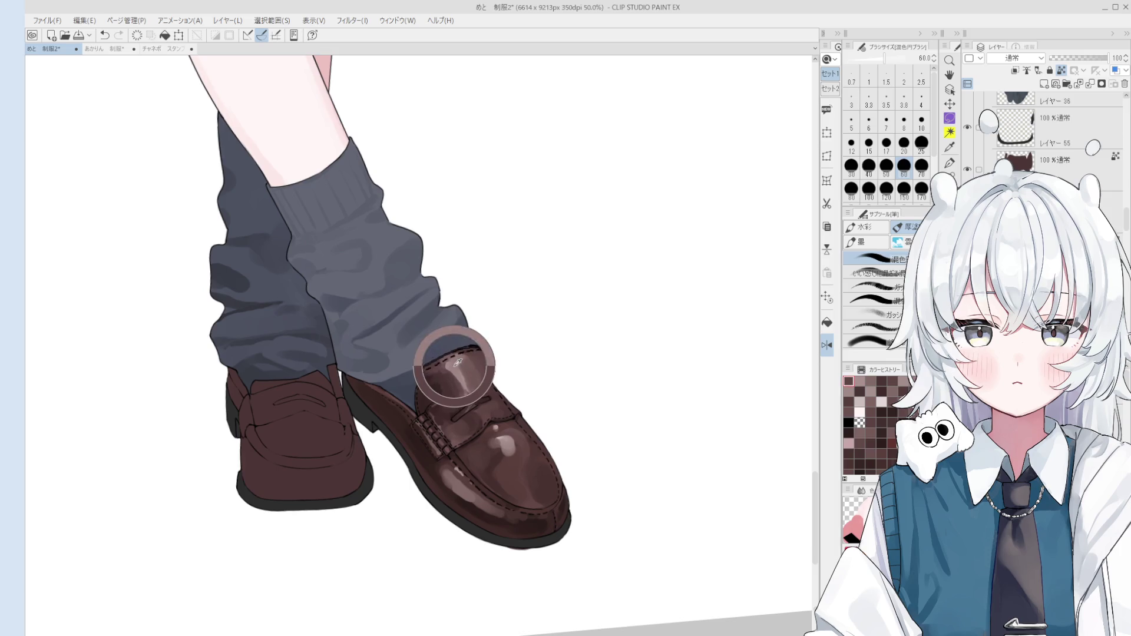
pyautogui.press('[')
pyautogui.press('[')
pyautogui.press('[')
pyautogui.press(']')
pyautogui.press(']')
pyautogui.press(']')
pyautogui.hotkey('ctrl', 'z')
pyautogui.press('[')
pyautogui.press('[')
pyautogui.press('[')
pyautogui.press('[')
pyautogui.press(']')
pyautogui.press(']')
pyautogui.press(']')
pyautogui.press(']')
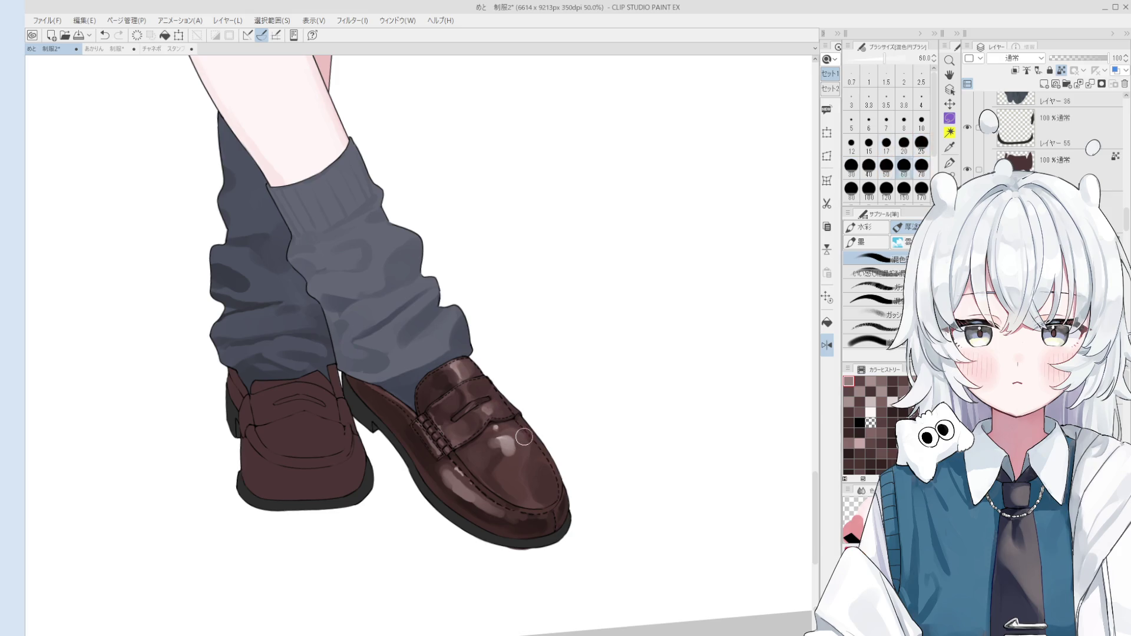
pyautogui.press(']')
pyautogui.press(']')
pyautogui.press(']')
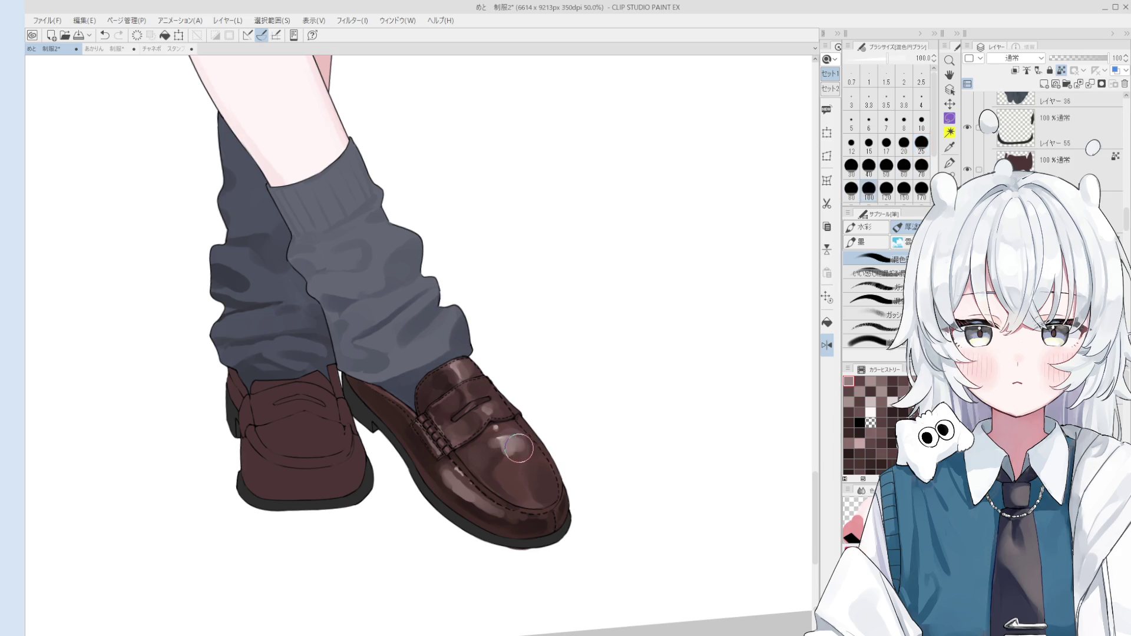
# - Adjust the brush down to a fine tip for small glints on the toe
pyautogui.scroll(-1, 531, 462)
pyautogui.scroll(-1, 528, 459)
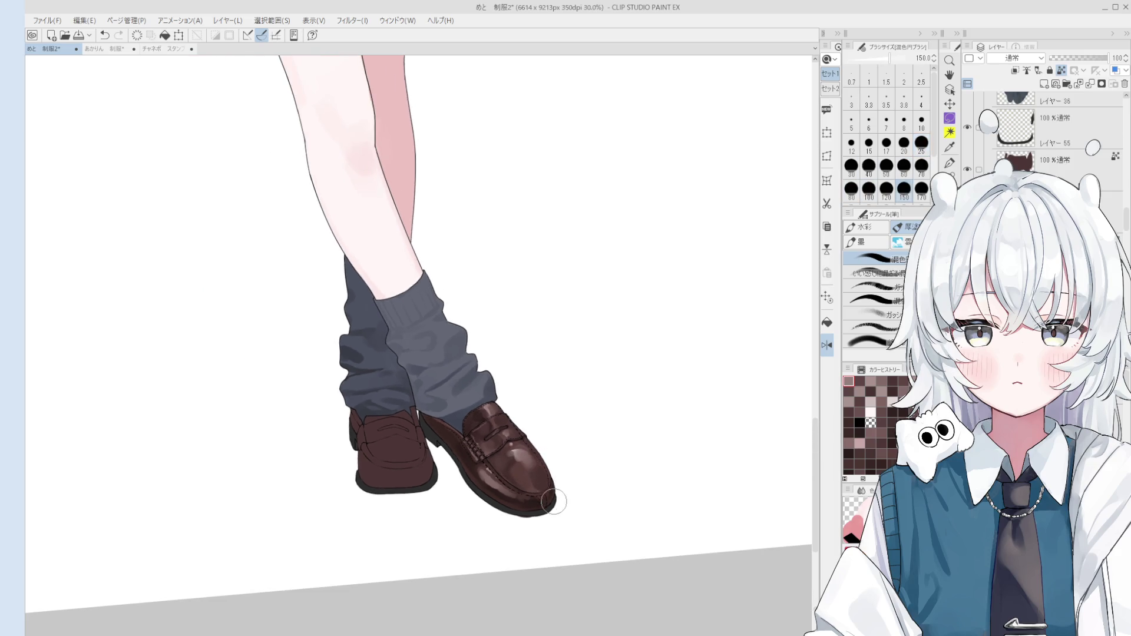
pyautogui.scroll(1, 555, 498)
pyautogui.press('[')
pyautogui.press('[')
pyautogui.press('[')
pyautogui.scroll(-1, 554, 498)
pyautogui.scroll(1, 555, 498)
pyautogui.press('[')
pyautogui.press(']')
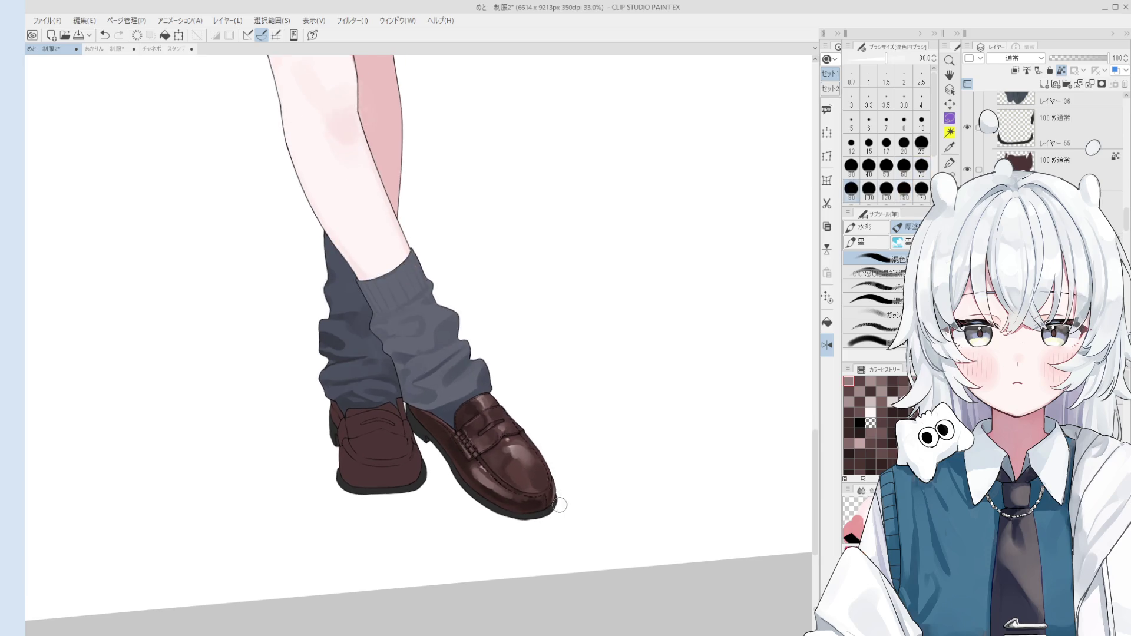
pyautogui.press('[')
pyautogui.press('[')
pyautogui.press('[')
pyautogui.scroll(3, 553, 457)
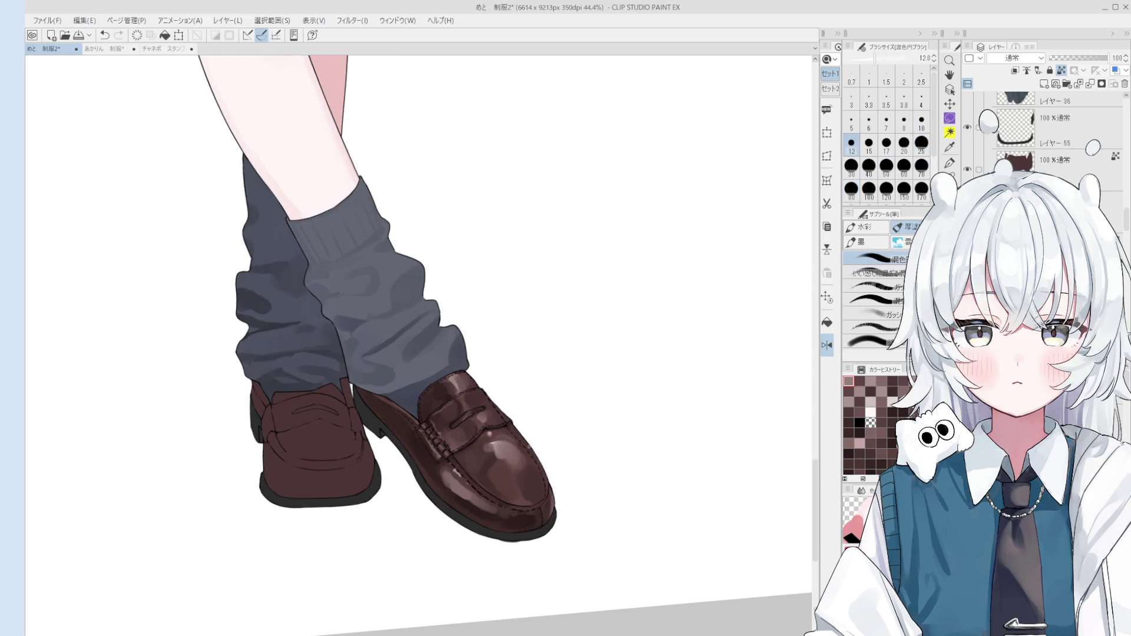
pyautogui.press('[')
pyautogui.press('[')
pyautogui.press('[')
pyautogui.scroll(4, 544, 479)
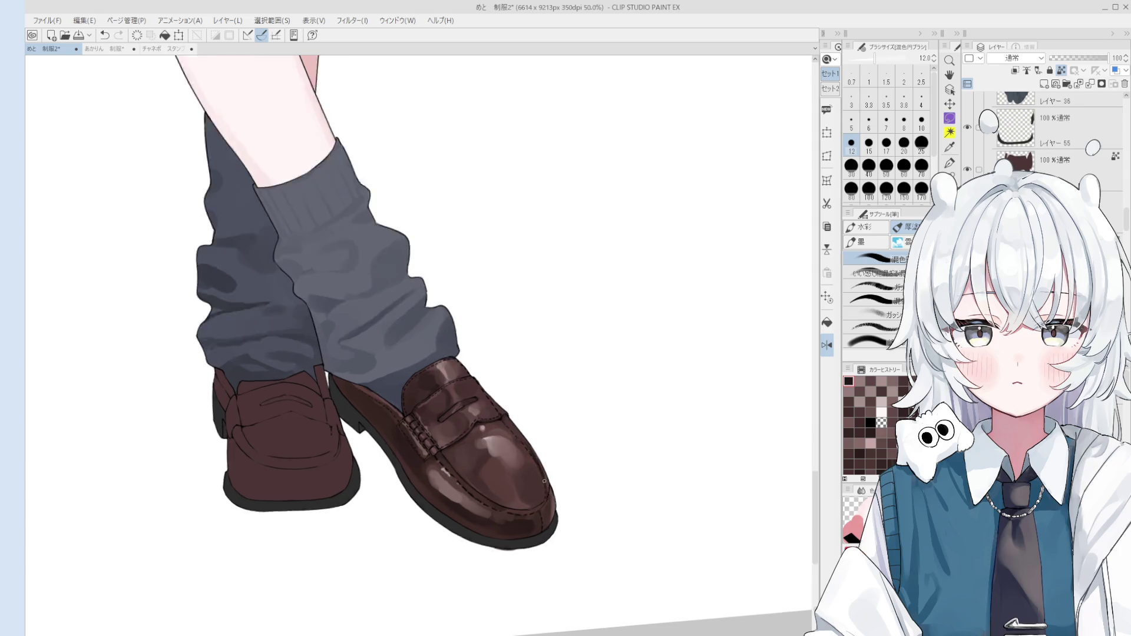
pyautogui.press(']')
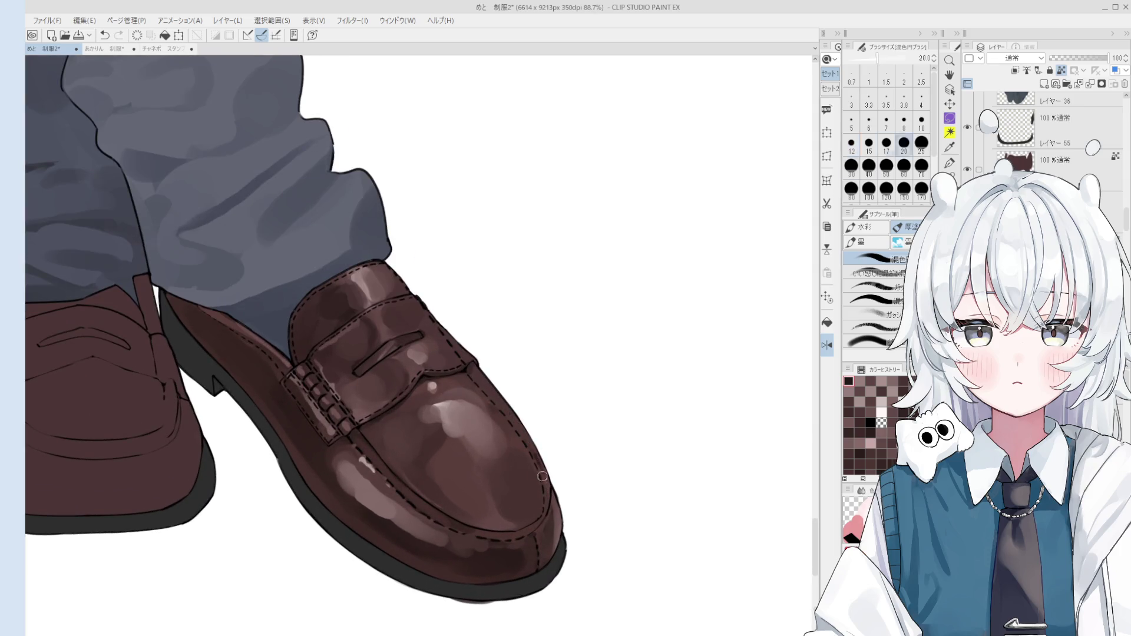
pyautogui.press(']')
pyautogui.press(']')
pyautogui.press('[')
# - Sample a shoe colour, make the brush slightly smaller, and pan to show both legs
pyautogui.keyDown('alt'); pyautogui.click(506, 407); pyautogui.keyUp('alt')
pyautogui.press('[')
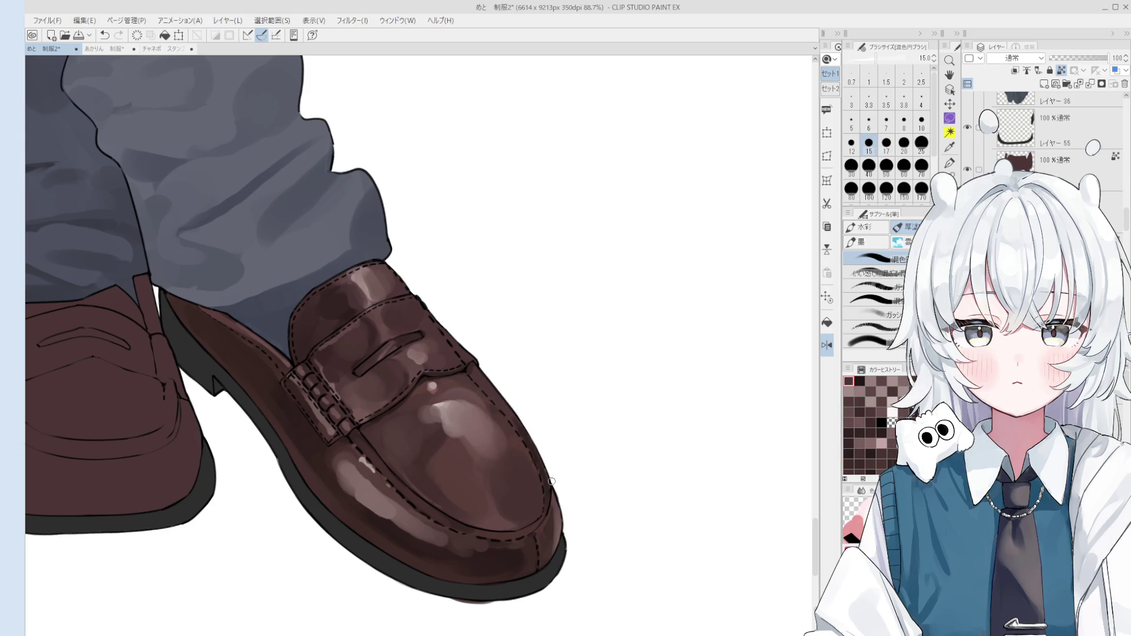
pyautogui.scroll(-4, 552, 481)
pyautogui.moveTo(534, 493); pyautogui.dragTo(566, 484)
pyautogui.press('b')
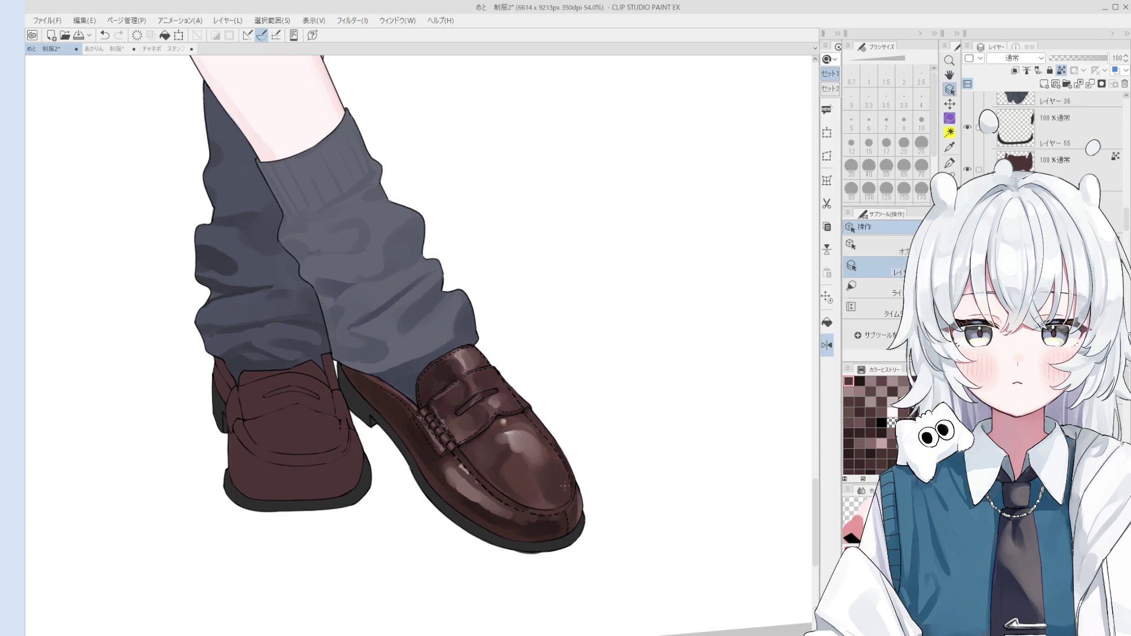
pyautogui.press(']')
pyautogui.press(']')
pyautogui.press(']')
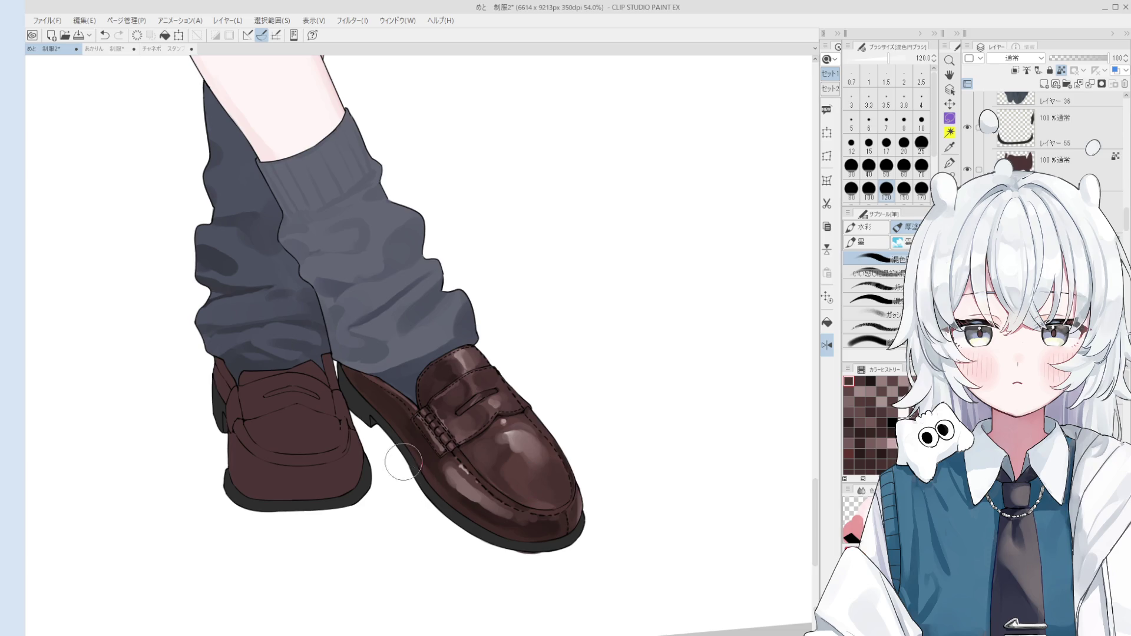
# - Sample several shoe colours and dab dark shading onto the left loafer's toe
pyautogui.keyDown('alt'); pyautogui.click(464, 490); pyautogui.keyUp('alt')
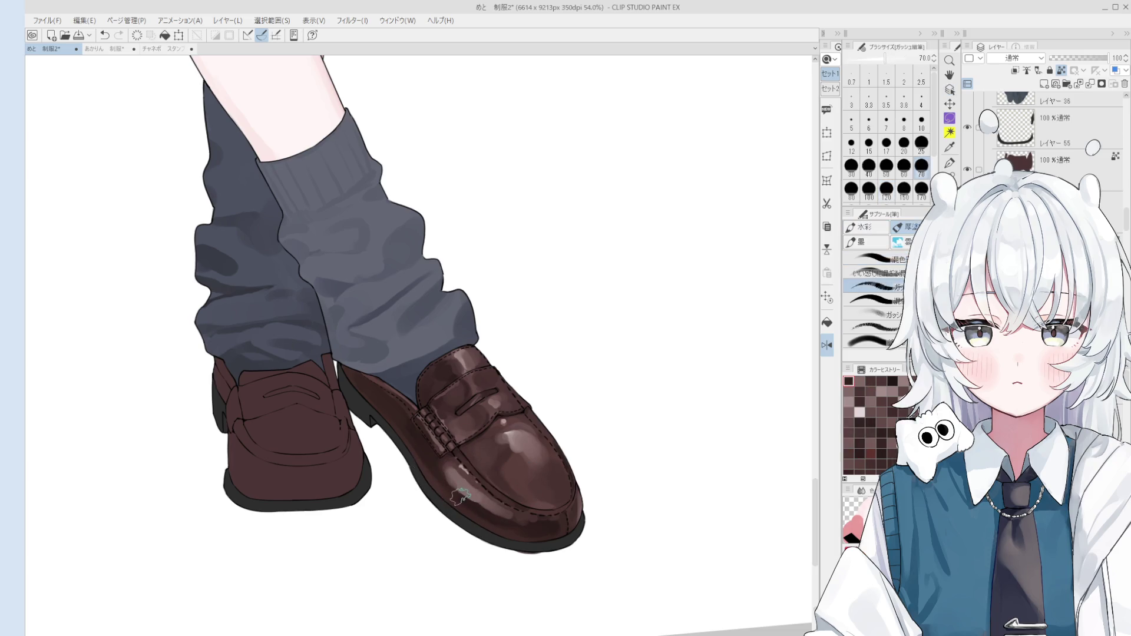
pyautogui.keyDown('alt'); pyautogui.click(457, 486); pyautogui.keyUp('alt')
pyautogui.keyDown('alt'); pyautogui.click(435, 469); pyautogui.keyUp('alt')
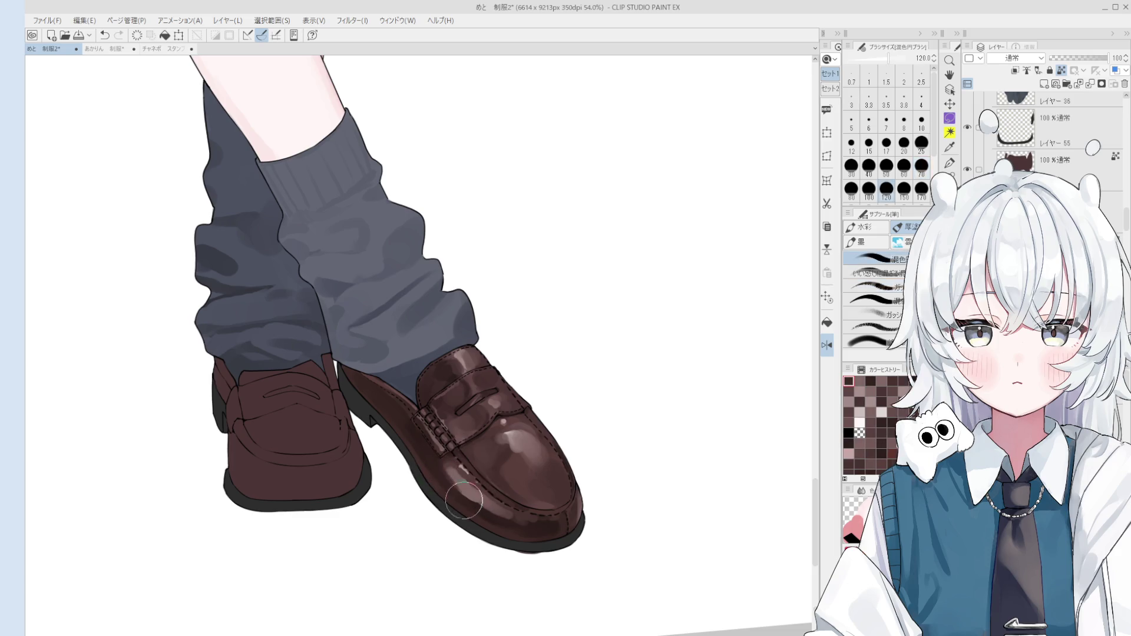
pyautogui.keyDown('alt'); pyautogui.click(423, 459); pyautogui.keyUp('alt')
pyautogui.press('[')
pyautogui.press('[')
pyautogui.keyDown('alt'); pyautogui.click(486, 499); pyautogui.keyUp('alt')
pyautogui.press(']')
pyautogui.hotkey('ctrl', 'z')
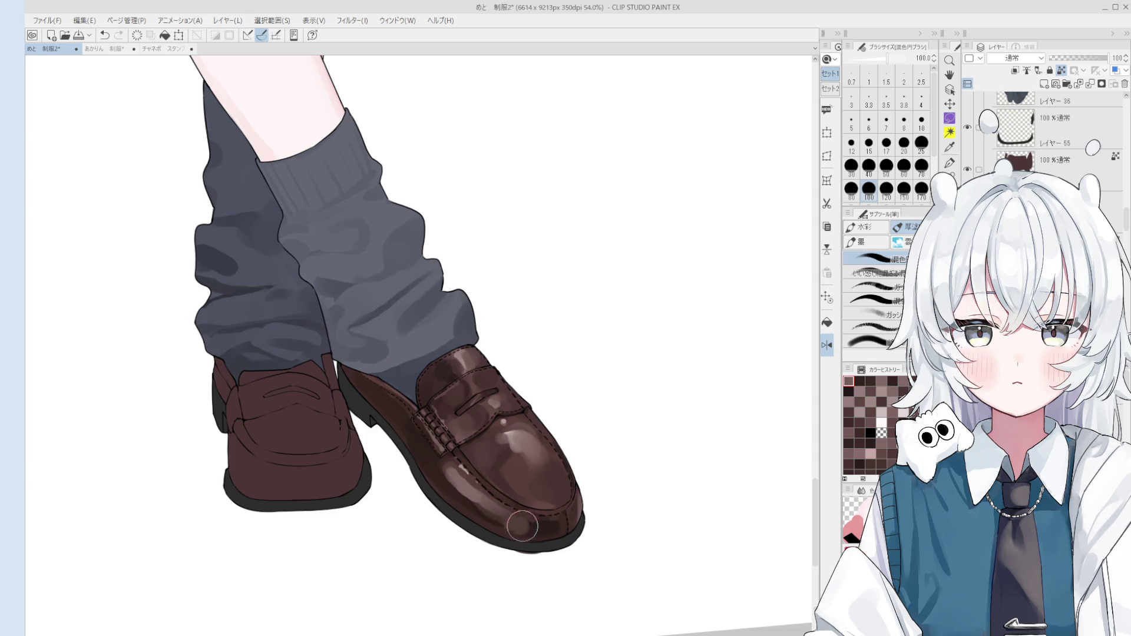
pyautogui.click(530, 522)
pyautogui.keyDown('alt'); pyautogui.click(534, 524); pyautogui.keyUp('alt')
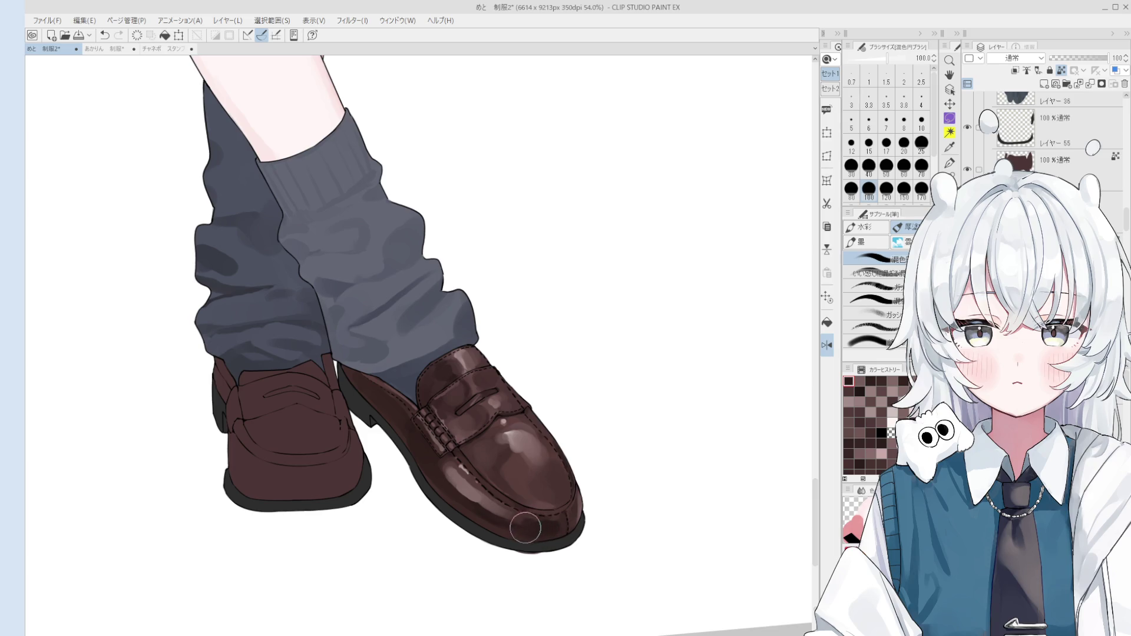
# - Flip the canvas to check, then sample toe colours with a fine opaque gouache brush
pyautogui.press('h')
pyautogui.scroll(-1, 518, 522)
pyautogui.moveTo(519, 522); pyautogui.dragTo(560, 467)
pyautogui.keyDown('alt'); pyautogui.click(458, 469); pyautogui.keyUp('alt')
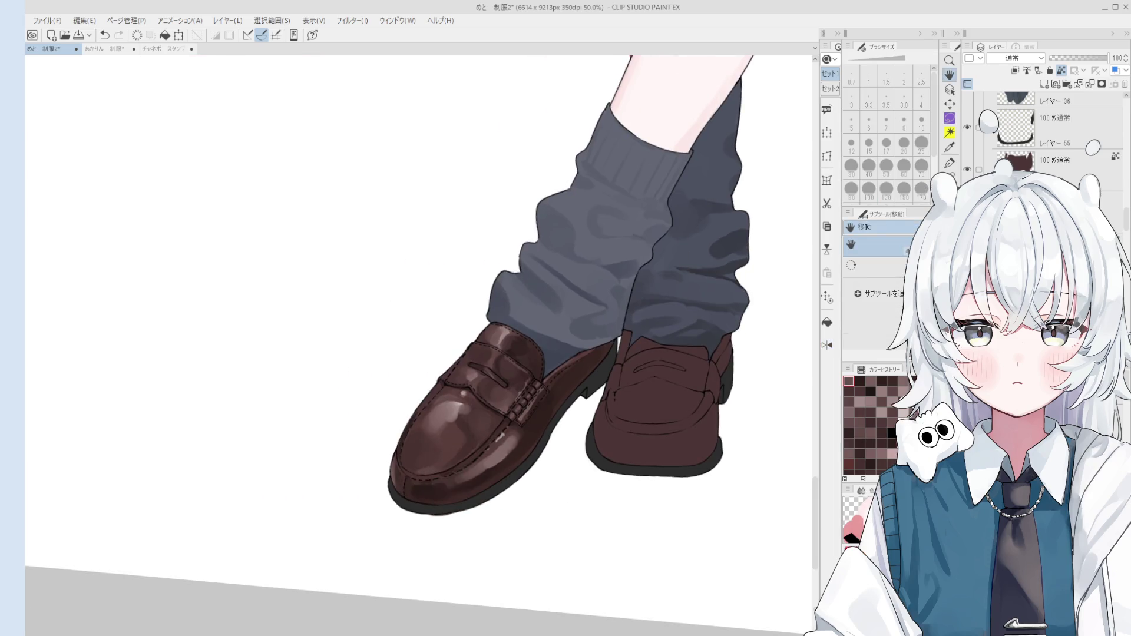
pyautogui.press('b')
pyautogui.scroll(2, 465, 476)
pyautogui.keyDown('alt'); pyautogui.click(478, 482); pyautogui.keyUp('alt')
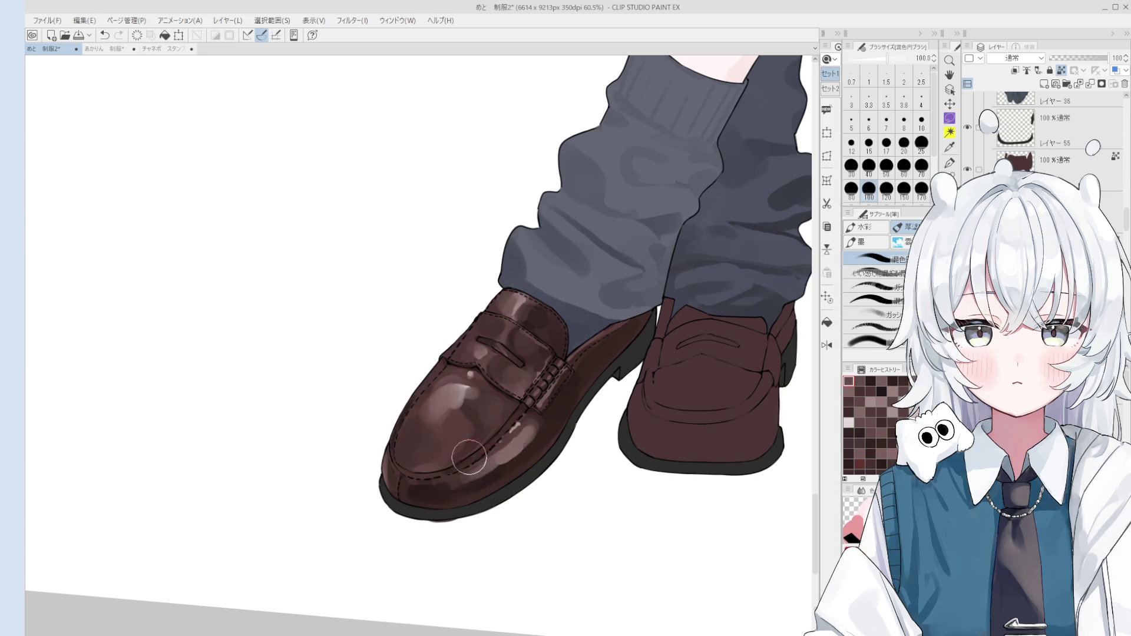
pyautogui.keyDown('alt'); pyautogui.click(512, 430); pyautogui.keyUp('alt')
pyautogui.press('b')
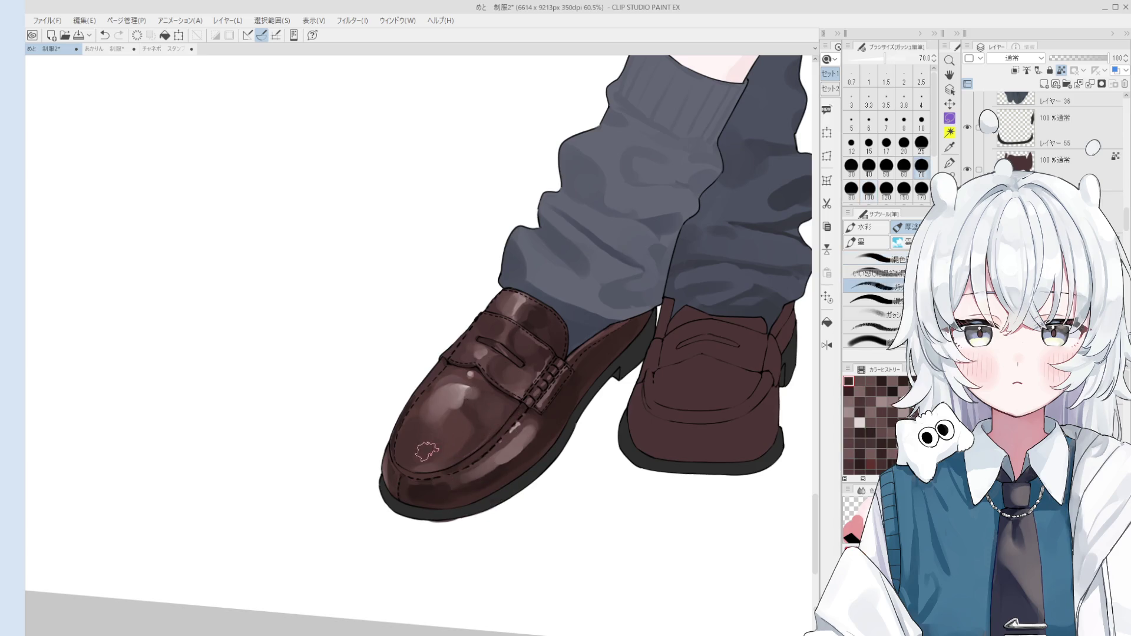
pyautogui.scroll(2, 499, 424)
pyautogui.keyDown('alt'); pyautogui.click(533, 417); pyautogui.keyUp('alt')
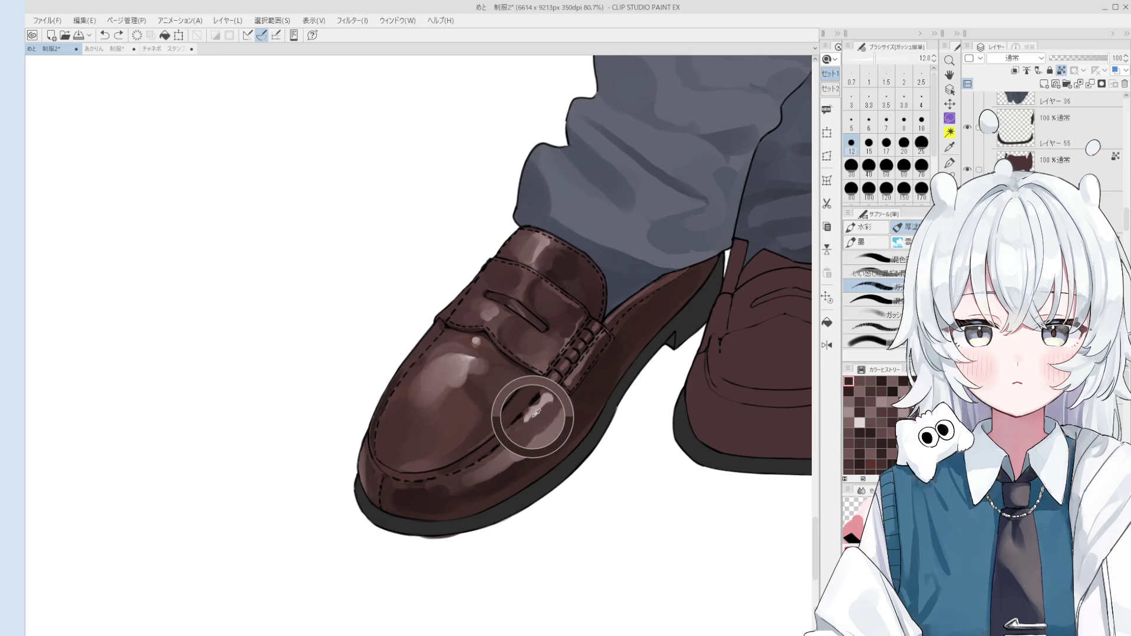
# - Dab small light highlights along the toe stitching with the Pen, sizing it up to 4
pyautogui.press('p')
pyautogui.scroll(1, 450, 478)
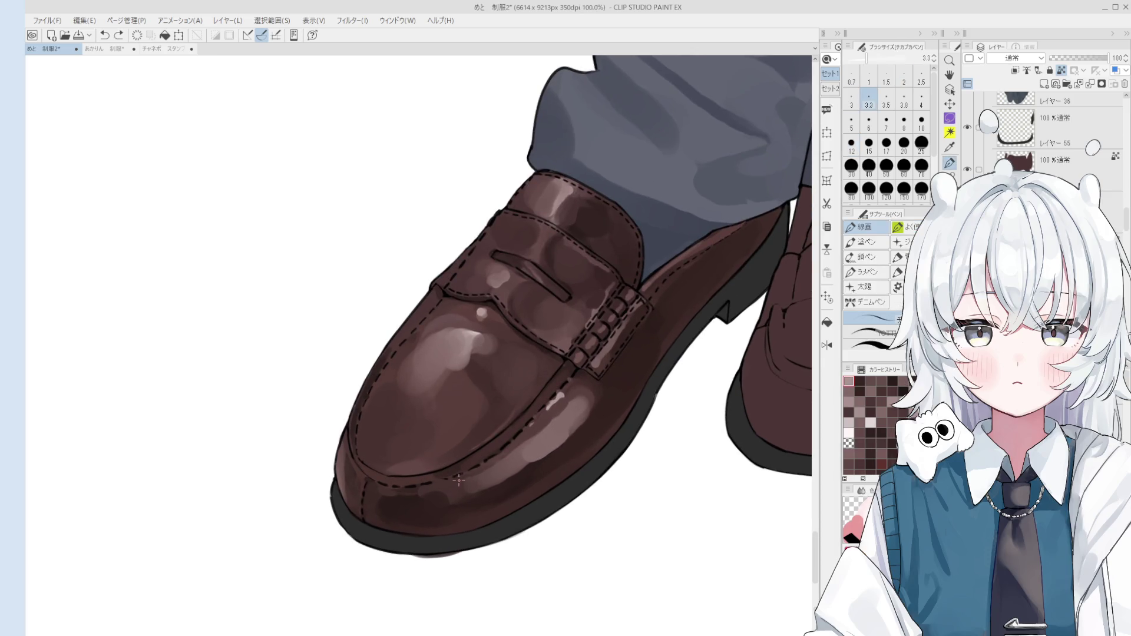
pyautogui.scroll(1, 450, 478)
pyautogui.press(']')
pyautogui.press(']')
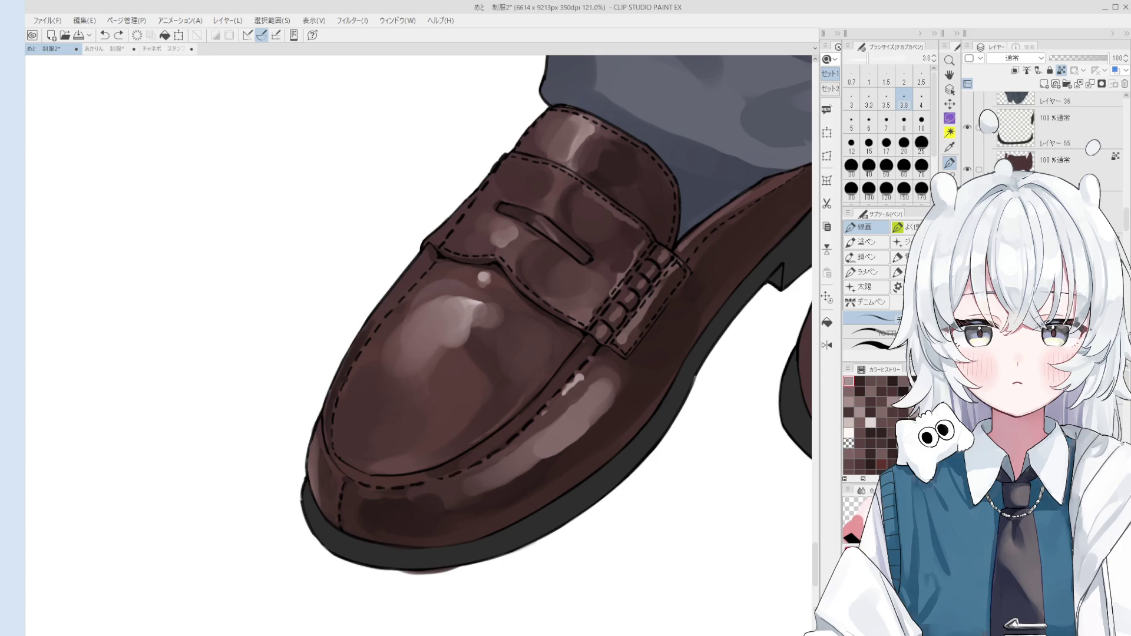
pyautogui.moveTo(439, 482); pyautogui.dragTo(449, 478)
pyautogui.press(']')
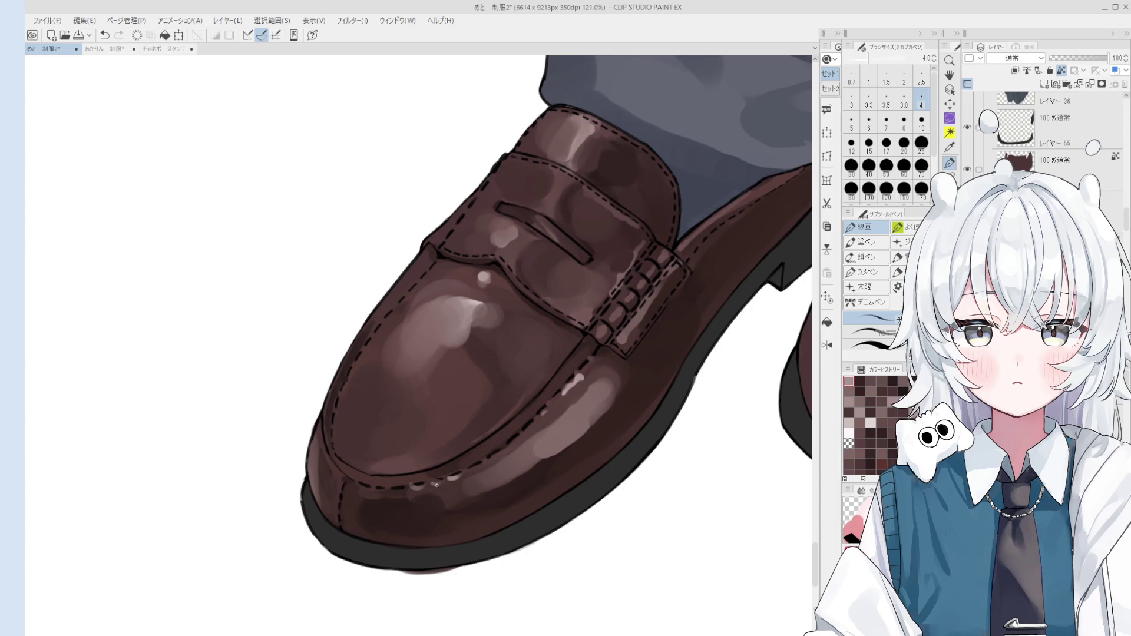
# - Mirror and zoom onto the stitching, set the pen to size 6, and rotate the view upright
pyautogui.hotkey('ctrl', 'h')
pyautogui.moveTo(434, 487); pyautogui.dragTo(449, 487)
pyautogui.scroll(4, 449, 487)
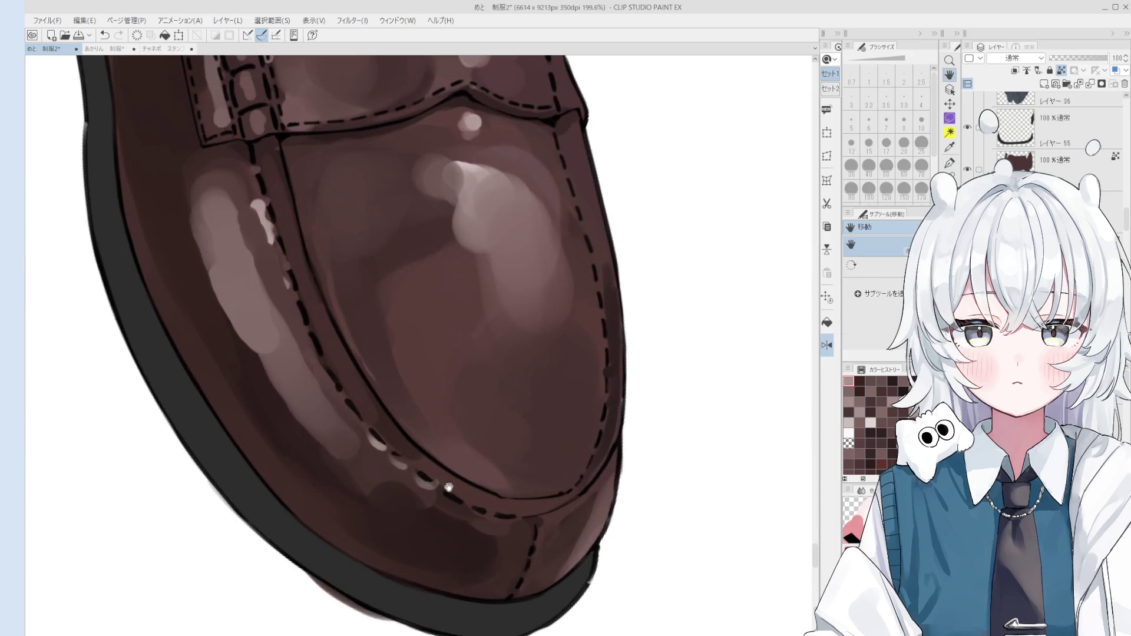
pyautogui.press('p')
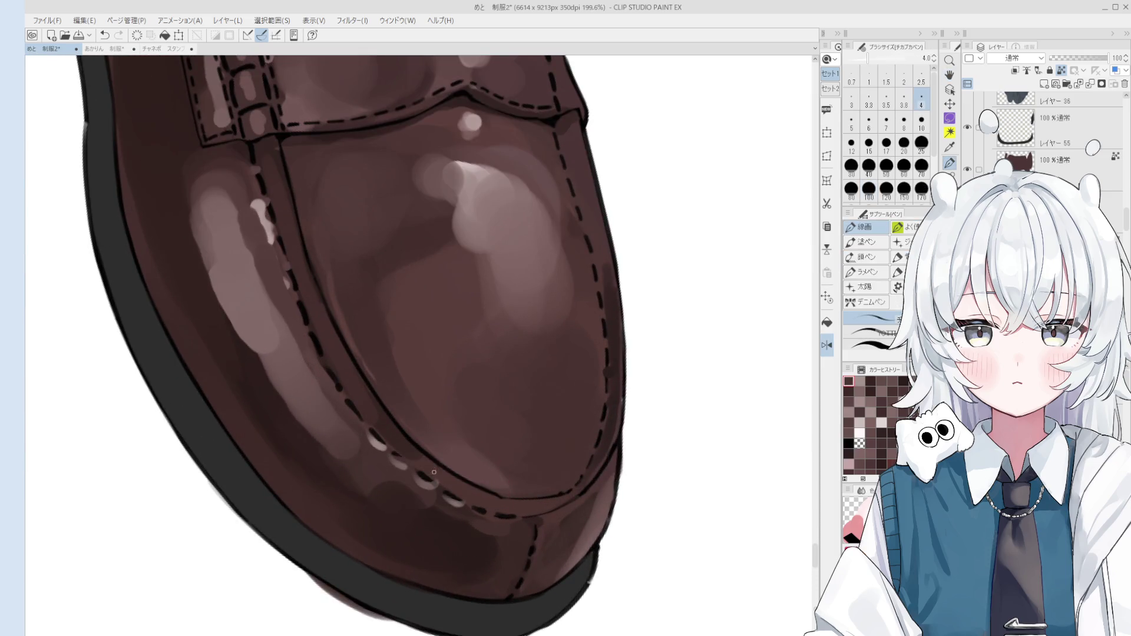
pyautogui.scroll(-1, 436, 474)
pyautogui.press(']')
pyautogui.press(']')
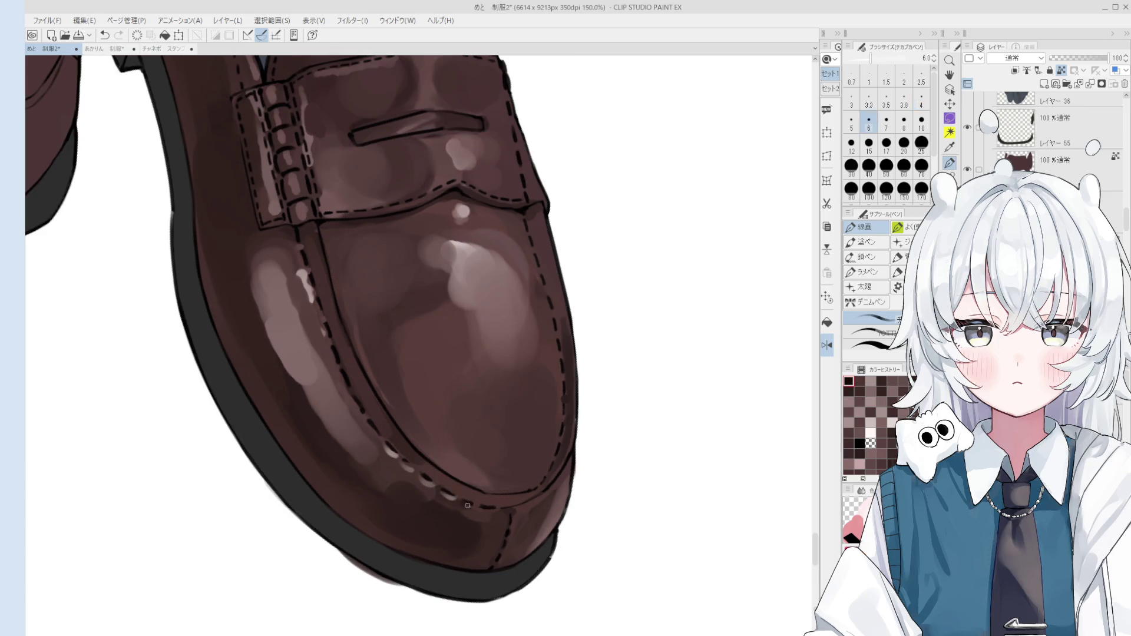
pyautogui.keyDown('alt'); pyautogui.click(464, 503); pyautogui.keyUp('alt')
pyautogui.scroll(-1, 466, 503)
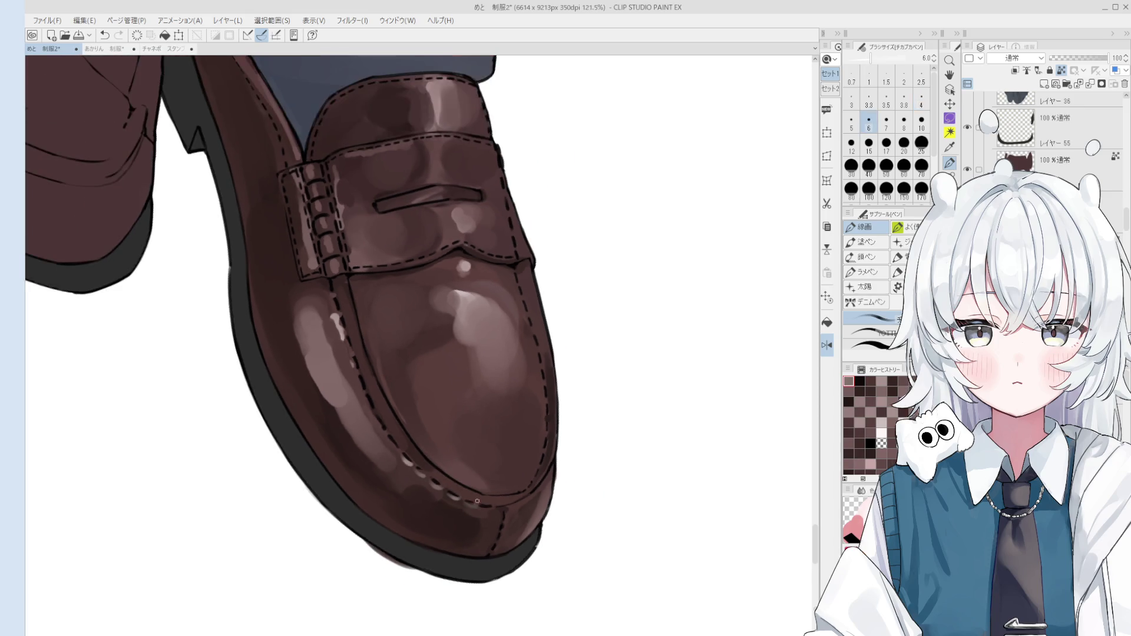
pyautogui.scroll(-3, 501, 511)
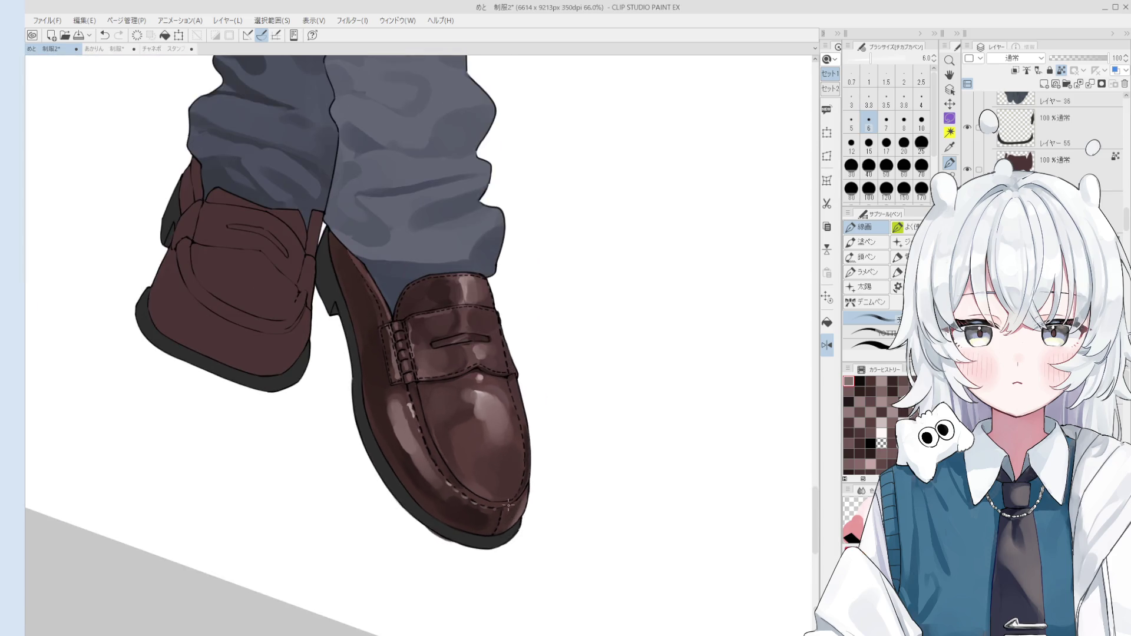
pyautogui.press(']')
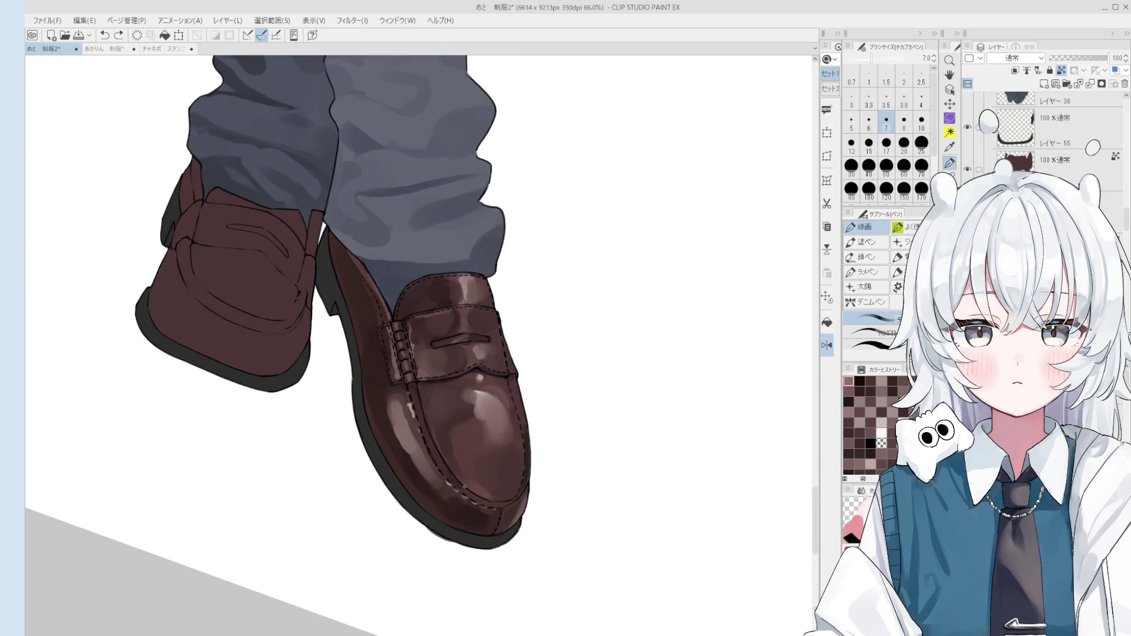
pyautogui.press('[')
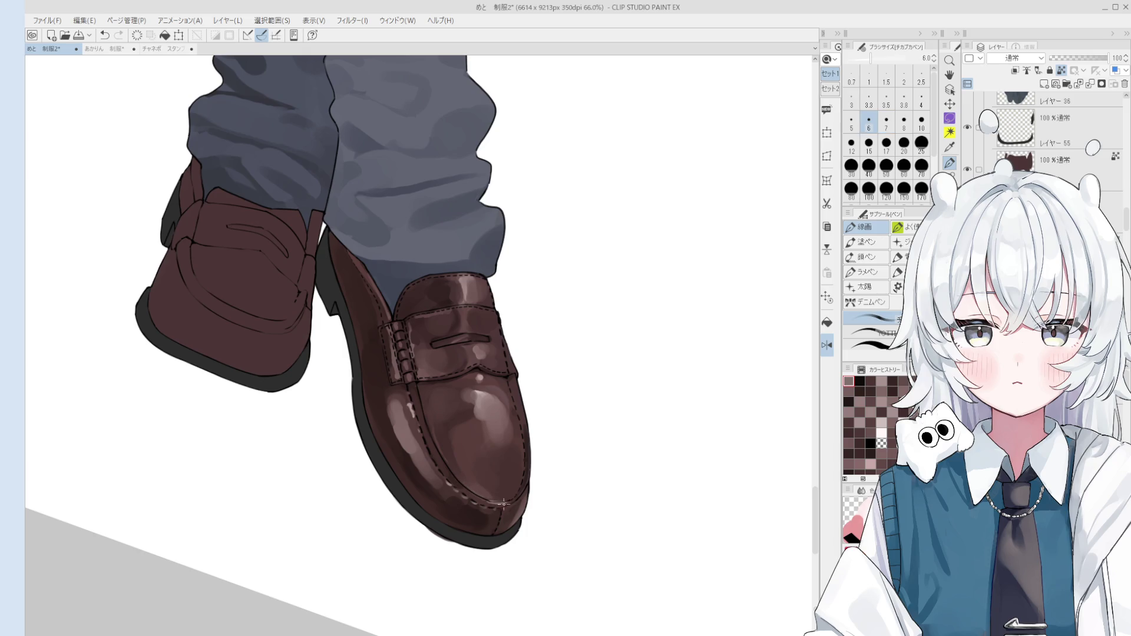
pyautogui.moveTo(511, 502); pyautogui.dragTo(530, 364)
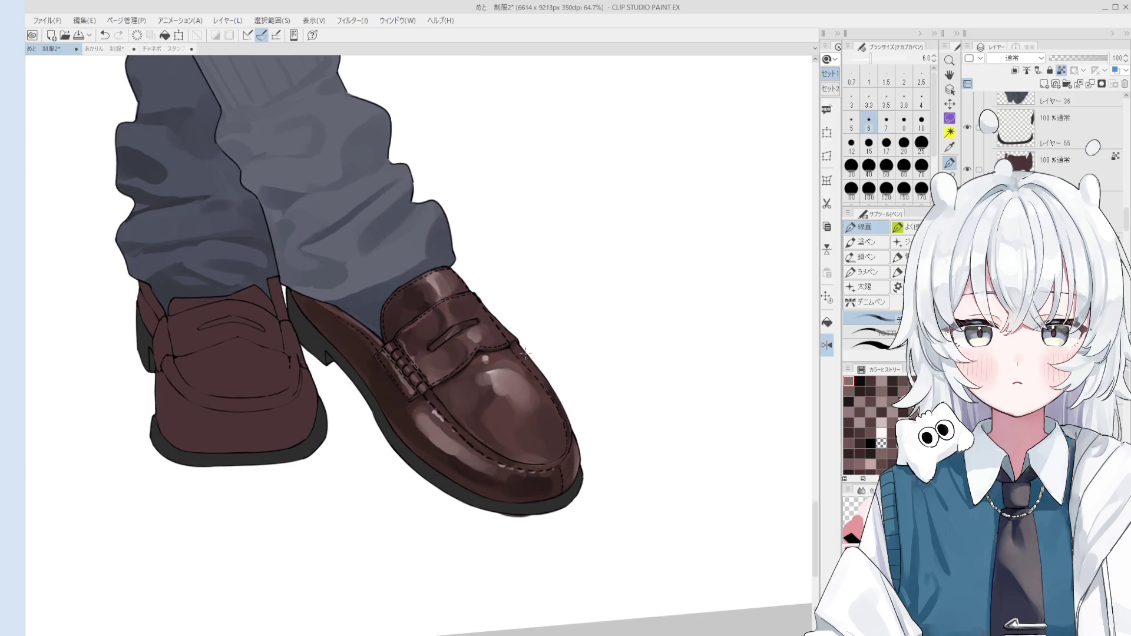
# - Restore the unmirrored view centred on the left shoe and sample a shoe colour at size 15
pyautogui.press('h')
pyautogui.moveTo(366, 407); pyautogui.dragTo(493, 407)
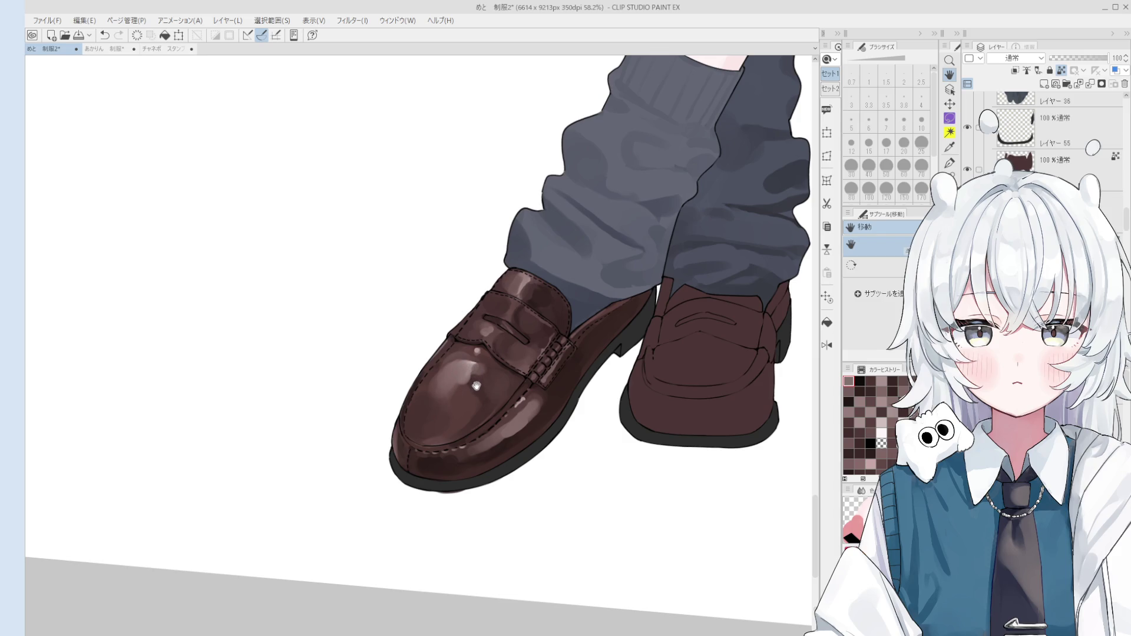
pyautogui.moveTo(463, 310); pyautogui.dragTo(489, 357)
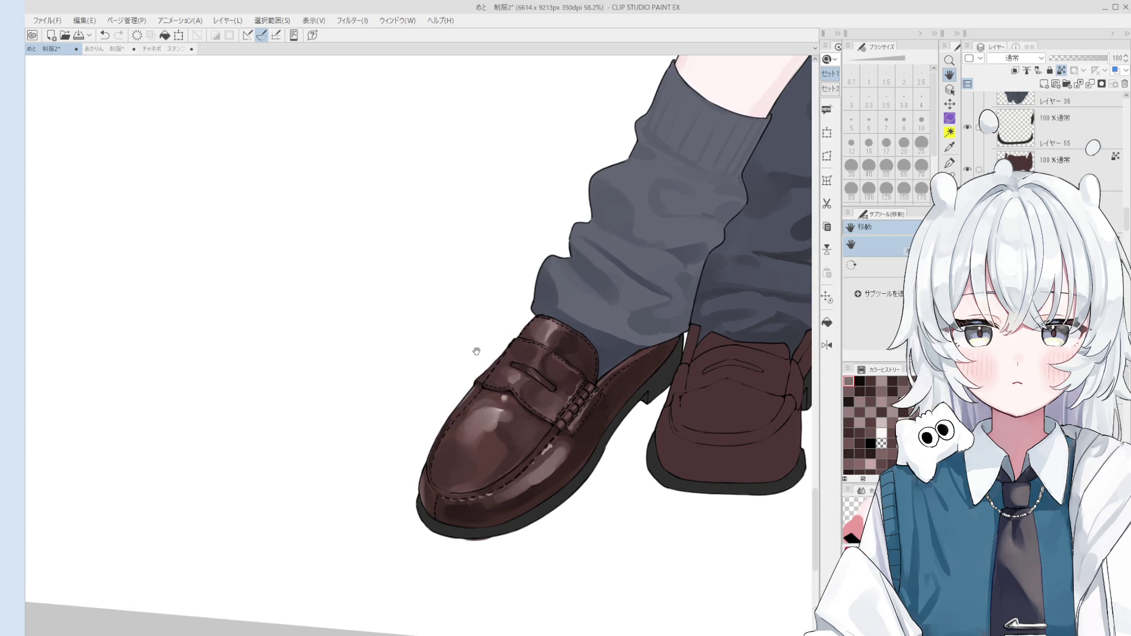
pyautogui.scroll(1, 489, 407)
pyautogui.scroll(1, 467, 394)
pyautogui.keyDown('alt'); pyautogui.click(465, 396); pyautogui.keyUp('alt')
pyautogui.press('[')
pyautogui.press('[')
pyautogui.press('[')
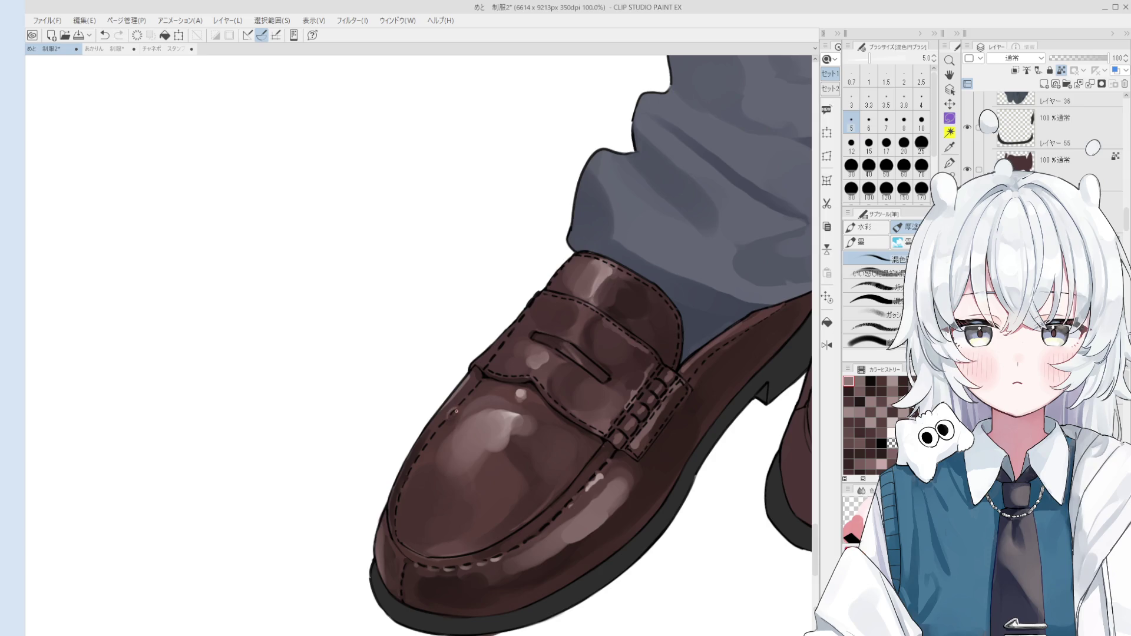
# - Undo and redraw the stitch dash below the light streak, plus a small touch-up
pyautogui.scroll(1, 464, 413)
pyautogui.hotkey('ctrl', 'z')
pyautogui.moveTo(446, 412); pyautogui.dragTo(440, 420)
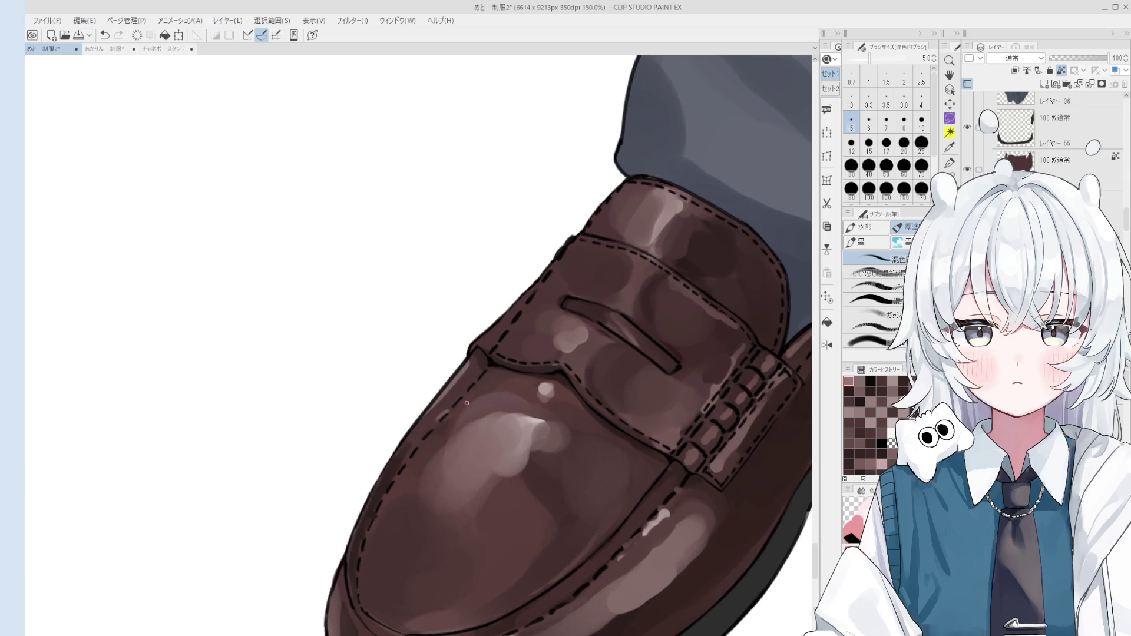
pyautogui.scroll(-1, 463, 414)
pyautogui.hotkey('ctrl', 'z')
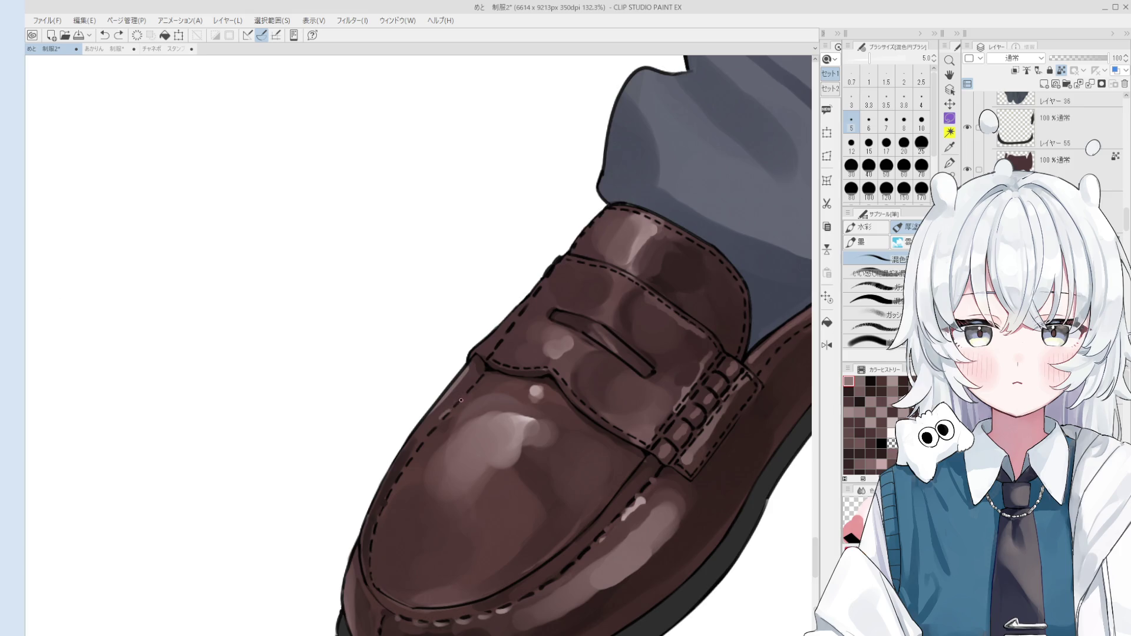
pyautogui.moveTo(460, 399); pyautogui.dragTo(470, 393)
# - Paint a light stroke along the shoe's upper edge with a size-25 brush
pyautogui.scroll(1, 475, 386)
pyautogui.press(']')
pyautogui.press(']')
pyautogui.press(']')
pyautogui.press(']')
pyautogui.press(']')
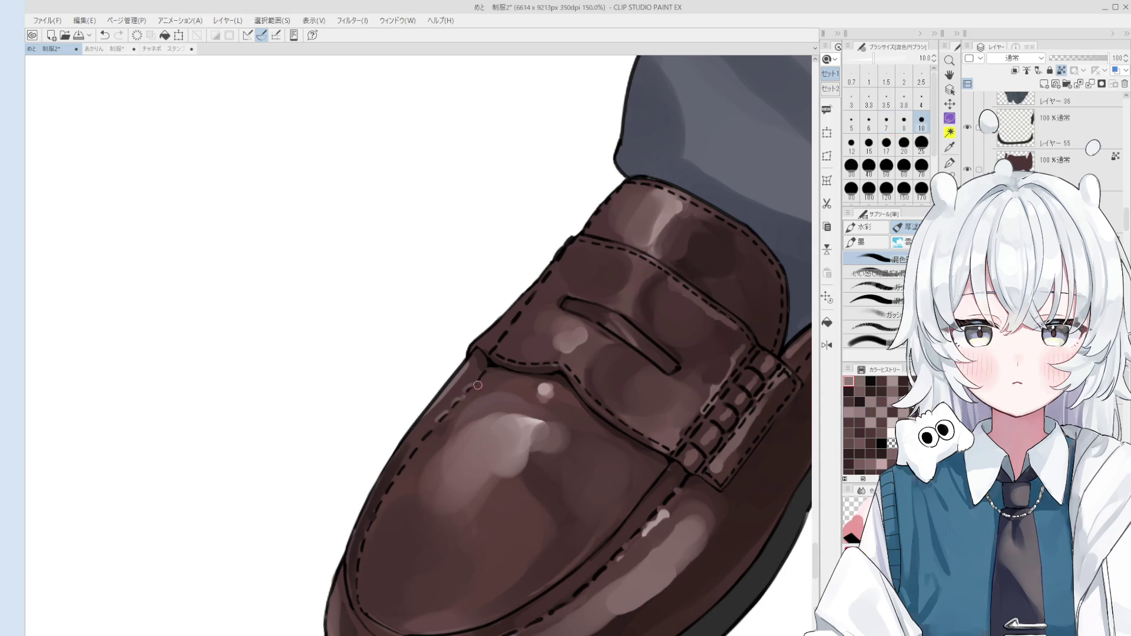
pyautogui.hotkey('ctrl', 'z')
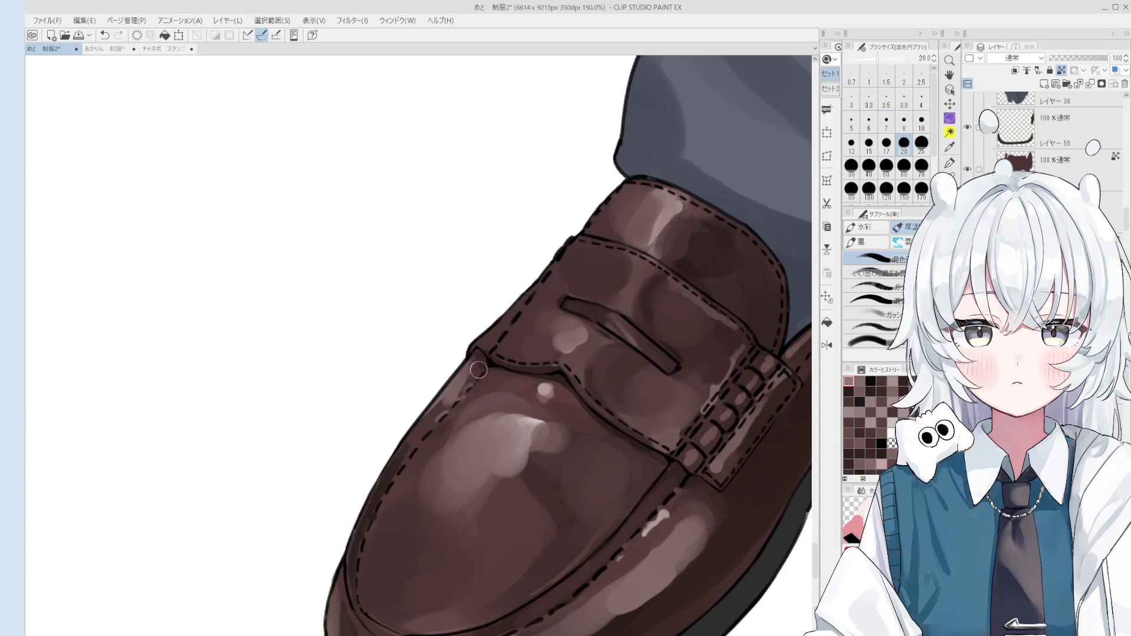
pyautogui.press(']')
pyautogui.moveTo(477, 364); pyautogui.dragTo(465, 377)
# - Blend the highlights on the left shoe's vamp at size 20, then at size 60
pyautogui.press('[')
pyautogui.scroll(-1, 477, 365)
pyautogui.press(']')
pyautogui.press('[')
pyautogui.press('[')
pyautogui.press('[')
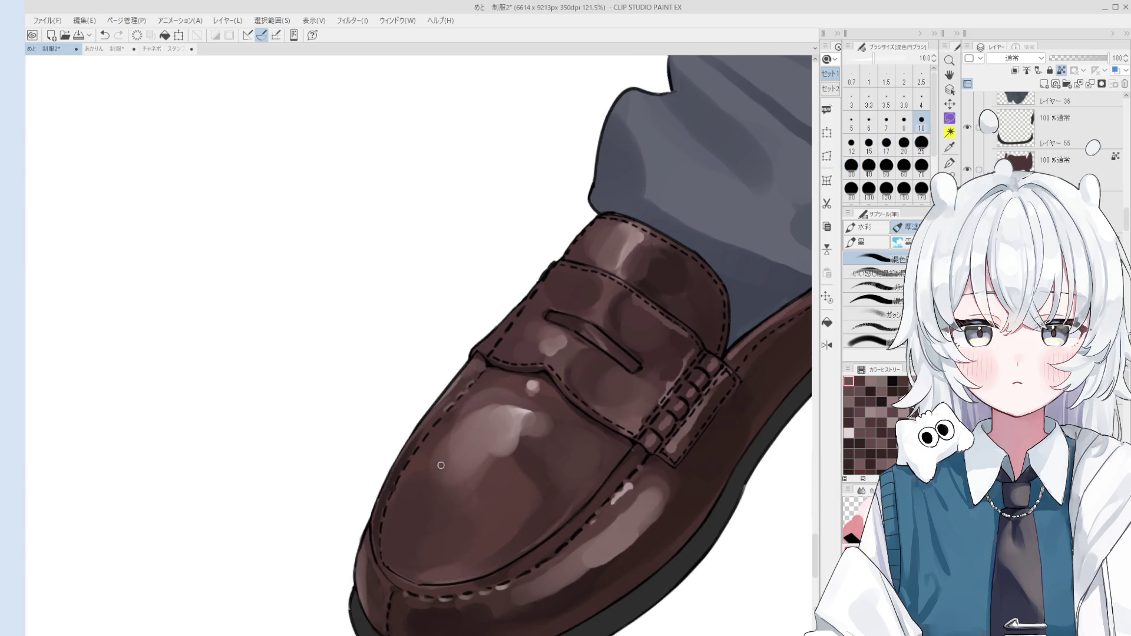
pyautogui.press(']')
pyautogui.press(']')
pyautogui.press(']')
pyautogui.press(']')
pyautogui.press(']')
pyautogui.press(']')
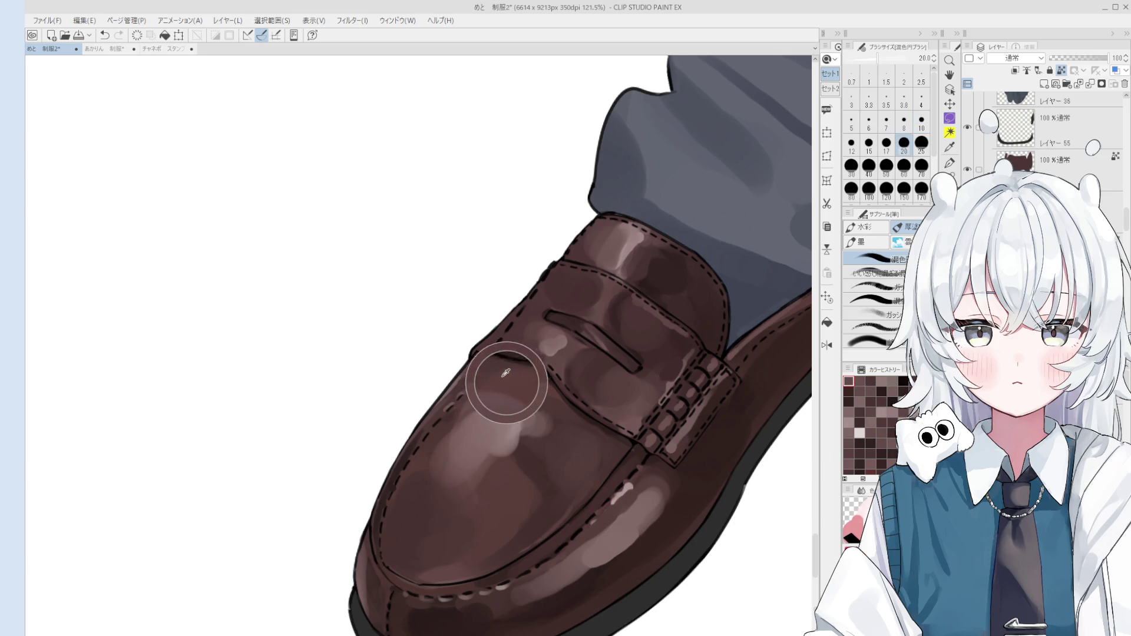
pyautogui.moveTo(504, 380); pyautogui.dragTo(518, 405)
pyautogui.scroll(-2, 519, 407)
pyautogui.scroll(-1, 530, 408)
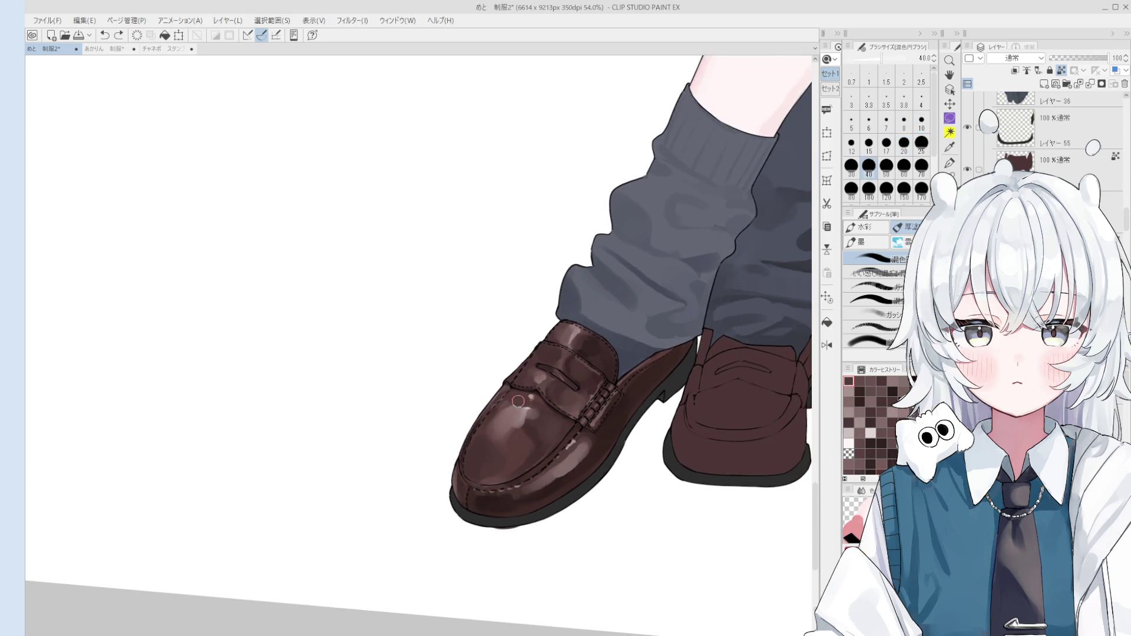
pyautogui.press(']')
pyautogui.press(']')
pyautogui.moveTo(530, 443)
pyautogui.mouseDown()
pyautogui.moveTo(520, 427)
pyautogui.moveTo(535, 429)
pyautogui.moveTo(515, 415)
pyautogui.mouseUp()
# - Sample a dark brown and soften the side highlight with the blending brush at size 170
pyautogui.scroll(-1, 546, 451)
pyautogui.scroll(-1, 575, 431)
pyautogui.press('h')
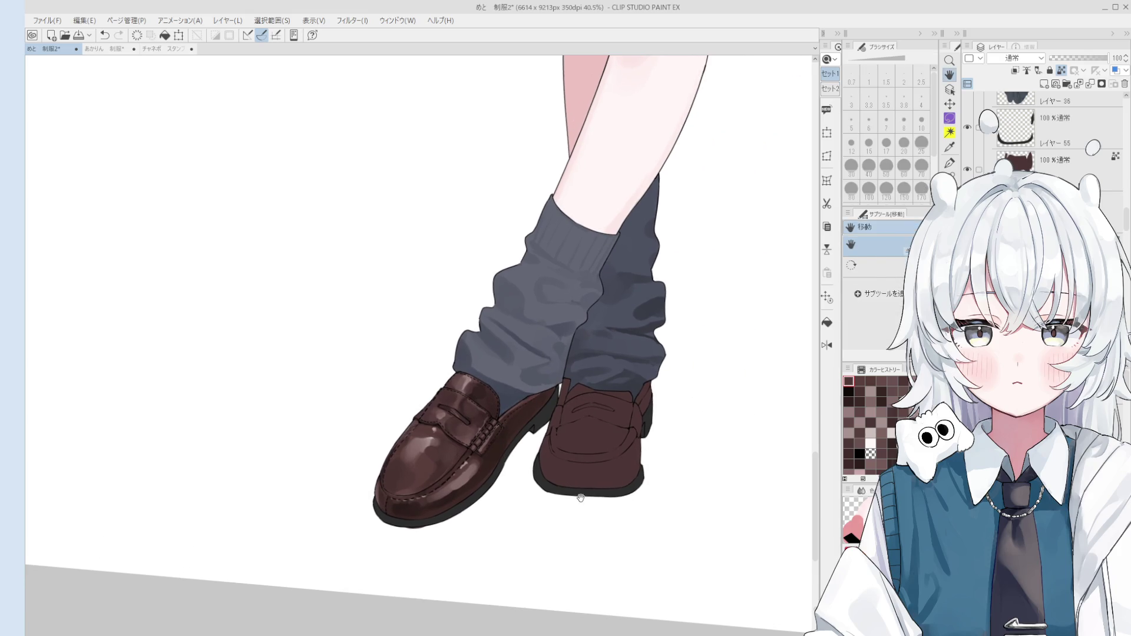
pyautogui.press('o')
pyautogui.scroll(1, 433, 504)
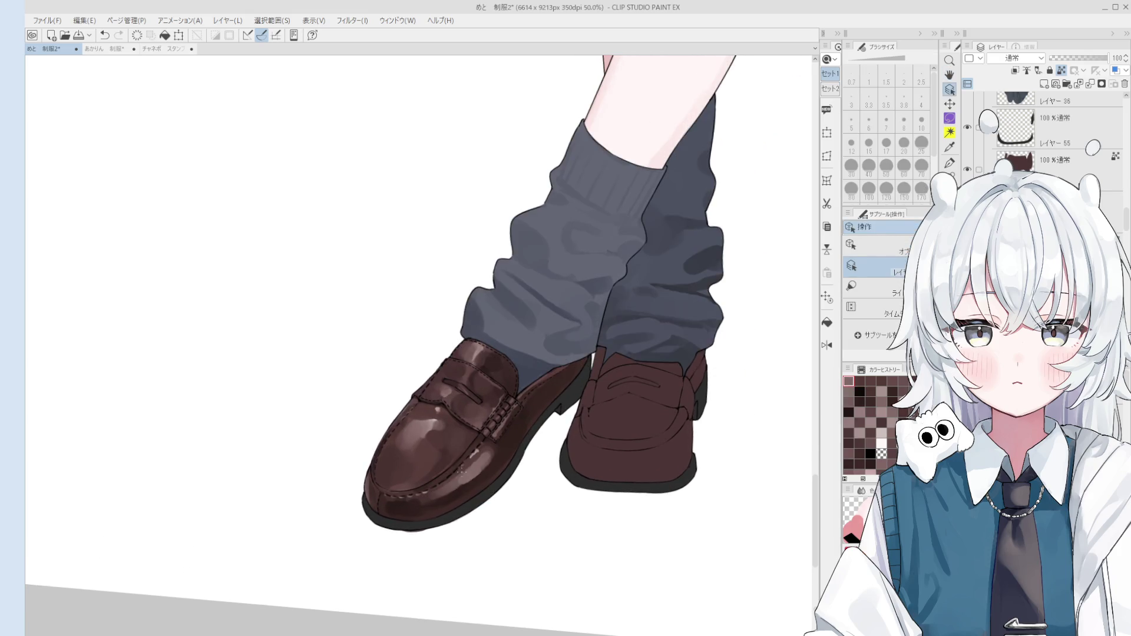
pyautogui.press('b')
pyautogui.keyDown('alt'); pyautogui.click(455, 472); pyautogui.keyUp('alt')
pyautogui.press(']')
pyautogui.press(']')
pyautogui.press(']')
pyautogui.moveTo(489, 465); pyautogui.dragTo(480, 452)
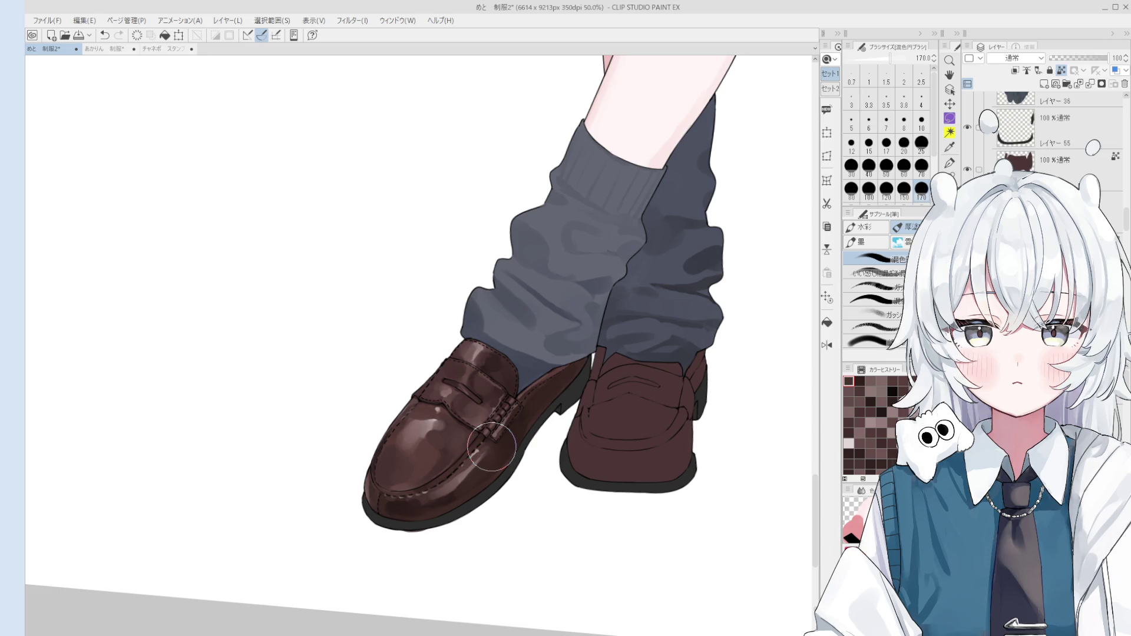
# - Sample colours from the front shoe and tilt the view toward the front loafer
pyautogui.press('o')
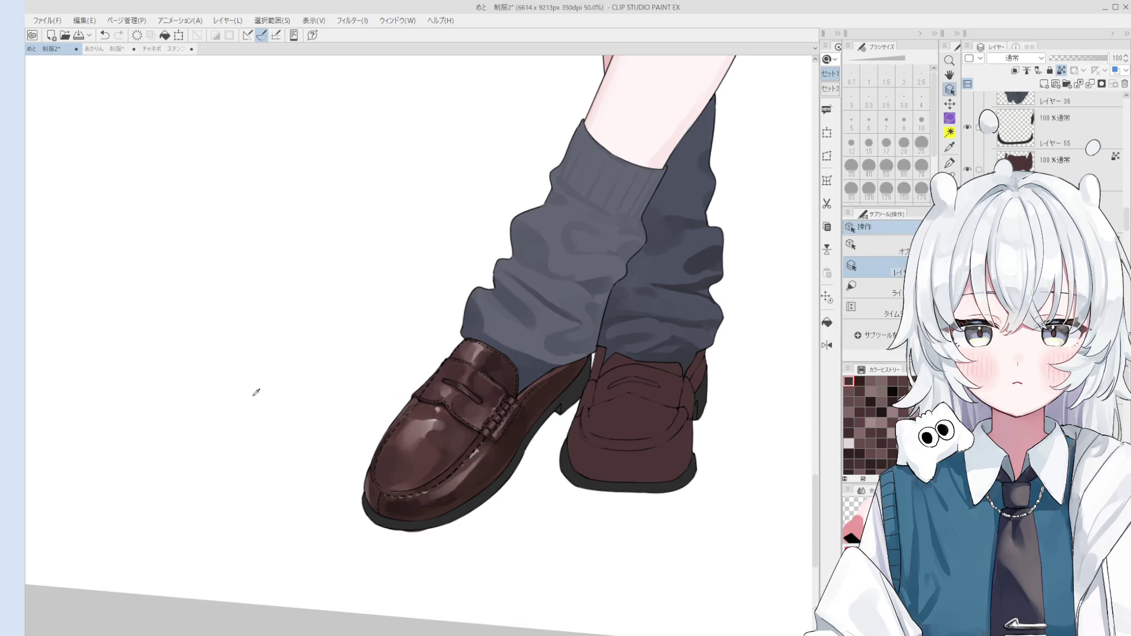
pyautogui.keyDown('alt'); pyautogui.click(256, 393); pyautogui.keyUp('alt')
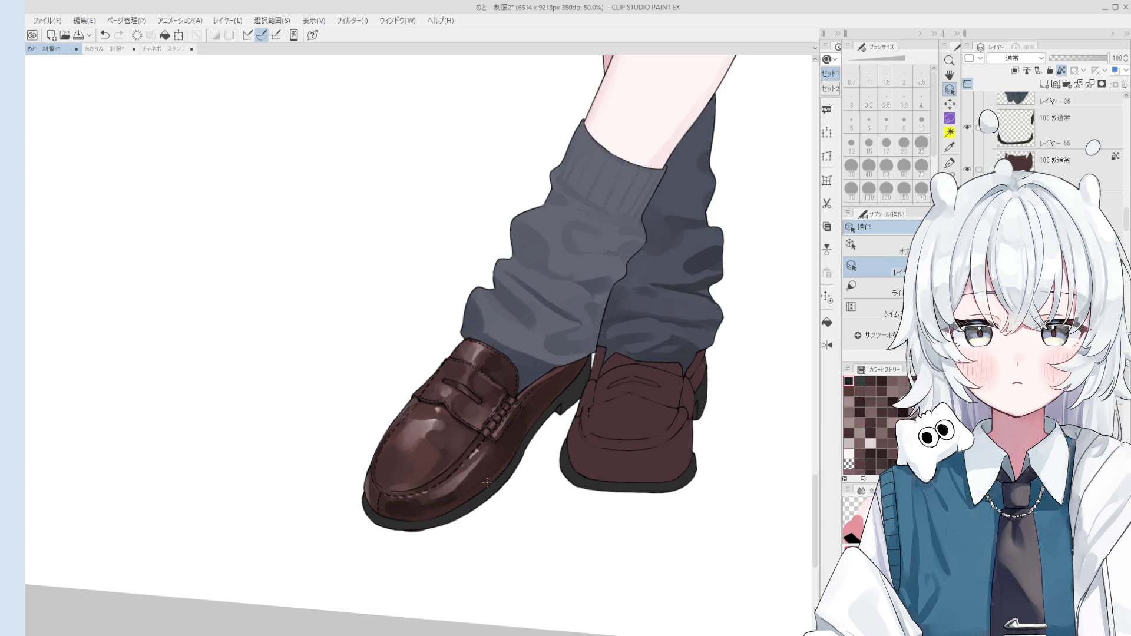
pyautogui.keyDown('alt'); pyautogui.click(480, 492); pyautogui.keyUp('alt')
pyautogui.keyDown('ctrl'); pyautogui.keyDown('shift'); pyautogui.click(475, 487); pyautogui.keyUp('shift'); pyautogui.keyUp('ctrl')
pyautogui.scroll(3, 420, 541)
pyautogui.moveTo(420, 541)
pyautogui.mouseDown()
pyautogui.moveTo(522, 475)
pyautogui.moveTo(413, 448)
pyautogui.mouseUp()
pyautogui.press('e')
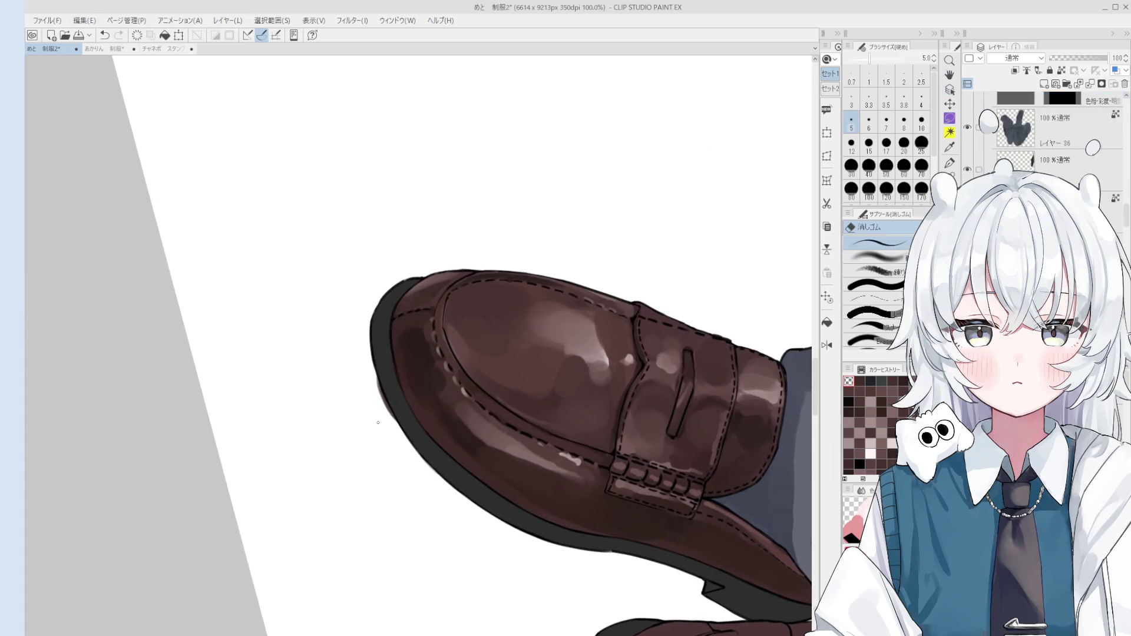
pyautogui.scroll(2, 380, 405)
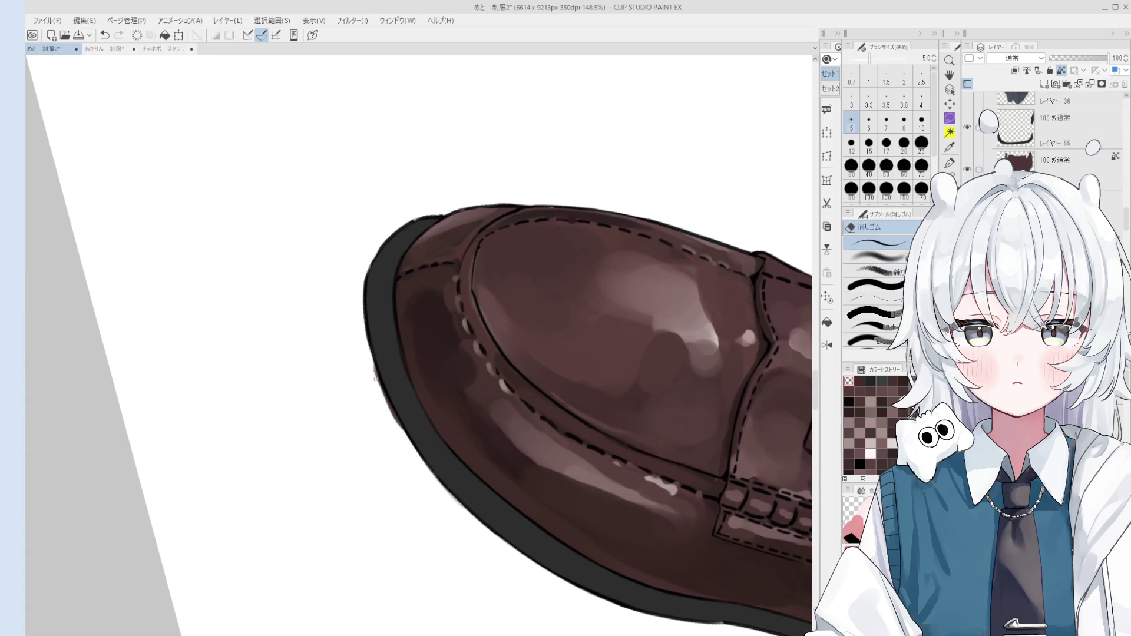
pyautogui.scroll(-2, 393, 441)
pyautogui.press('h')
pyautogui.moveTo(417, 391); pyautogui.dragTo(457, 472)
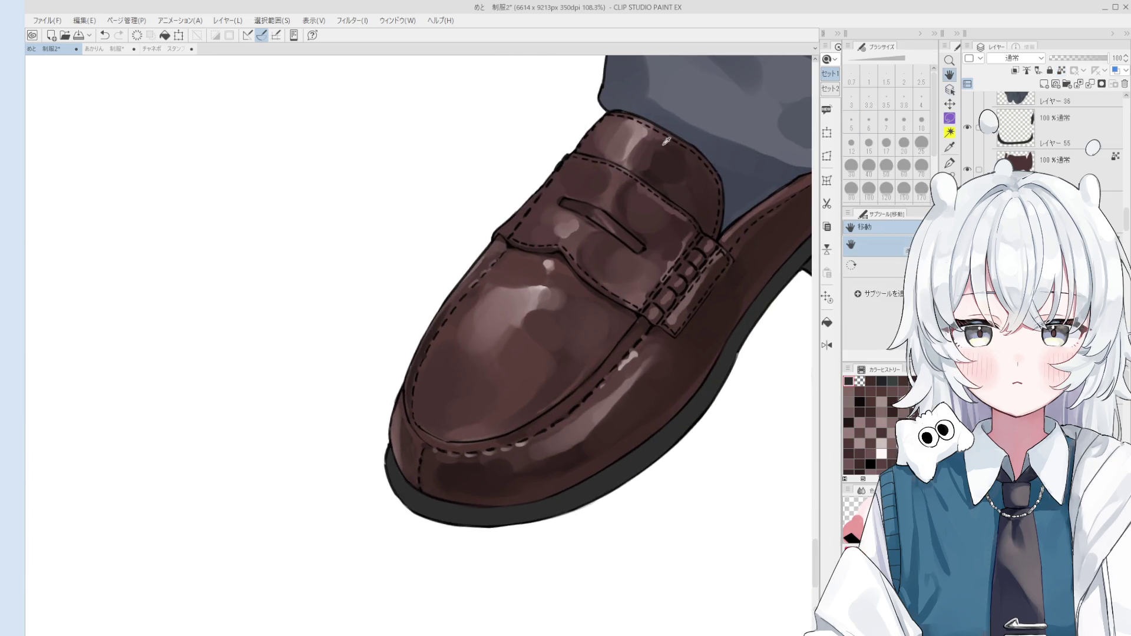
# - Paint a thin size-17 highlight along the sole's left edge, then undo the too-bright result
pyautogui.press('b')
pyautogui.scroll(1, 412, 452)
pyautogui.press('[')
pyautogui.press('[')
pyautogui.press('[')
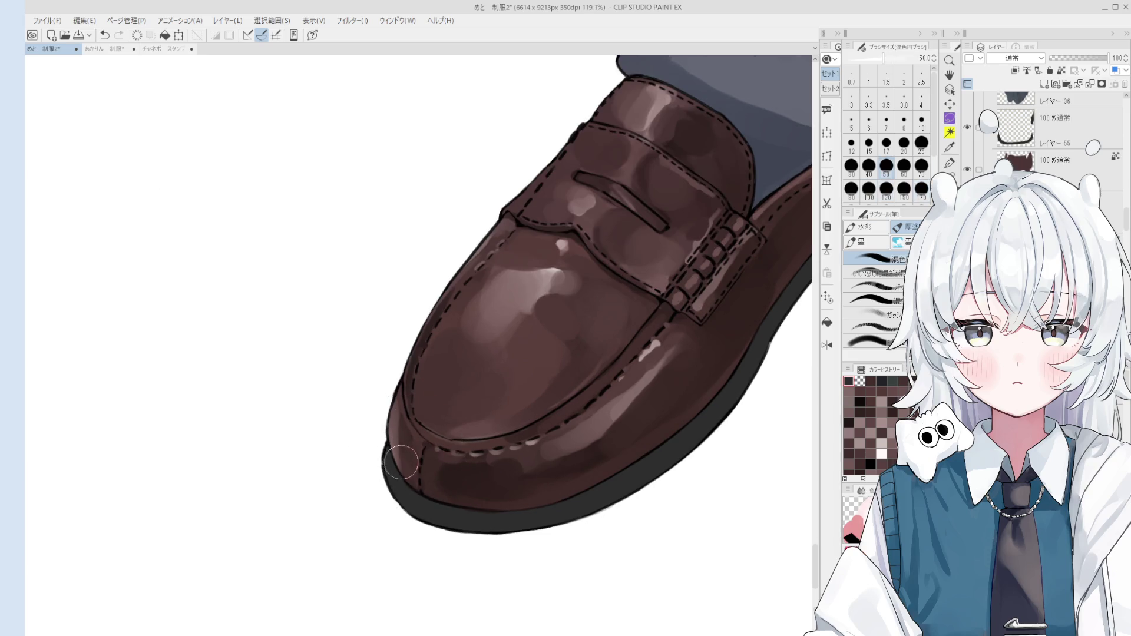
pyautogui.press('[')
pyautogui.press('[')
pyautogui.press('[')
pyautogui.moveTo(386, 464)
pyautogui.mouseDown()
pyautogui.moveTo(406, 502)
pyautogui.moveTo(379, 474)
pyautogui.moveTo(442, 523)
pyautogui.moveTo(583, 436)
pyautogui.moveTo(536, 468)
pyautogui.moveTo(520, 497)
pyautogui.moveTo(565, 449)
pyautogui.moveTo(598, 354)
pyautogui.mouseUp()
pyautogui.press(']')
pyautogui.press(']')
pyautogui.press(']')
pyautogui.keyDown('alt'); pyautogui.click(392, 480); pyautogui.keyUp('alt')
pyautogui.hotkey('ctrl', 'z')
# - Paint a light highlight along the loafer's right rim, retrying until it sits right
pyautogui.hotkey('ctrl', 'z')
pyautogui.hotkey('ctrl', 'z')
pyautogui.moveTo(581, 423); pyautogui.dragTo(535, 489)
pyautogui.hotkey('ctrl', 'z')
pyautogui.moveTo(583, 425)
pyautogui.mouseDown()
pyautogui.moveTo(531, 489)
pyautogui.moveTo(592, 394)
pyautogui.moveTo(561, 451)
pyautogui.mouseUp()
pyautogui.hotkey('ctrl', 'z')
pyautogui.hotkey('ctrl', 'z')
pyautogui.hotkey('ctrl', 'z')
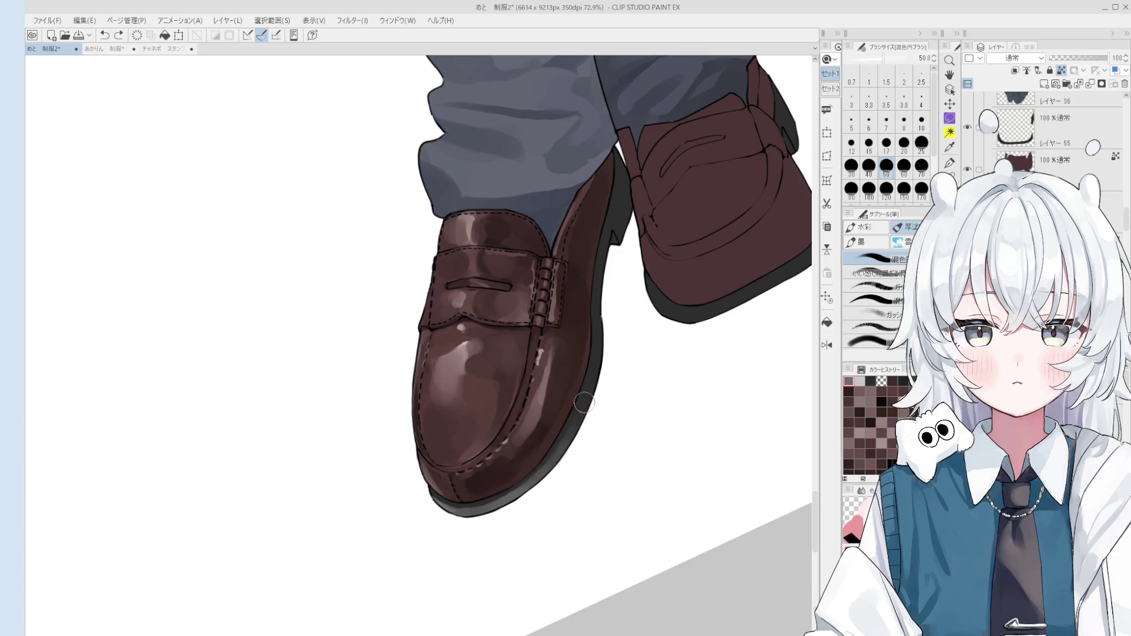
pyautogui.moveTo(595, 387); pyautogui.dragTo(563, 442)
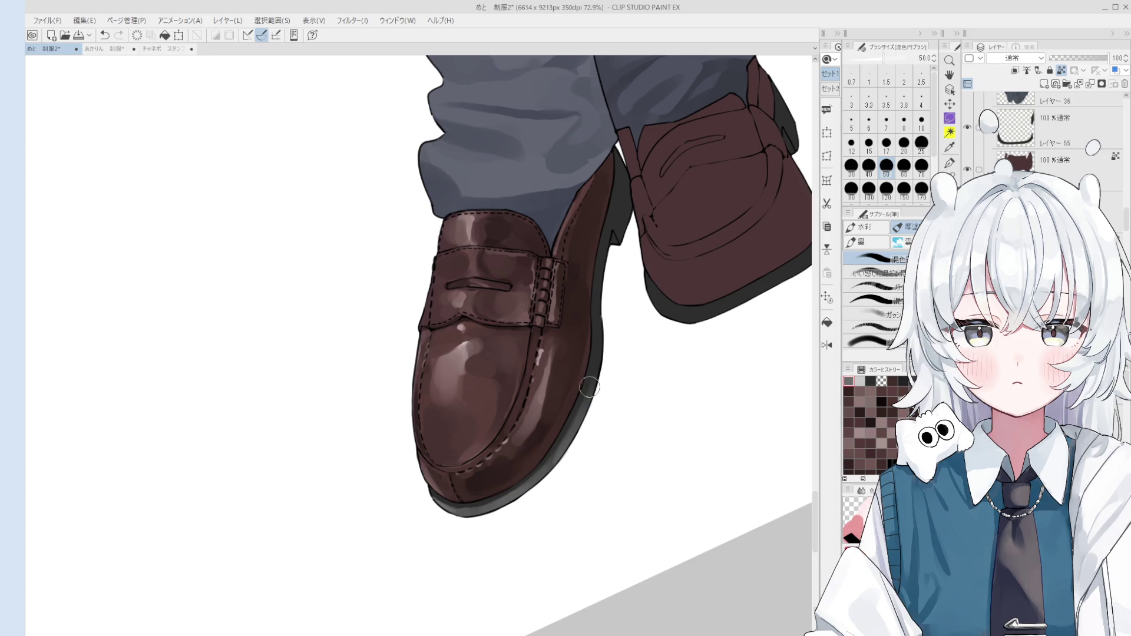
pyautogui.press('[')
pyautogui.press('[')
pyautogui.press('[')
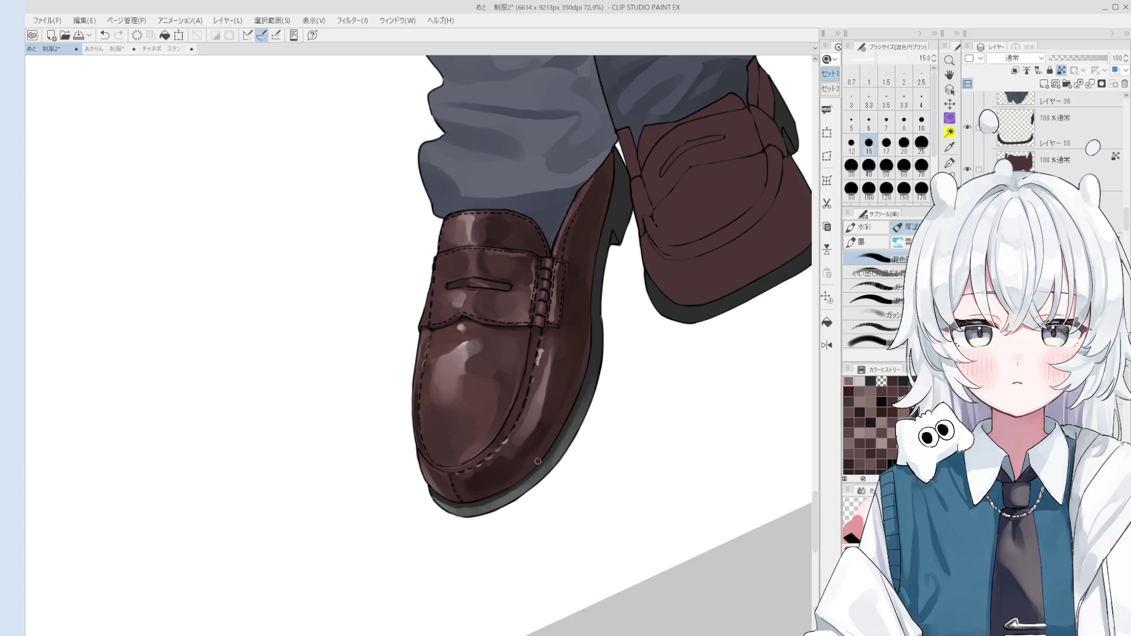
pyautogui.press('^')
pyautogui.press('^')
pyautogui.press('^')
pyautogui.press('^')
pyautogui.press('^')
pyautogui.press('^')
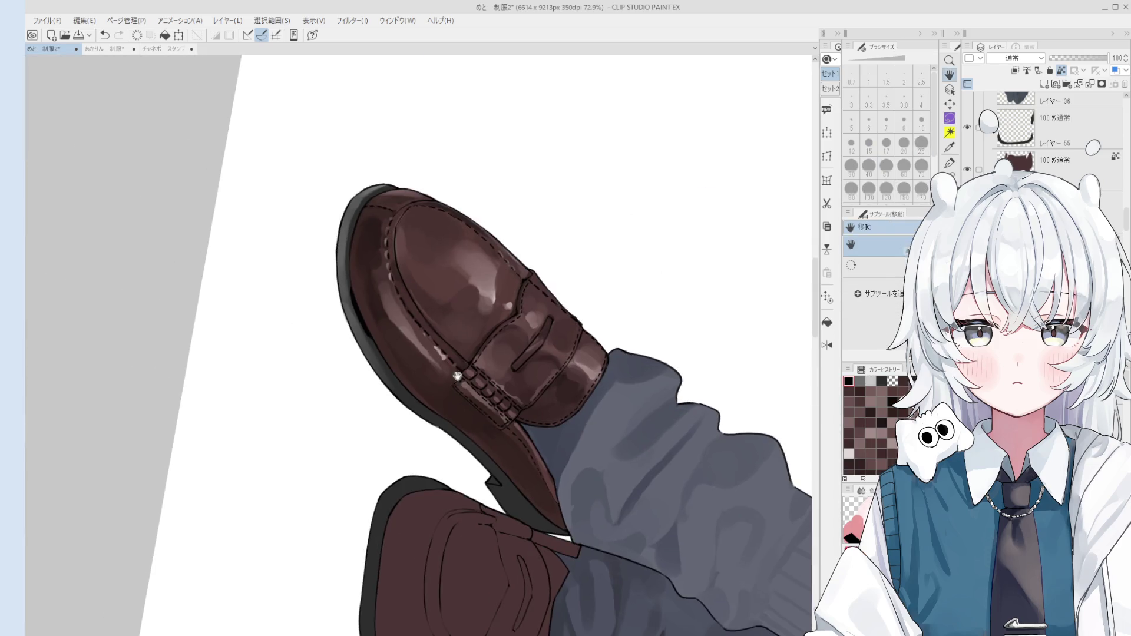
# - Repaint shading on the front loafer's left flank and along its left outline
pyautogui.hotkey('ctrl', 'z')
pyautogui.moveTo(426, 369); pyautogui.dragTo(453, 404)
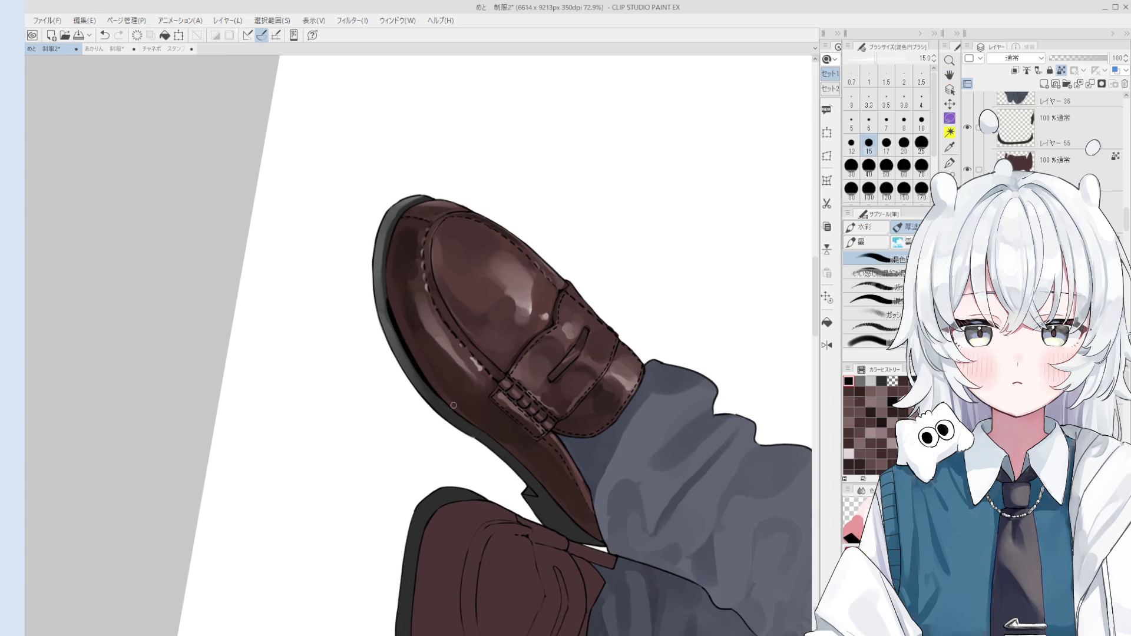
pyautogui.moveTo(384, 242); pyautogui.dragTo(383, 312)
pyautogui.hotkey('ctrl', 'z')
pyautogui.hotkey('ctrl', 'z')
pyautogui.moveTo(384, 247); pyautogui.dragTo(383, 288)
# - Sample darker tones from the front shoe's edge for shading
pyautogui.press('o')
pyautogui.keyDown('alt'); pyautogui.click(418, 323); pyautogui.keyUp('alt')
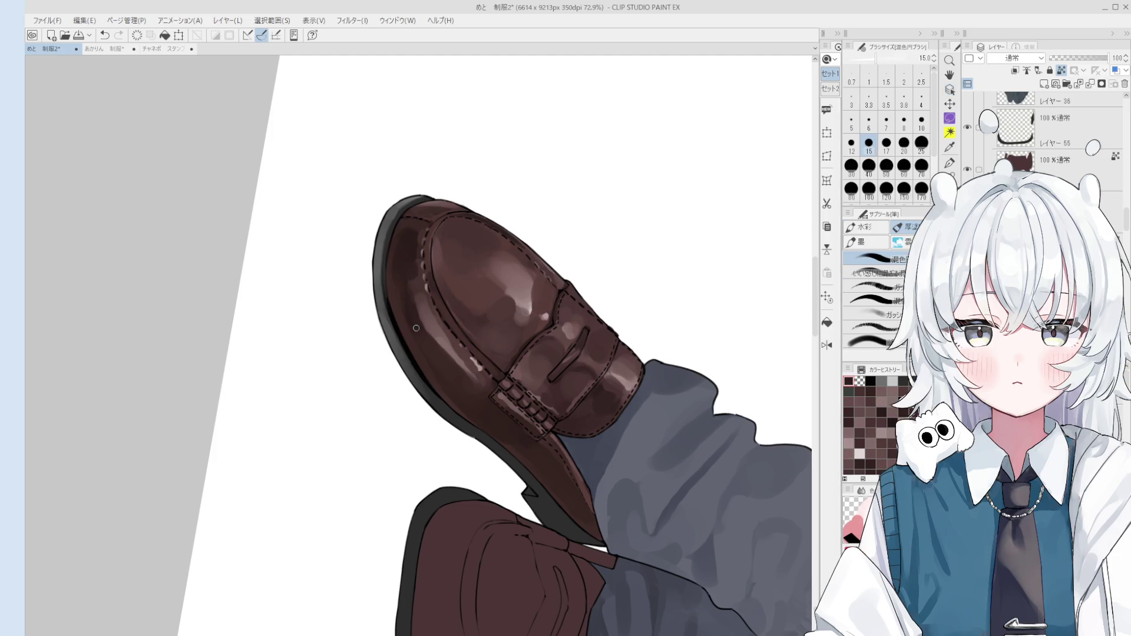
pyautogui.scroll(1, 413, 347)
pyautogui.keyDown('alt'); pyautogui.click(401, 342); pyautogui.keyUp('alt')
pyautogui.keyDown('alt'); pyautogui.click(411, 351); pyautogui.keyUp('alt')
pyautogui.press('b')
pyautogui.scroll(2, 412, 352)
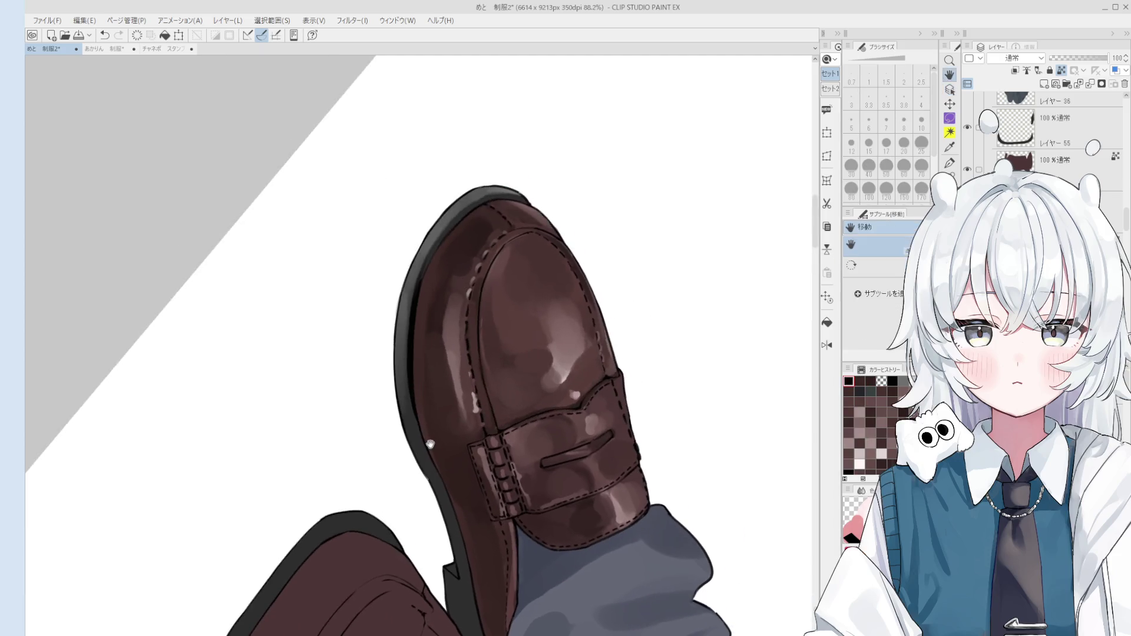
# - Shade down the loafer's left edge and along the heel edge, redoing weak strokes
pyautogui.hotkey('ctrl', 'z')
pyautogui.hotkey('ctrl', 'y')
pyautogui.hotkey('ctrl', 'z')
pyautogui.moveTo(403, 270); pyautogui.dragTo(431, 388)
pyautogui.hotkey('ctrl', 'z')
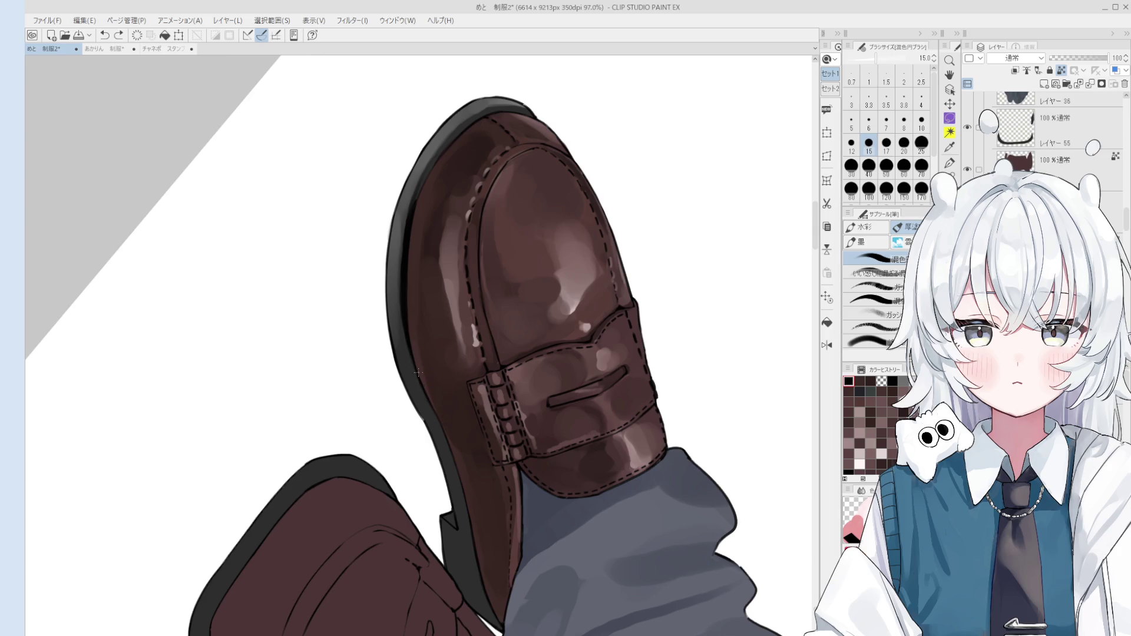
pyautogui.moveTo(401, 306); pyautogui.dragTo(461, 465)
pyautogui.moveTo(430, 403); pyautogui.dragTo(468, 541)
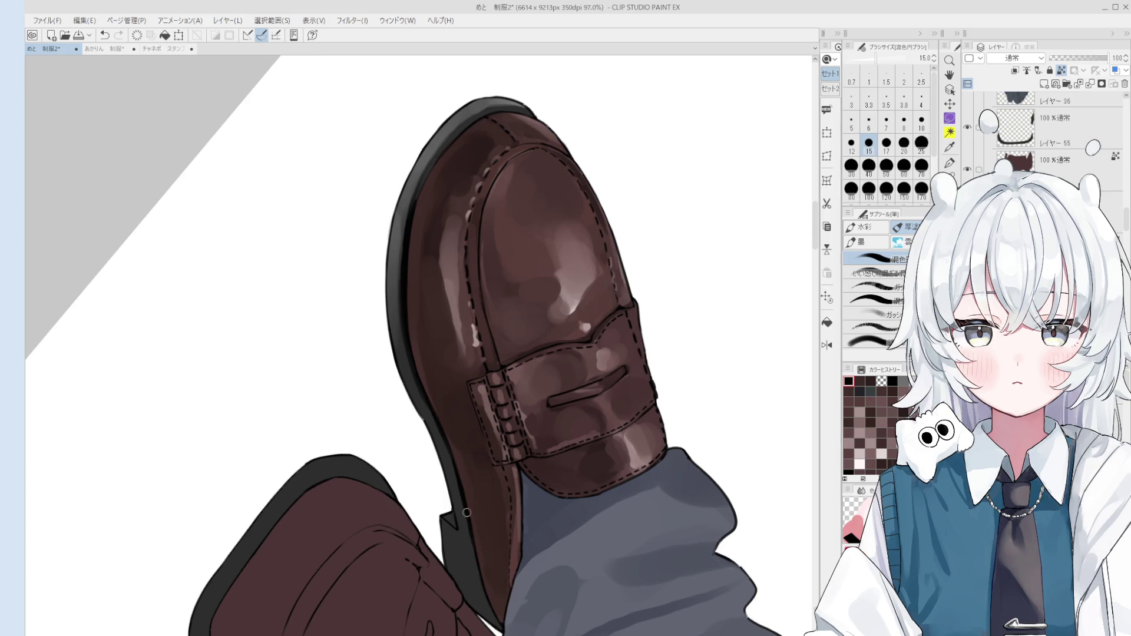
pyautogui.moveTo(467, 502); pyautogui.dragTo(489, 592)
pyautogui.hotkey('ctrl', 'z')
pyautogui.moveTo(468, 498); pyautogui.dragTo(489, 613)
pyautogui.moveTo(472, 542); pyautogui.dragTo(495, 618)
# - Try size-10 strokes along the toe's outer edge, undoing each attempt
pyautogui.scroll(-1, 506, 606)
pyautogui.press('-')
pyautogui.press('-')
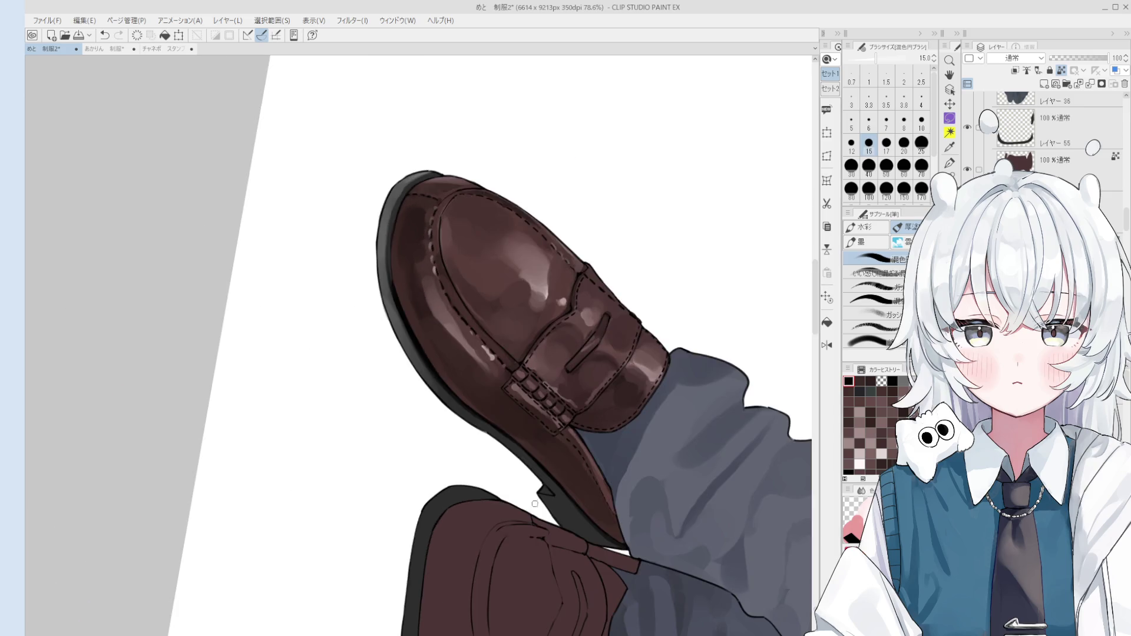
pyautogui.scroll(2, 394, 311)
pyautogui.moveTo(390, 164); pyautogui.dragTo(392, 248)
pyautogui.hotkey('ctrl', 'z')
pyautogui.press('[')
pyautogui.press('[')
pyautogui.moveTo(392, 151); pyautogui.dragTo(390, 265)
pyautogui.hotkey('ctrl', 'z')
pyautogui.moveTo(388, 177); pyautogui.dragTo(388, 239)
pyautogui.hotkey('ctrl', 'z')
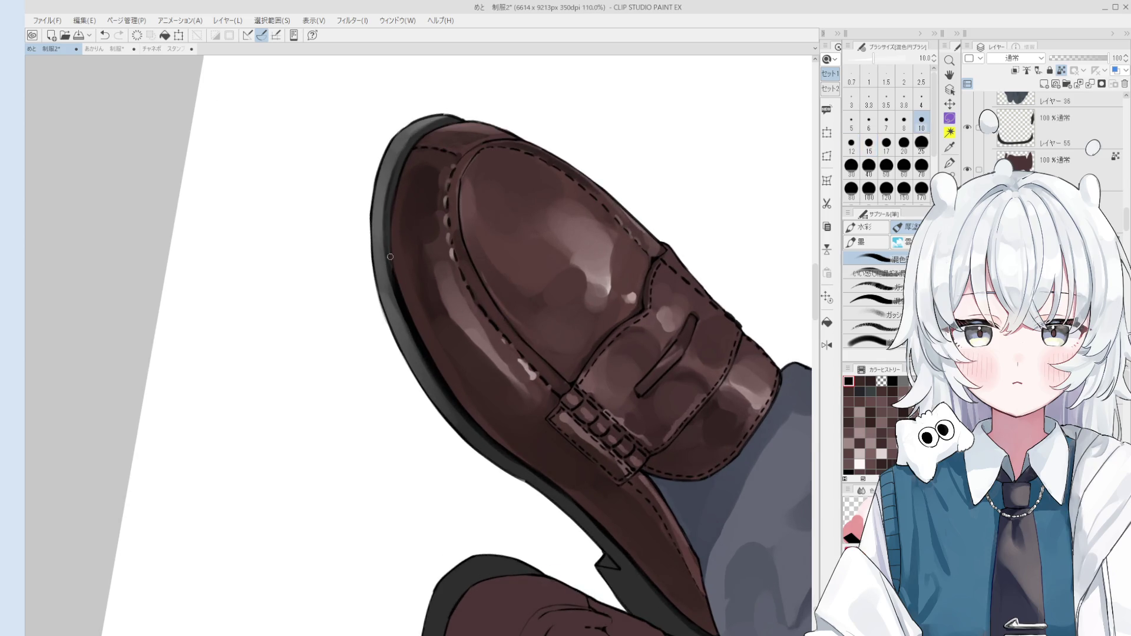
# - Repaint the dark outer edge at size 17 using a grey sampled from the shoe
pyautogui.keyDown('alt'); pyautogui.click(380, 201); pyautogui.keyUp('alt')
pyautogui.press(']')
pyautogui.press(']')
pyautogui.scroll(-1, 380, 259)
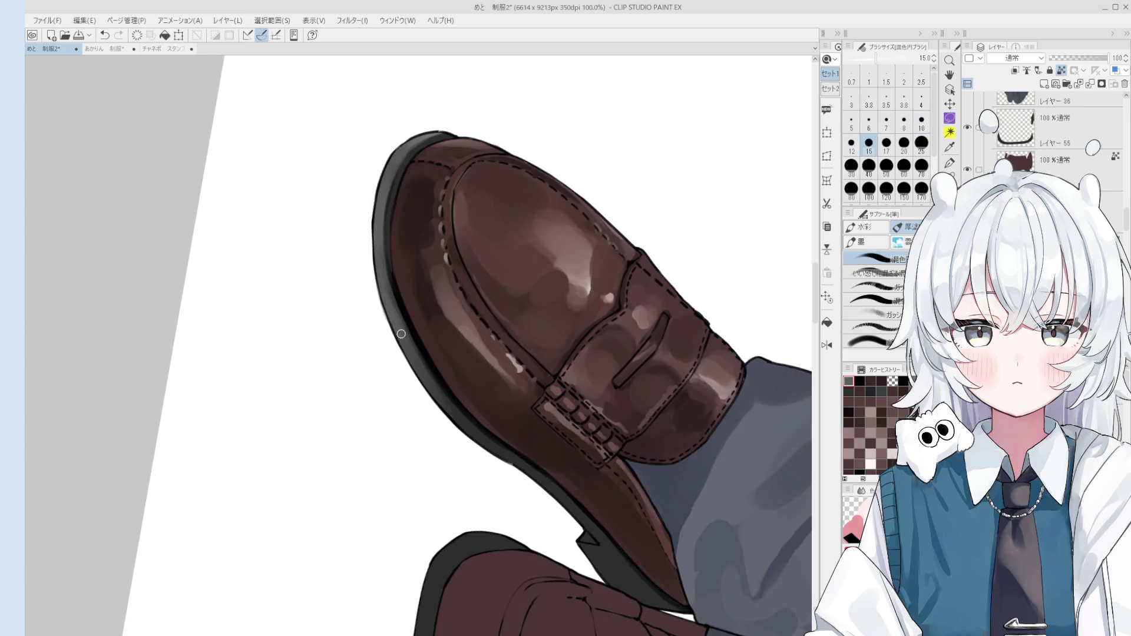
pyautogui.press(']')
pyautogui.moveTo(386, 283); pyautogui.dragTo(421, 364)
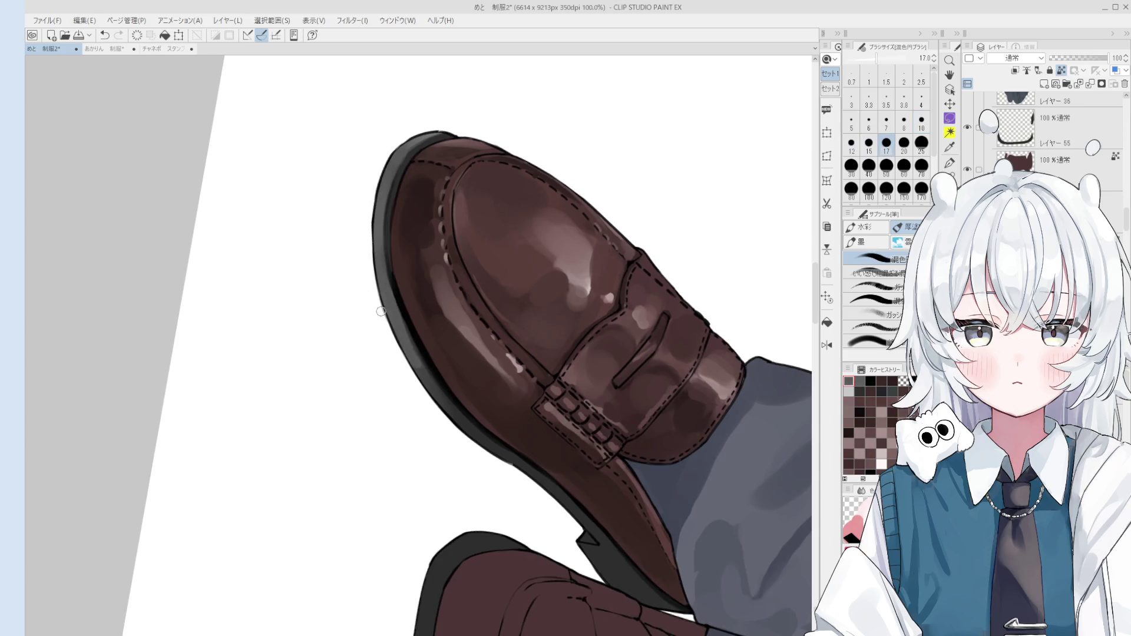
pyautogui.keyDown('alt'); pyautogui.click(423, 364); pyautogui.keyUp('alt')
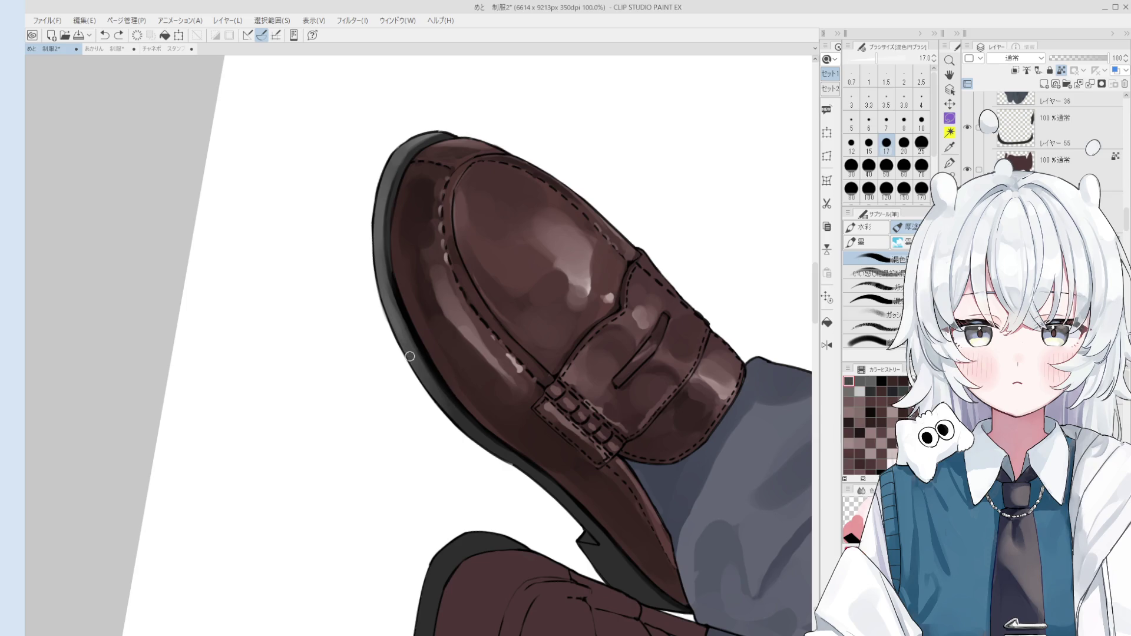
pyautogui.keyDown('alt'); pyautogui.click(391, 302); pyautogui.keyUp('alt')
pyautogui.scroll(3, 381, 289)
# - Set a size-6 eraser and pick Layer 36 from the shoe
pyautogui.press('e')
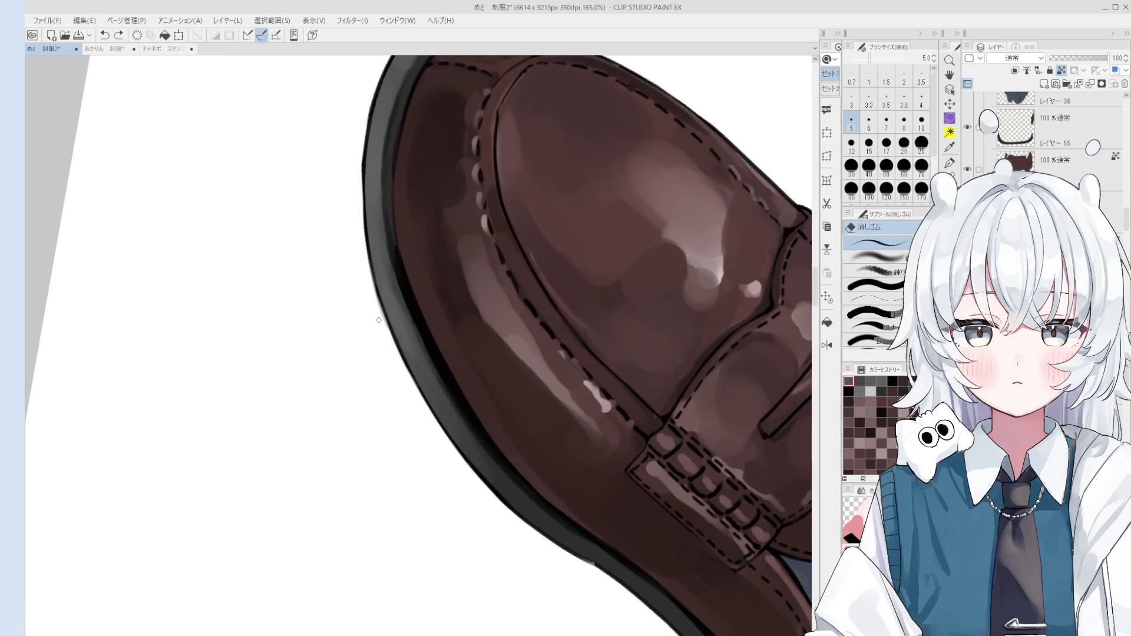
pyautogui.keyDown('ctrl'); pyautogui.keyDown('shift'); pyautogui.click(396, 349); pyautogui.keyUp('shift'); pyautogui.keyUp('ctrl')
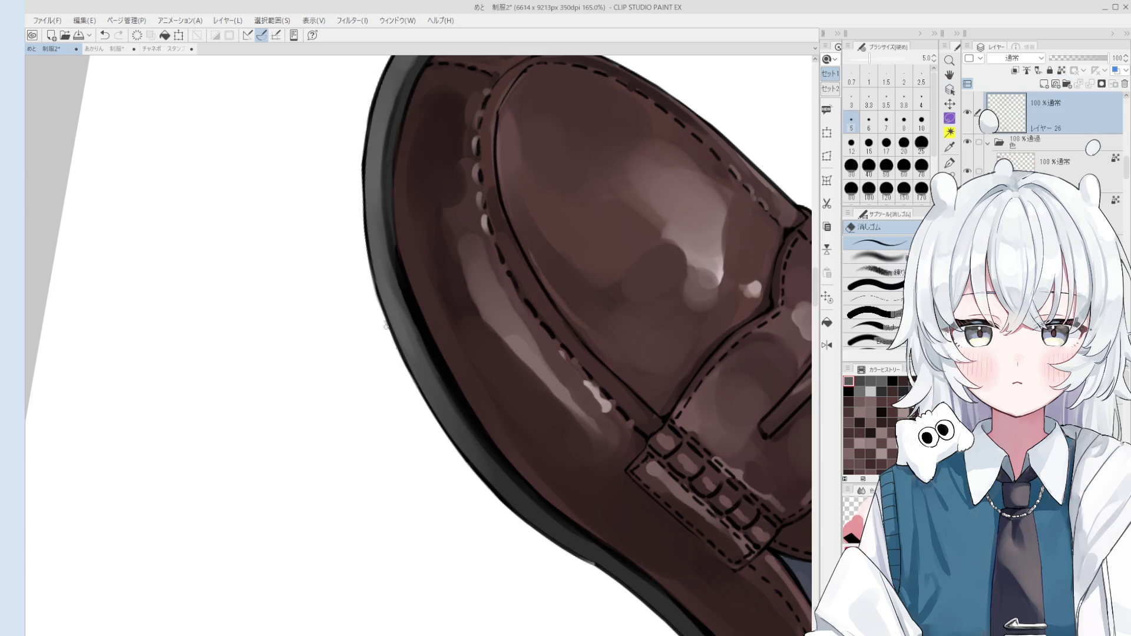
pyautogui.scroll(-2, 371, 282)
pyautogui.press(']')
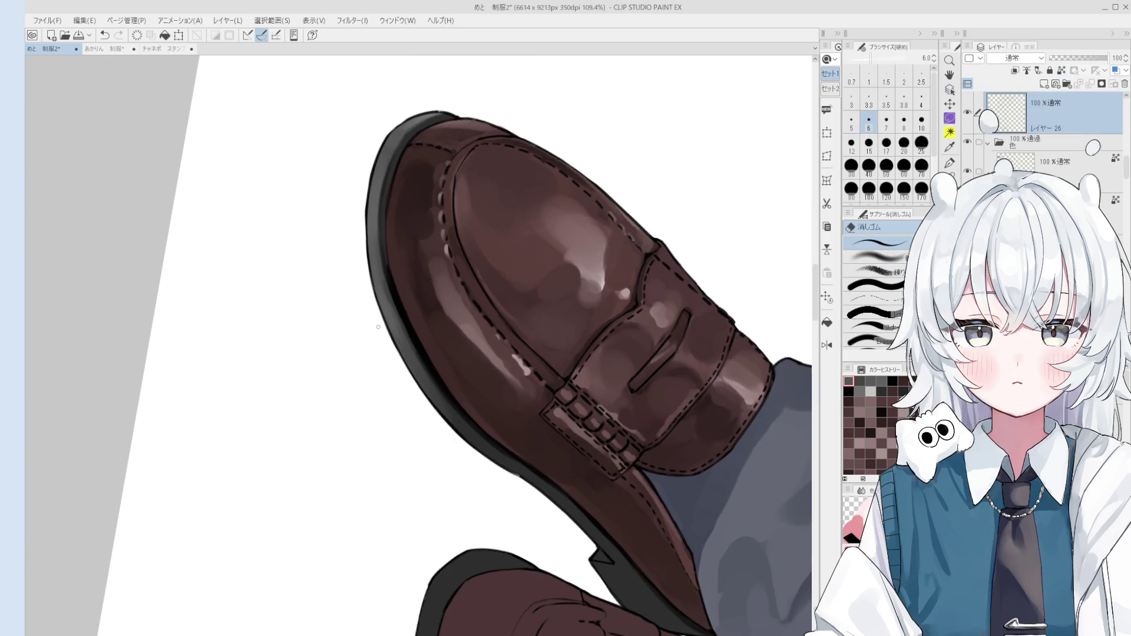
pyautogui.press('o')
pyautogui.keyDown('alt'); pyautogui.click(374, 295); pyautogui.keyUp('alt')
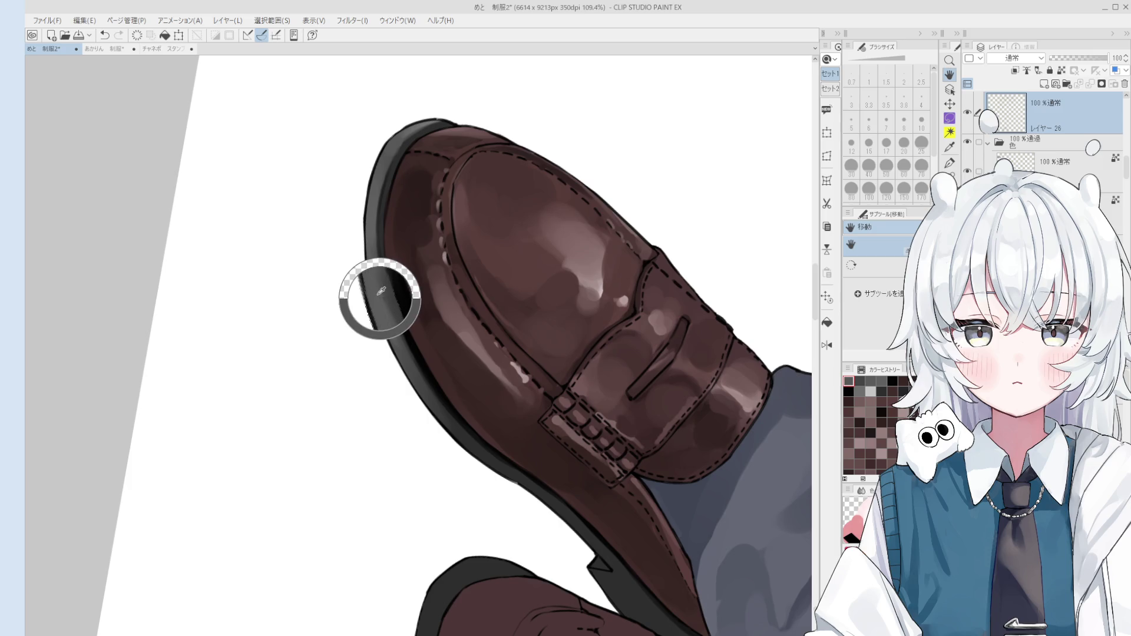
pyautogui.click(383, 302)
# - Paint a dark stroke along the loafer's left outline, then set the brush to size 20
pyautogui.press('b')
pyautogui.keyDown('alt'); pyautogui.click(389, 317); pyautogui.keyUp('alt')
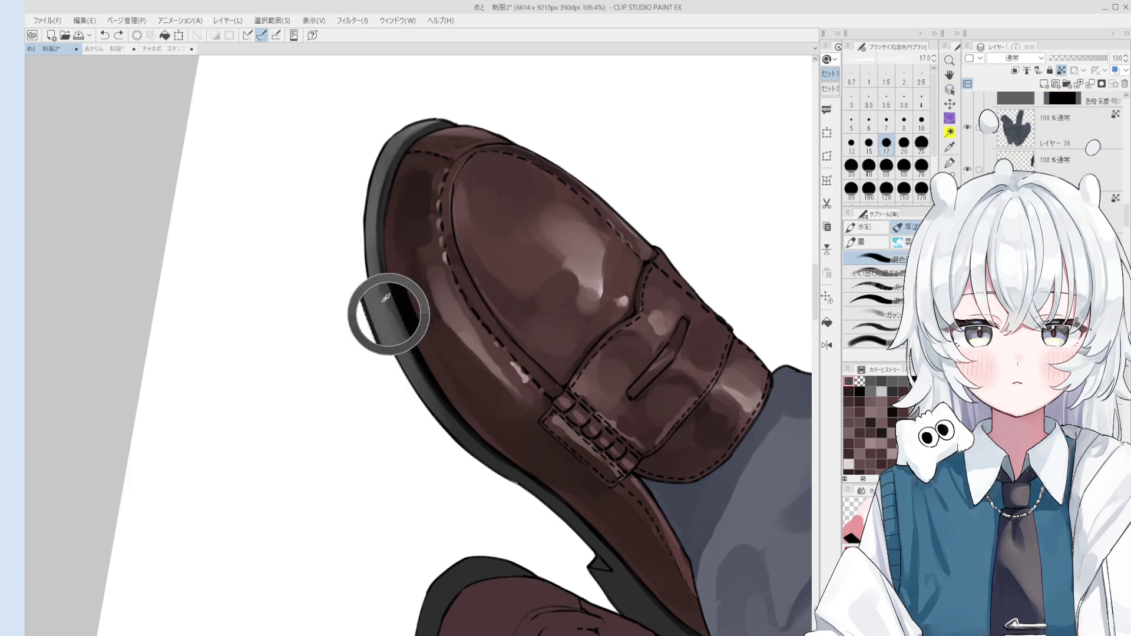
pyautogui.moveTo(411, 365); pyautogui.dragTo(447, 418)
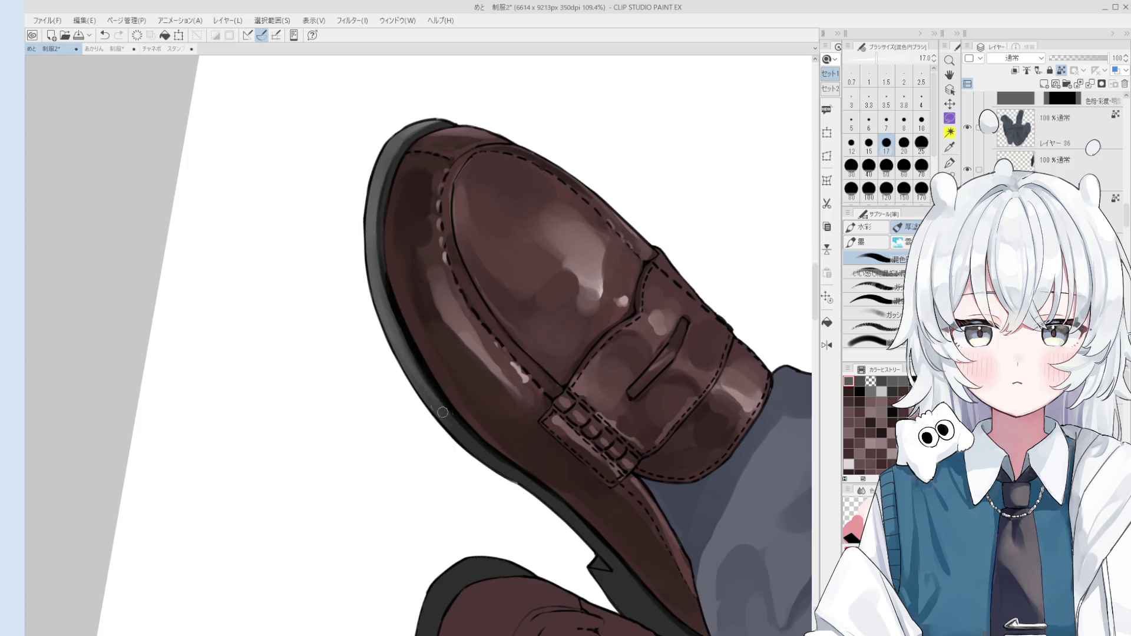
pyautogui.press(']')
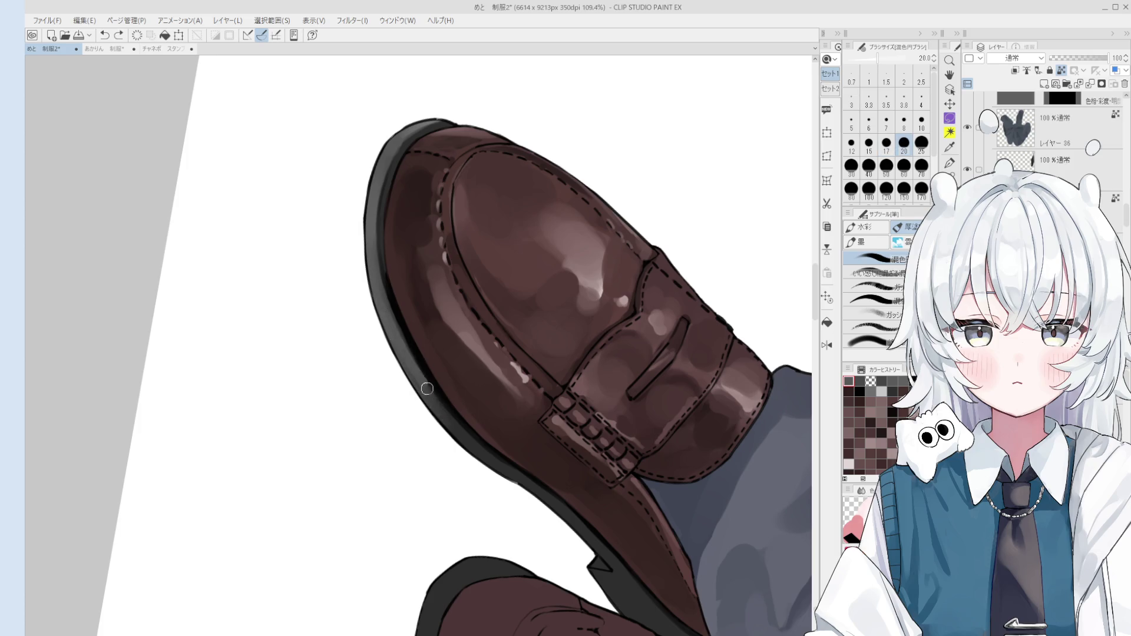
pyautogui.scroll(-2, 424, 392)
pyautogui.scroll(2, 477, 407)
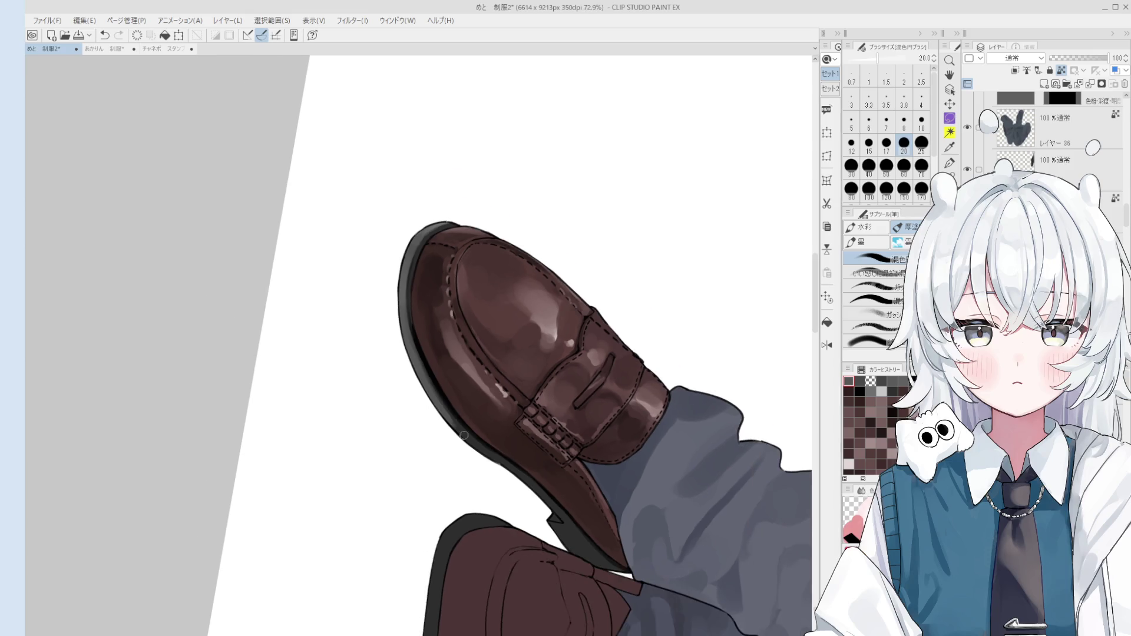
pyautogui.press(']')
pyautogui.press(']')
pyautogui.press(']')
pyautogui.scroll(2, 447, 413)
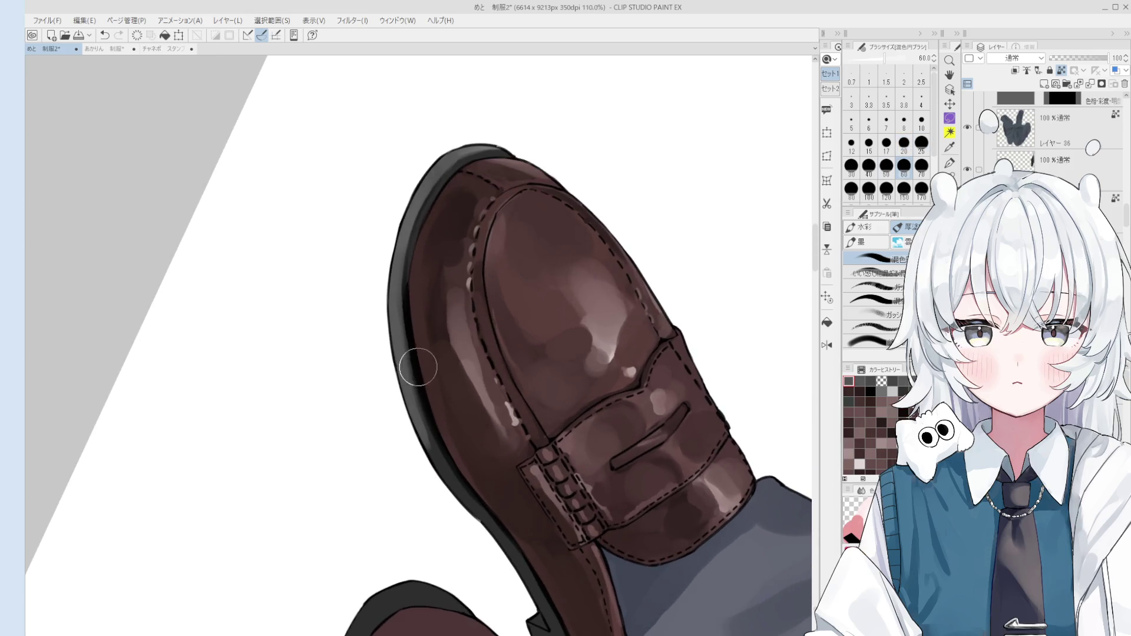
pyautogui.press('[')
pyautogui.press('[')
pyautogui.press('[')
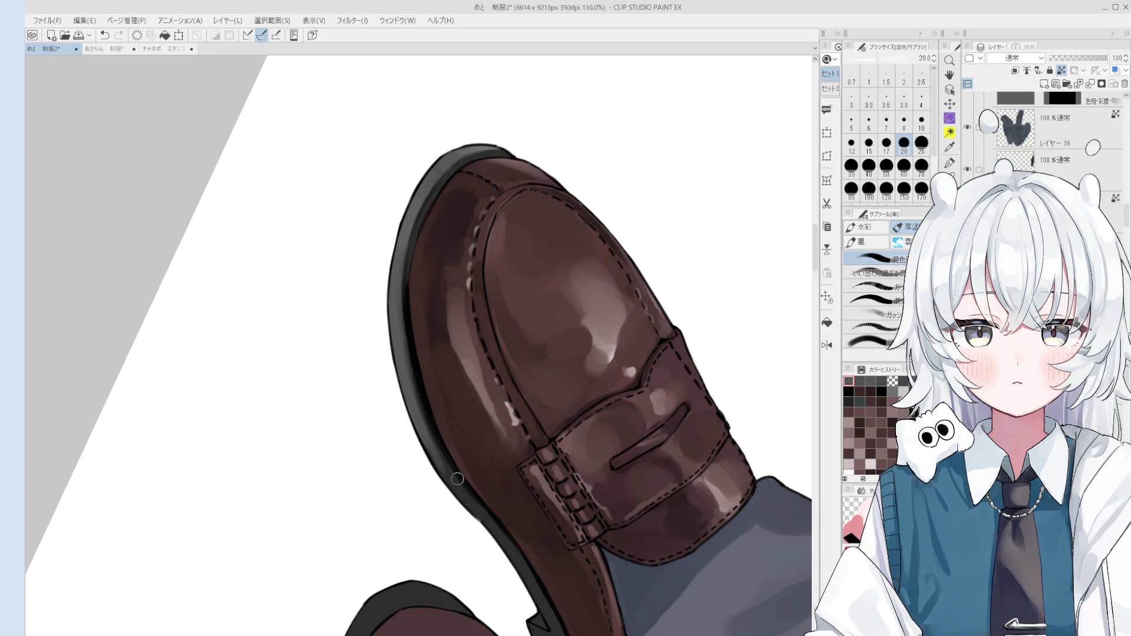
# - Switch between Layers 26 and 36, returning to the shoe highlight layer at size 60
pyautogui.keyDown('ctrl'); pyautogui.keyDown('shift'); pyautogui.click(433, 445); pyautogui.keyUp('shift'); pyautogui.keyUp('ctrl')
pyautogui.keyDown('ctrl'); pyautogui.keyDown('shift'); pyautogui.click(416, 429); pyautogui.keyUp('shift'); pyautogui.keyUp('ctrl')
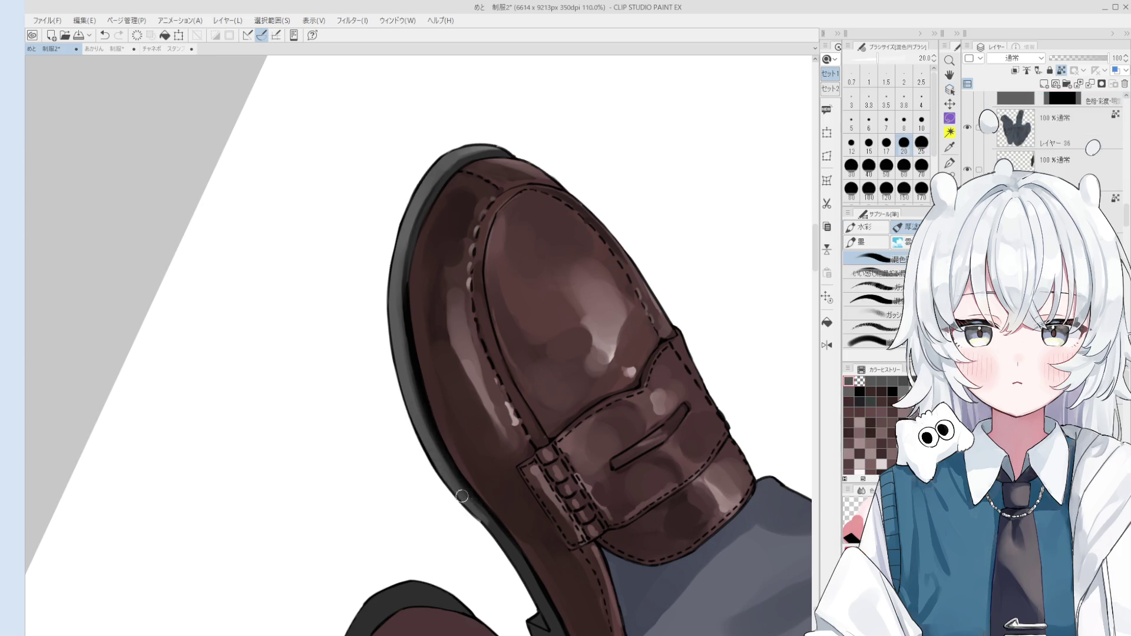
pyautogui.scroll(-2, 459, 489)
pyautogui.press(']')
pyautogui.press(']')
pyautogui.press(']')
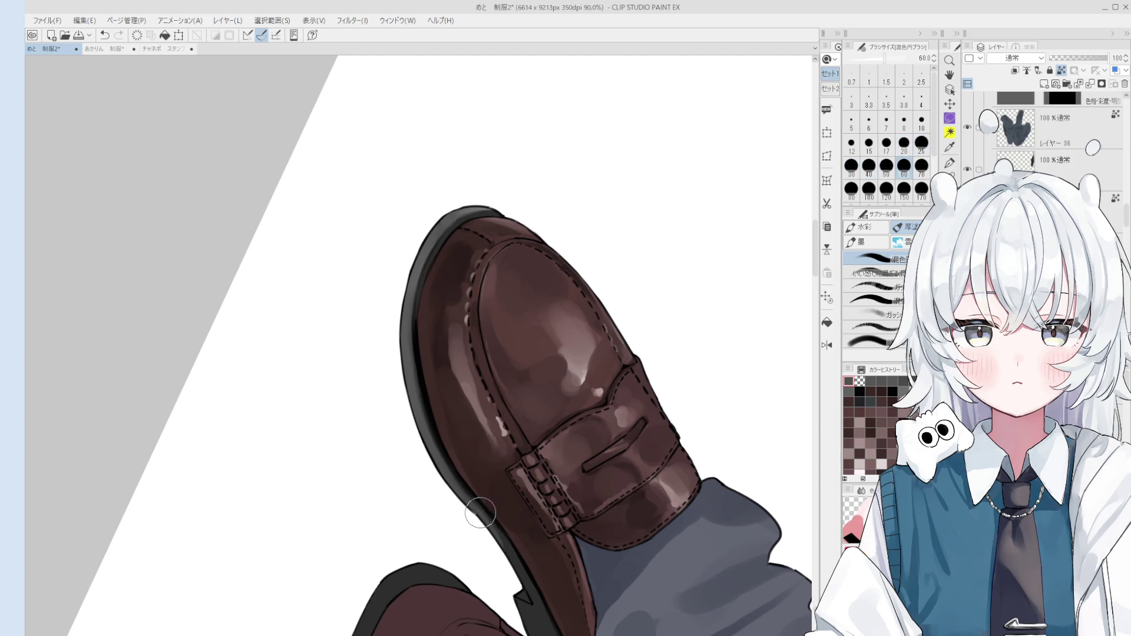
pyautogui.scroll(3, 513, 466)
pyautogui.keyDown('ctrl'); pyautogui.keyDown('shift'); pyautogui.click(510, 457); pyautogui.keyUp('shift'); pyautogui.keyUp('ctrl')
pyautogui.keyDown('ctrl'); pyautogui.keyDown('shift'); pyautogui.click(510, 457); pyautogui.keyUp('shift'); pyautogui.keyUp('ctrl')
pyautogui.scroll(1, 501, 477)
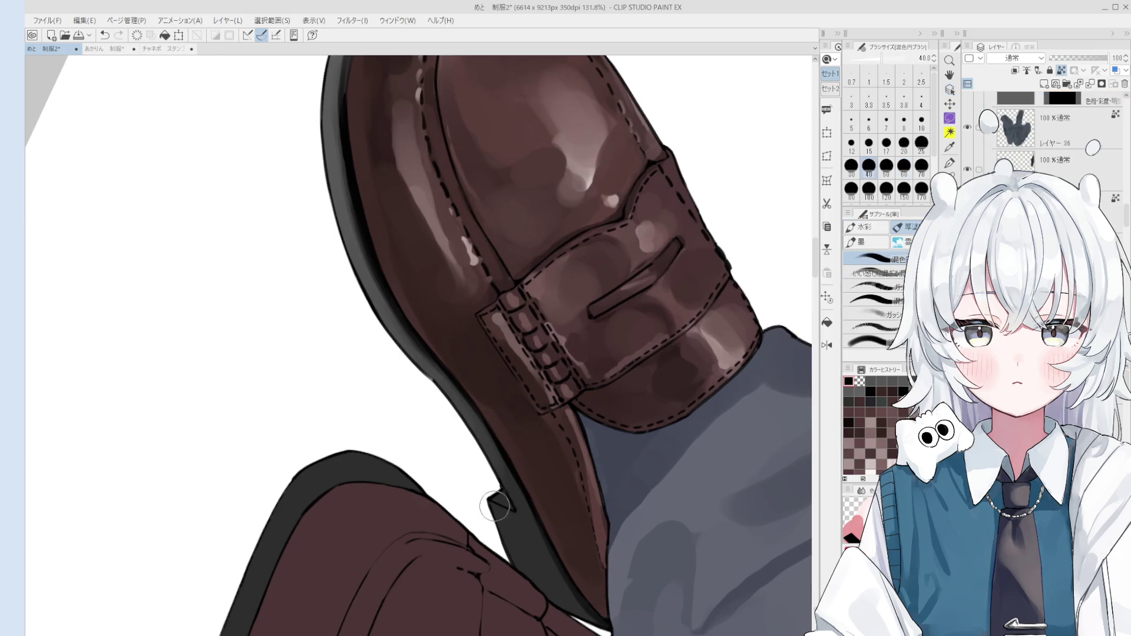
# - Try brush sizes 12 and 80 before settling on 30 for highlights
pyautogui.press('[')
pyautogui.press('[')
pyautogui.press('[')
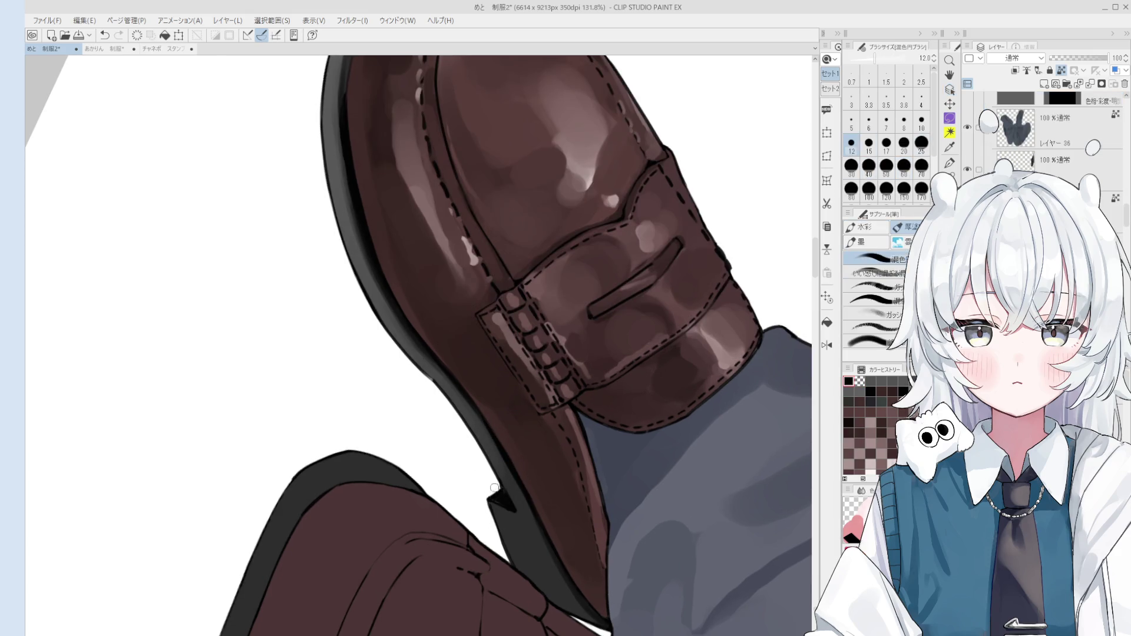
pyautogui.scroll(-2, 502, 501)
pyautogui.press(']')
pyautogui.press(']')
pyautogui.press(']')
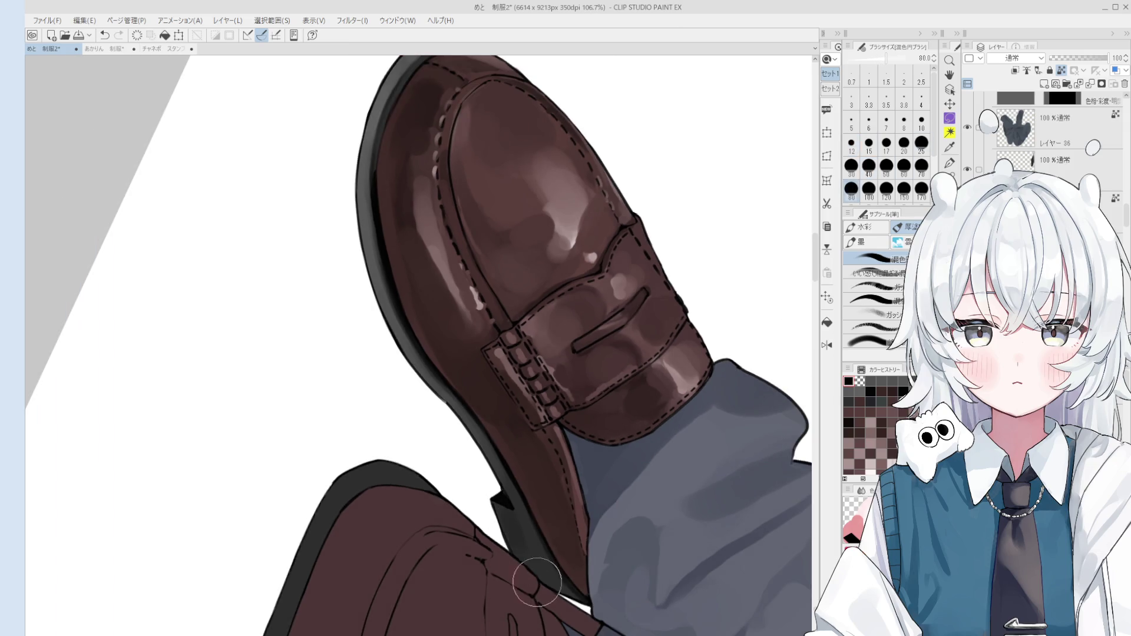
pyautogui.press('[')
pyautogui.press('[')
pyautogui.press('[')
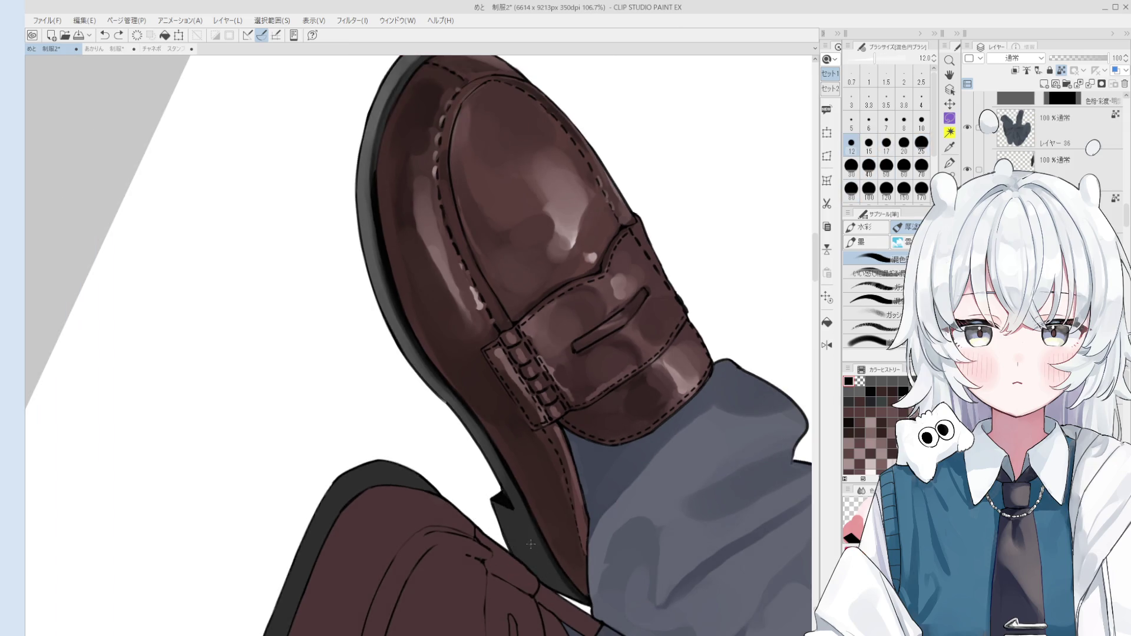
pyautogui.press('[')
pyautogui.press('[')
pyautogui.press(']')
pyautogui.press(']')
pyautogui.press(']')
pyautogui.press(']')
pyautogui.press(']')
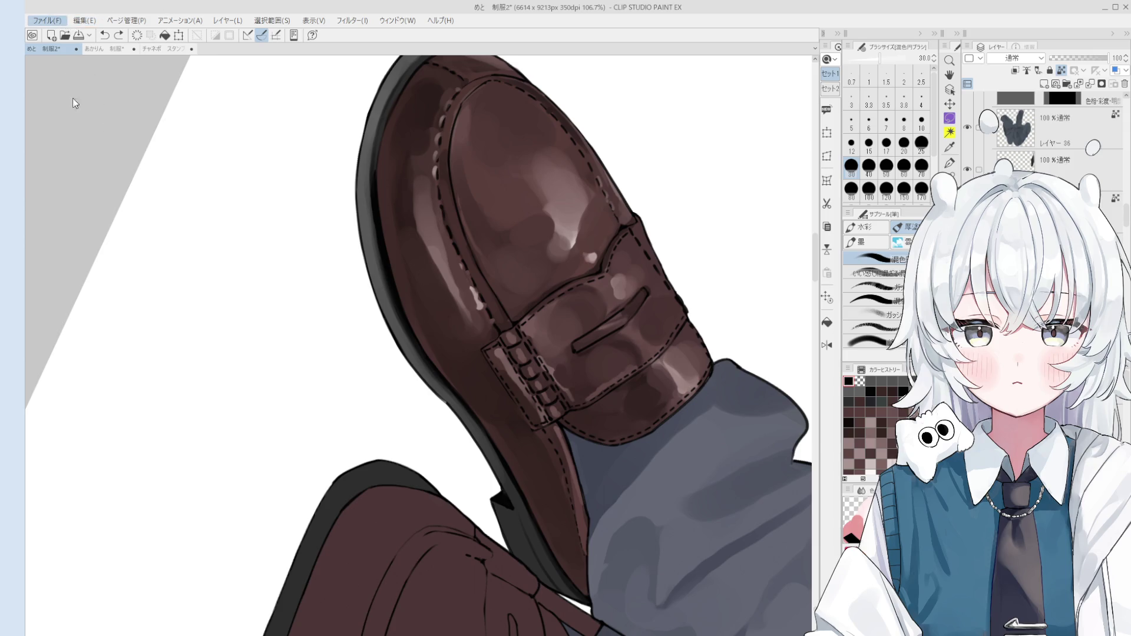
# - Save the illustration 制服2 with Ctrl+S
pyautogui.hotkey('ctrl', 's')
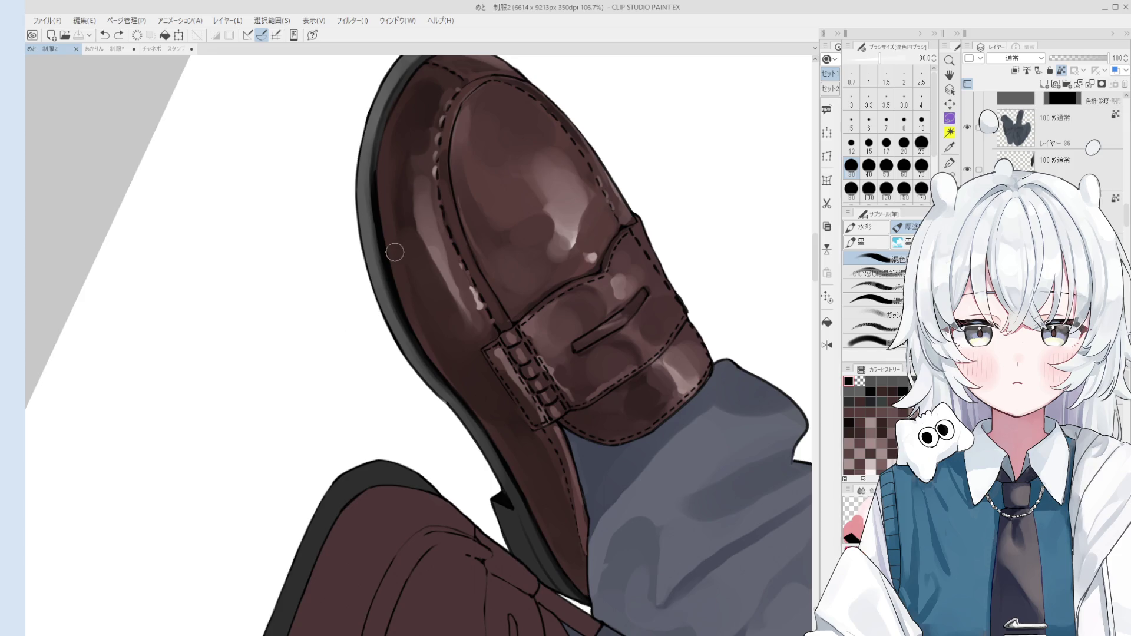
# - Paint light edge accents on the loafer's side and heel at brush sizes 25 and 8
pyautogui.press('o')
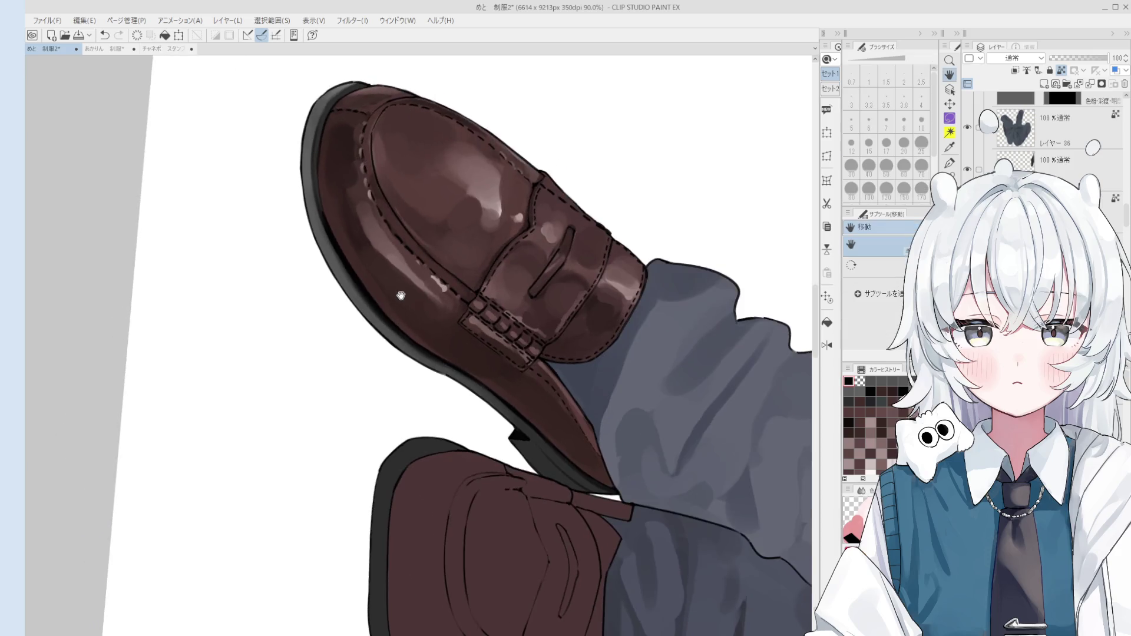
pyautogui.press('b')
pyautogui.keyDown('alt'); pyautogui.click(417, 286); pyautogui.keyUp('alt')
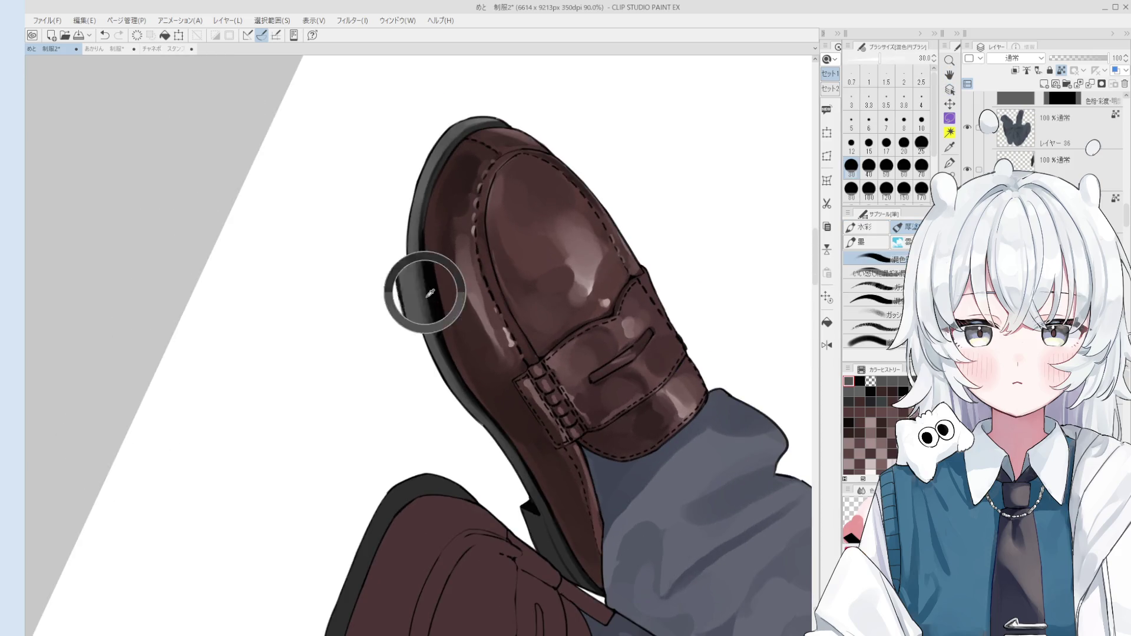
pyautogui.press('[')
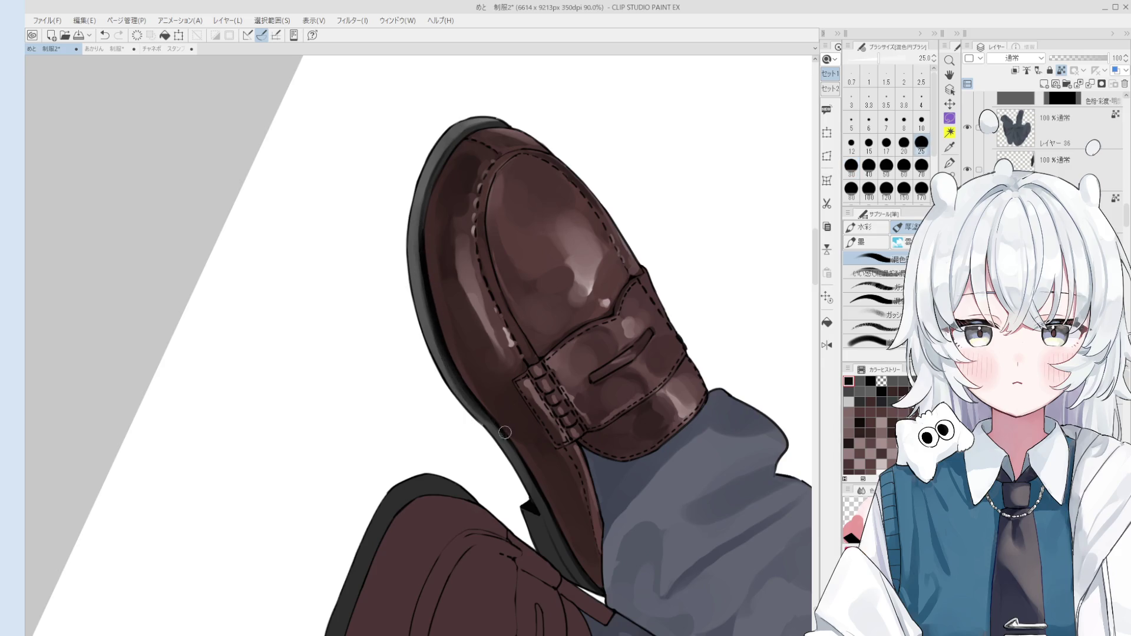
pyautogui.scroll(-2, 526, 459)
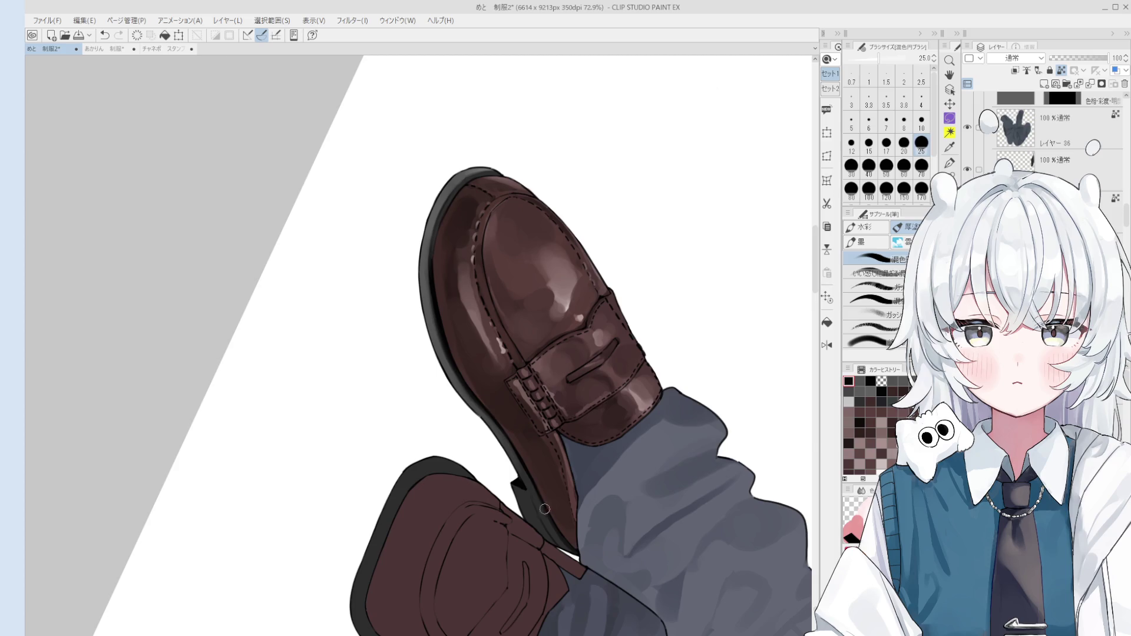
pyautogui.scroll(5, 508, 438)
pyautogui.press('[')
pyautogui.press('[')
pyautogui.press('[')
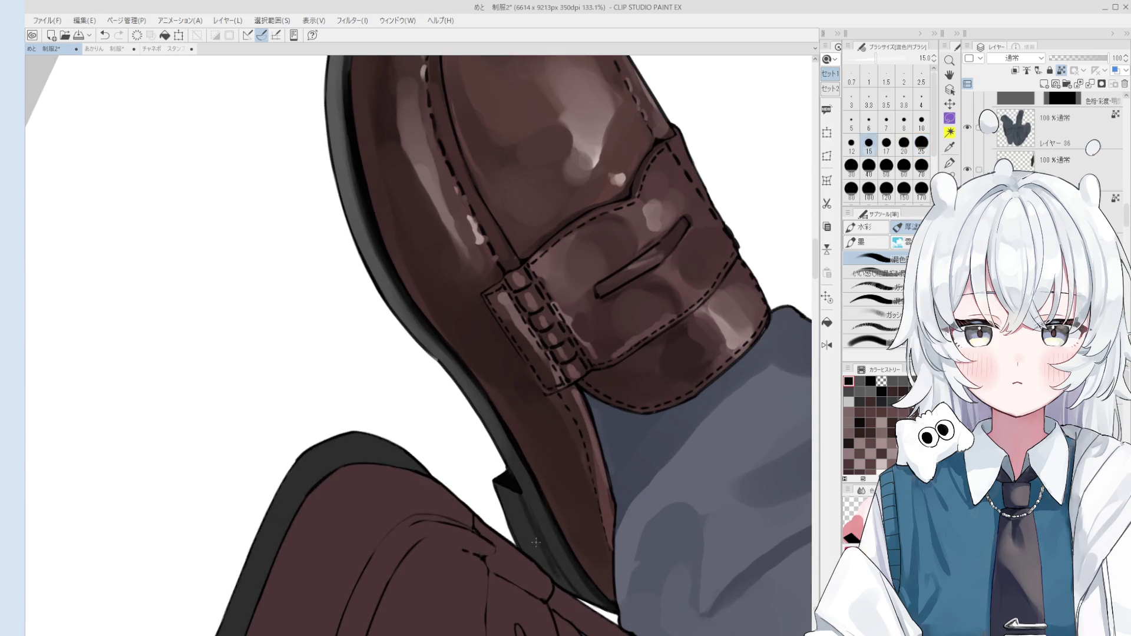
pyautogui.scroll(-1, 533, 526)
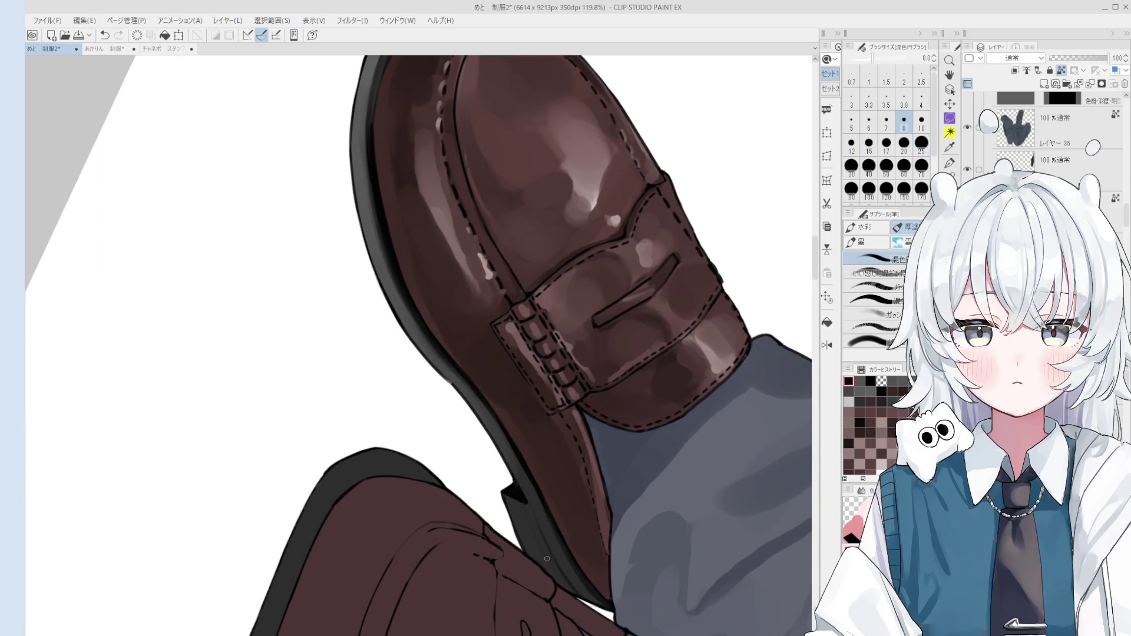
pyautogui.scroll(-4, 522, 516)
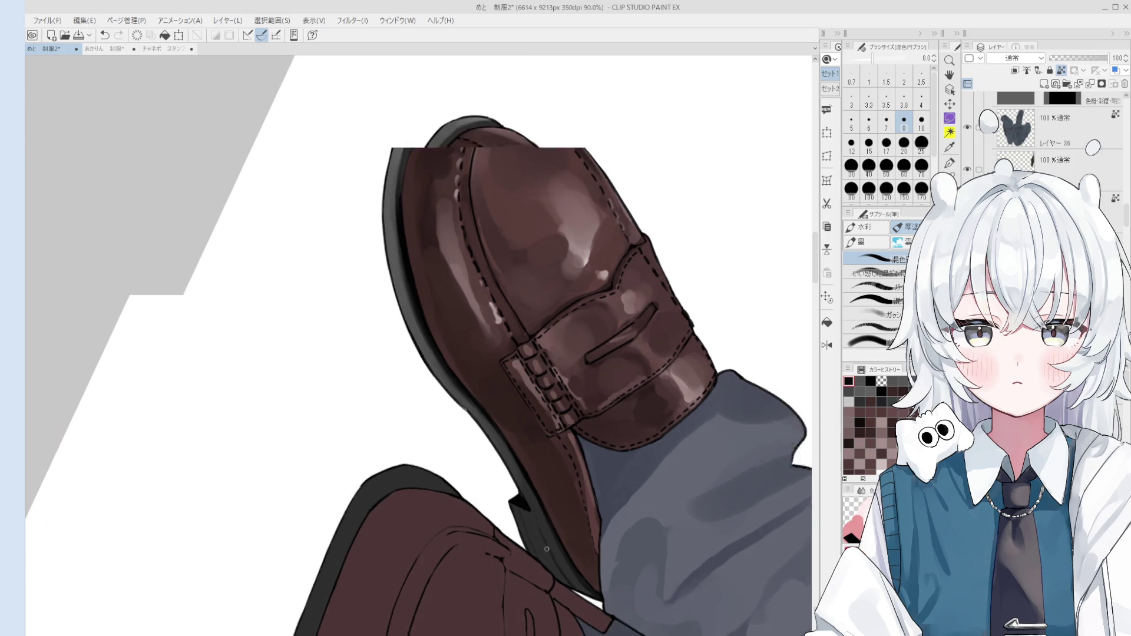
# - Reset the view rotation and set the pen to size 50
pyautogui.press('@')
pyautogui.scroll(4, 554, 236)
pyautogui.press('p')
pyautogui.press(']')
pyautogui.press(']')
pyautogui.press(']')
# - Redraw the glossy loafer's heel outline as a stepped notch, then thin the pen to 4
pyautogui.scroll(-1, 503, 245)
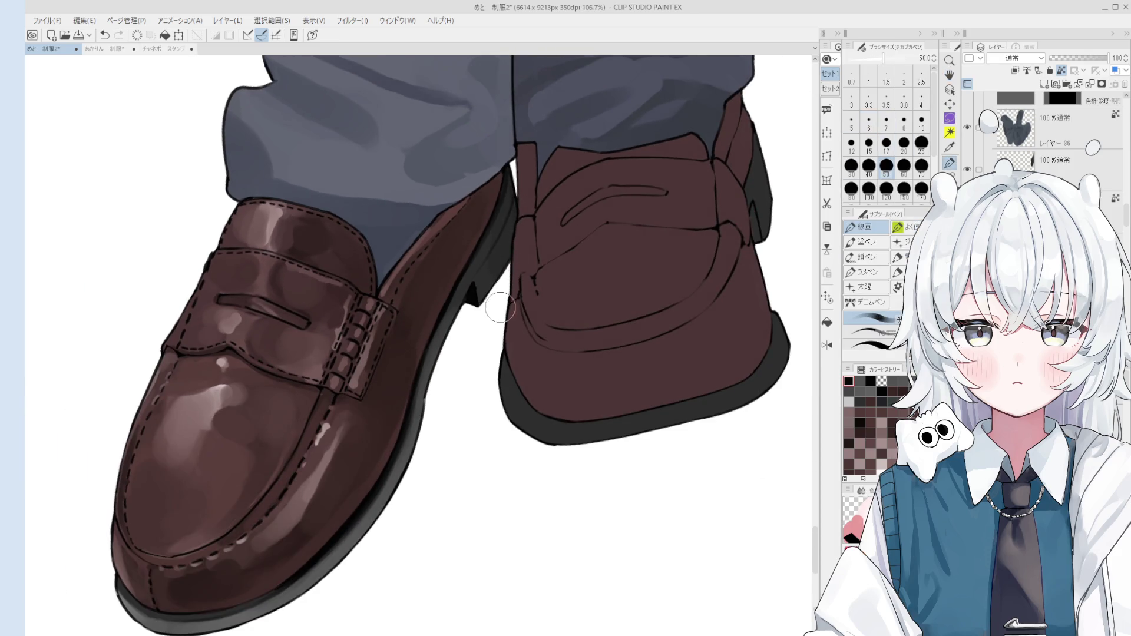
pyautogui.moveTo(488, 289); pyautogui.dragTo(489, 260)
pyautogui.scroll(1, 489, 274)
pyautogui.press('[')
pyautogui.press('[')
pyautogui.press('[')
pyautogui.scroll(1, 478, 285)
pyautogui.scroll(2, 478, 285)
pyautogui.press('[')
pyautogui.press('[')
pyautogui.press('[')
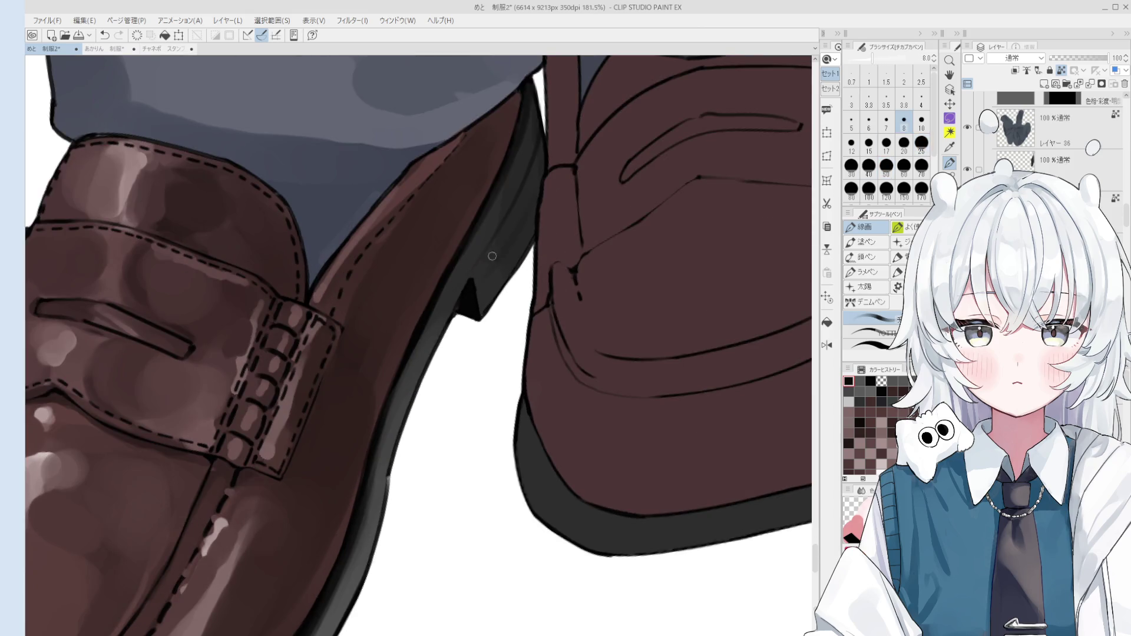
pyautogui.press('[')
pyautogui.press('[')
pyautogui.press('[')
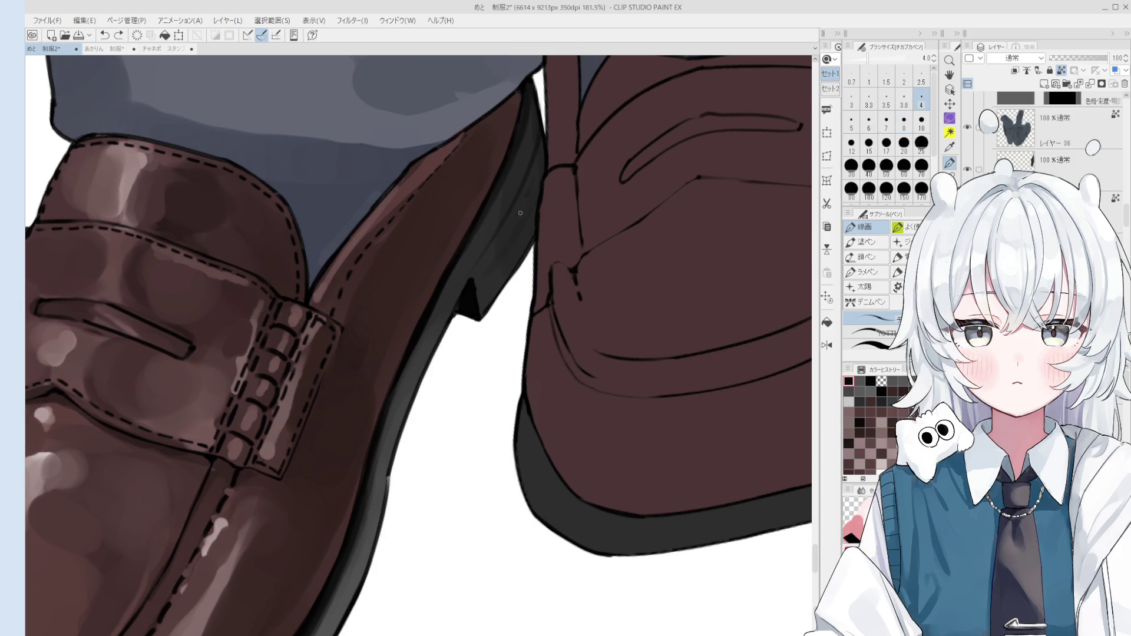
# - Flip the canvas horizontally and eyedrop outline colours near the heel and sock edge
pyautogui.hotkey('ctrl', '0')
pyautogui.scroll(3, 432, 268)
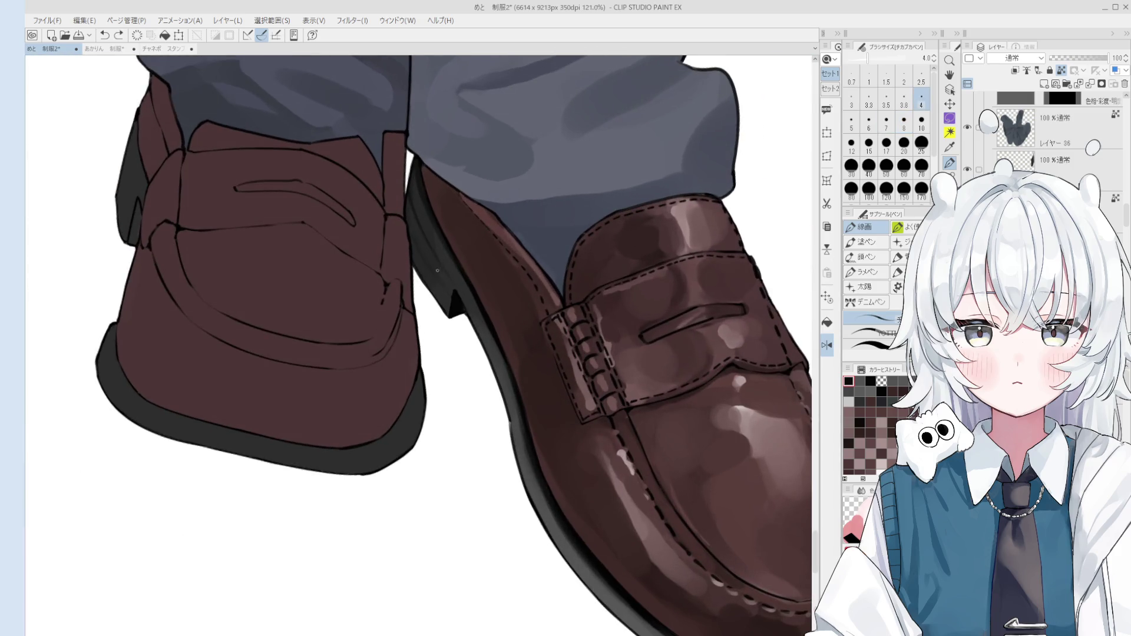
pyautogui.press('[')
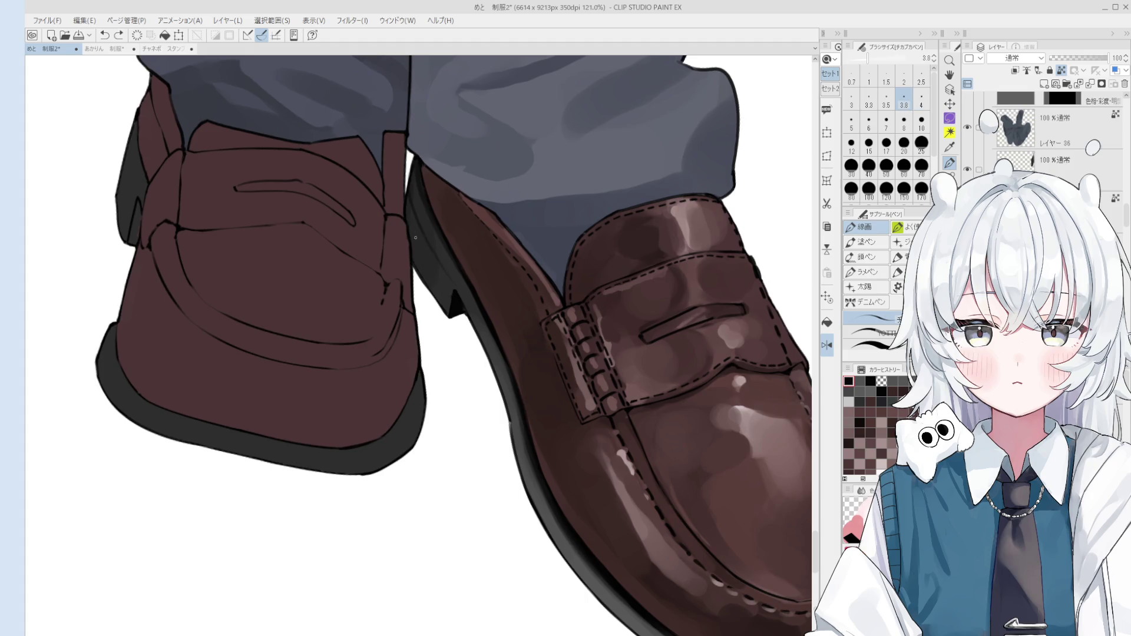
pyautogui.keyDown('alt'); pyautogui.click(417, 211); pyautogui.keyUp('alt')
pyautogui.press(']')
pyautogui.press(']')
pyautogui.press(']')
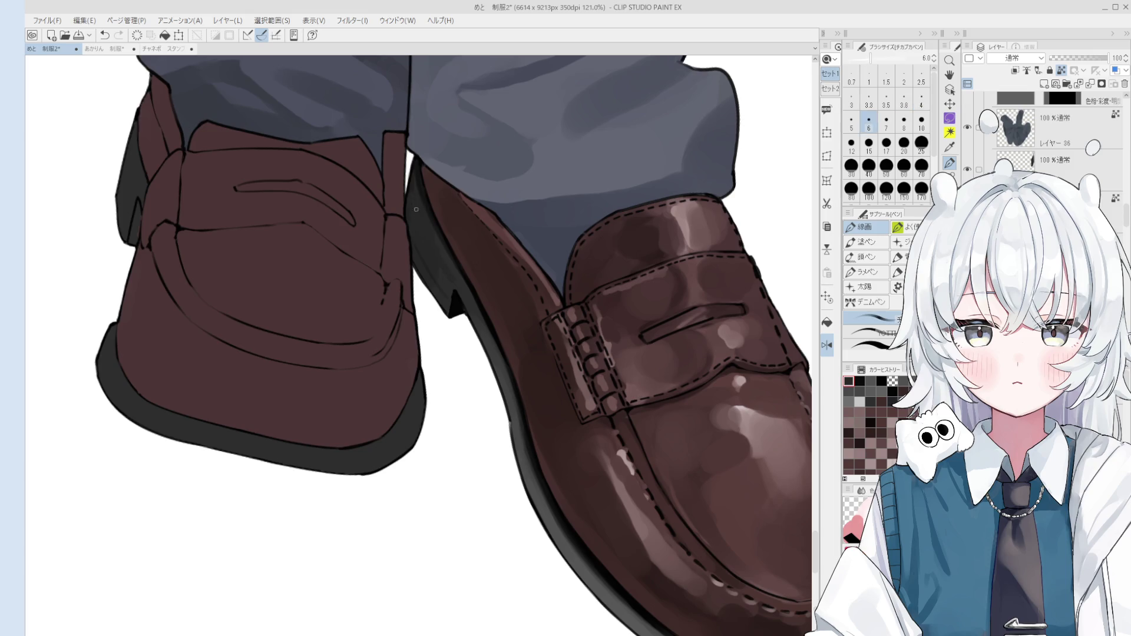
pyautogui.press('[')
pyautogui.scroll(-1, 427, 233)
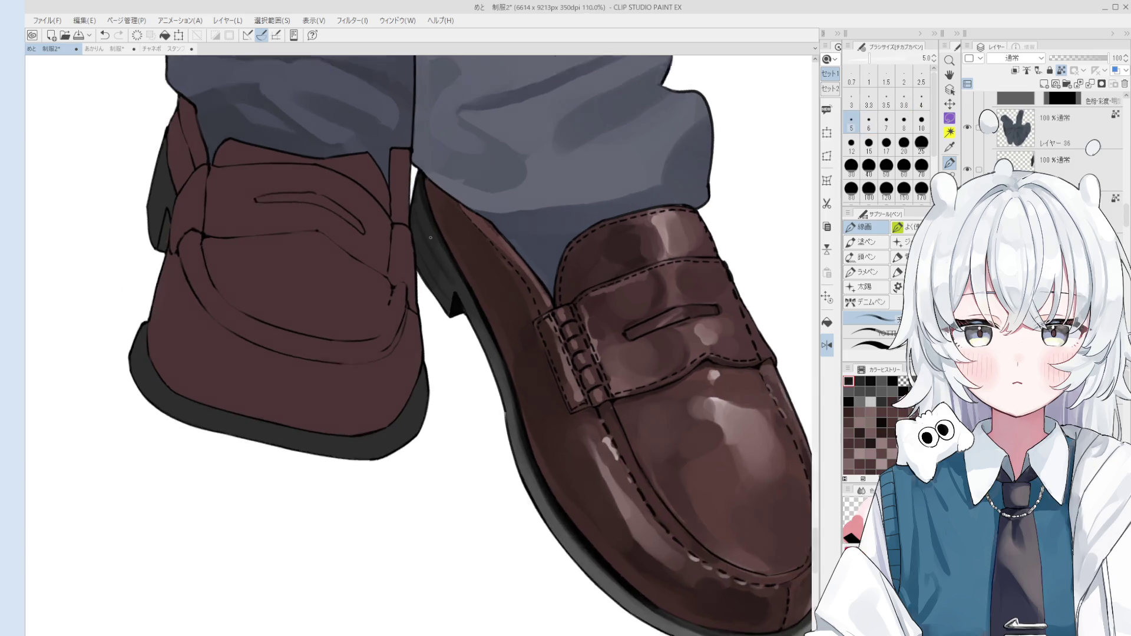
pyautogui.scroll(3, 431, 238)
pyautogui.press(']')
pyautogui.press(']')
pyautogui.press(']')
pyautogui.scroll(-1, 460, 286)
pyautogui.keyDown('alt'); pyautogui.click(430, 216); pyautogui.keyUp('alt')
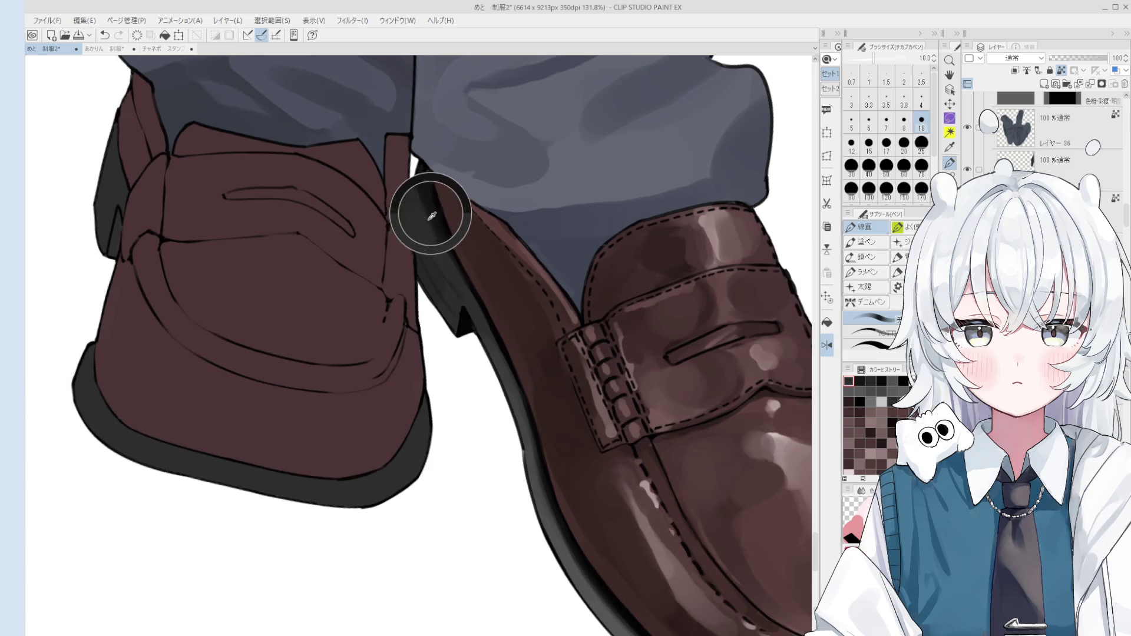
pyautogui.press('[')
pyautogui.press('[')
pyautogui.press('[')
pyautogui.keyDown('alt'); pyautogui.click(426, 192); pyautogui.keyUp('alt')
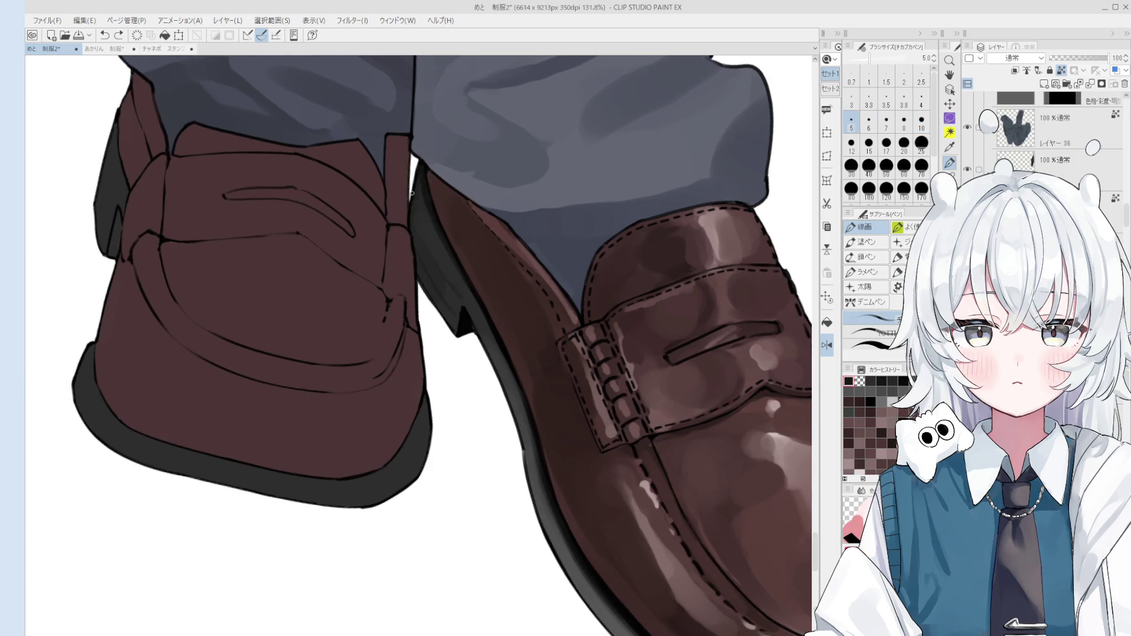
# - Clean stray marks on layer 26 with the eraser, then switch to a 1 px pen
pyautogui.scroll(-2, 421, 220)
pyautogui.scroll(-2, 464, 310)
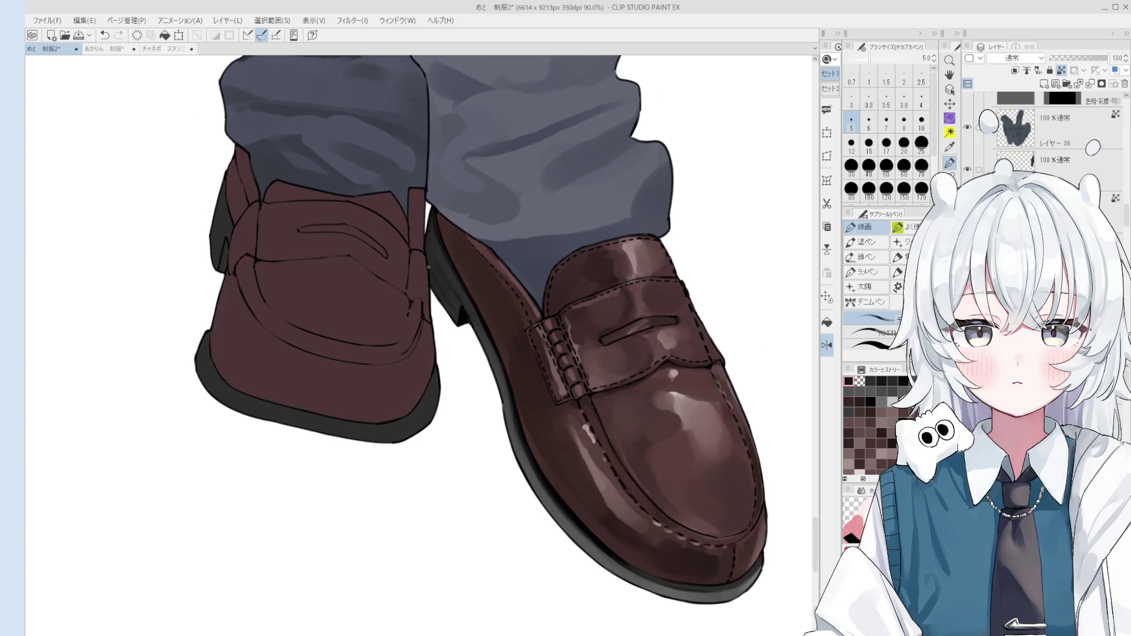
pyautogui.press(']')
pyautogui.press(']')
pyautogui.scroll(4, 510, 422)
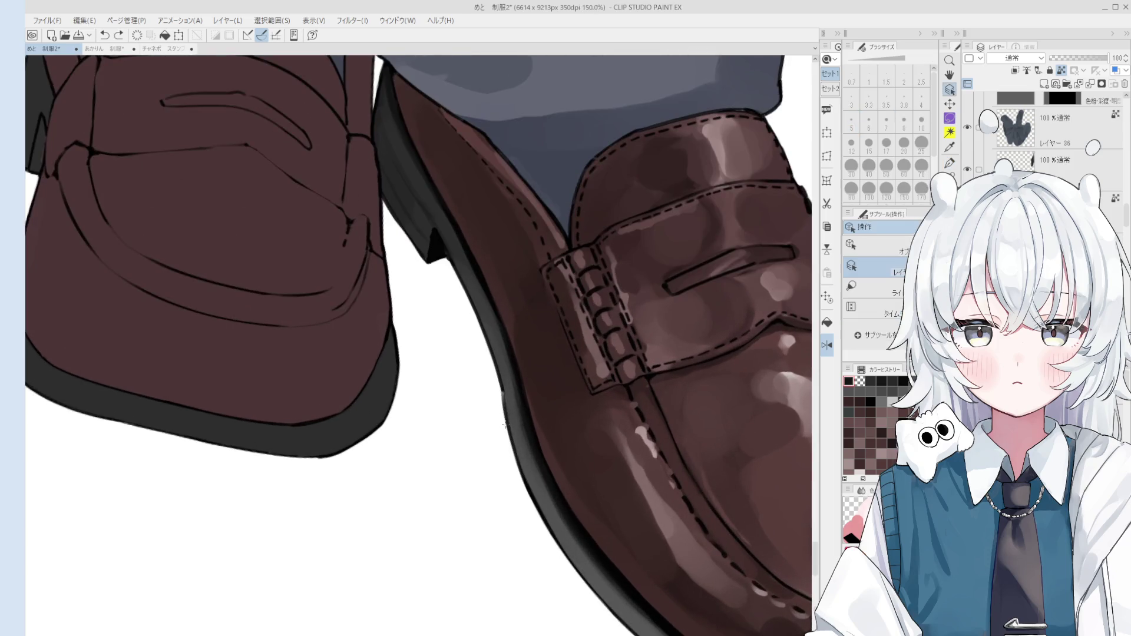
pyautogui.keyDown('ctrl'); pyautogui.keyDown('shift'); pyautogui.click(507, 422); pyautogui.keyUp('shift'); pyautogui.keyUp('ctrl')
pyautogui.keyDown('alt'); pyautogui.click(506, 421); pyautogui.keyUp('alt')
pyautogui.press('e')
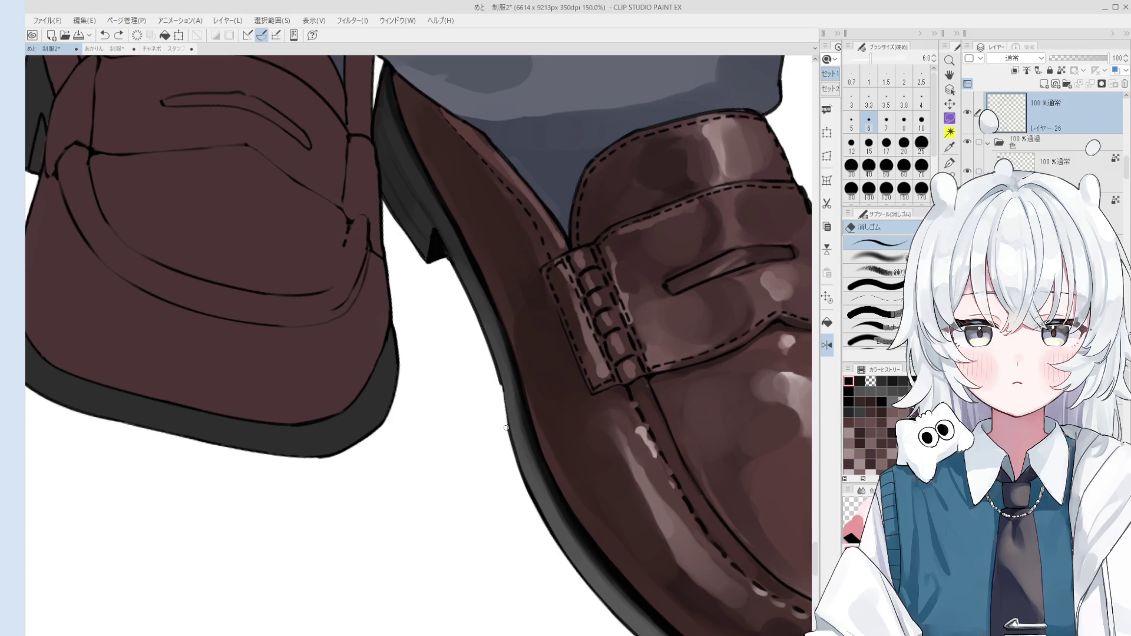
pyautogui.press('p')
pyautogui.press('[')
pyautogui.press('[')
pyautogui.press('[')
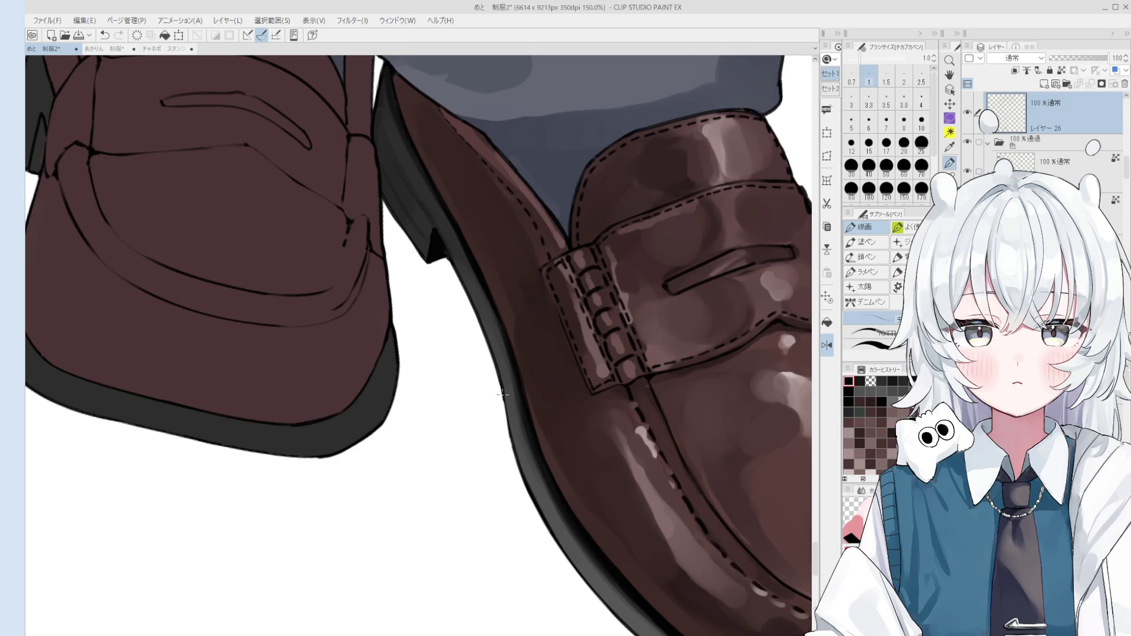
pyautogui.scroll(-5, 503, 397)
# - Select the clicked shoe's layer and set the blending brush to size 100
pyautogui.moveTo(524, 411); pyautogui.dragTo(509, 423)
pyautogui.scroll(-7, 505, 433)
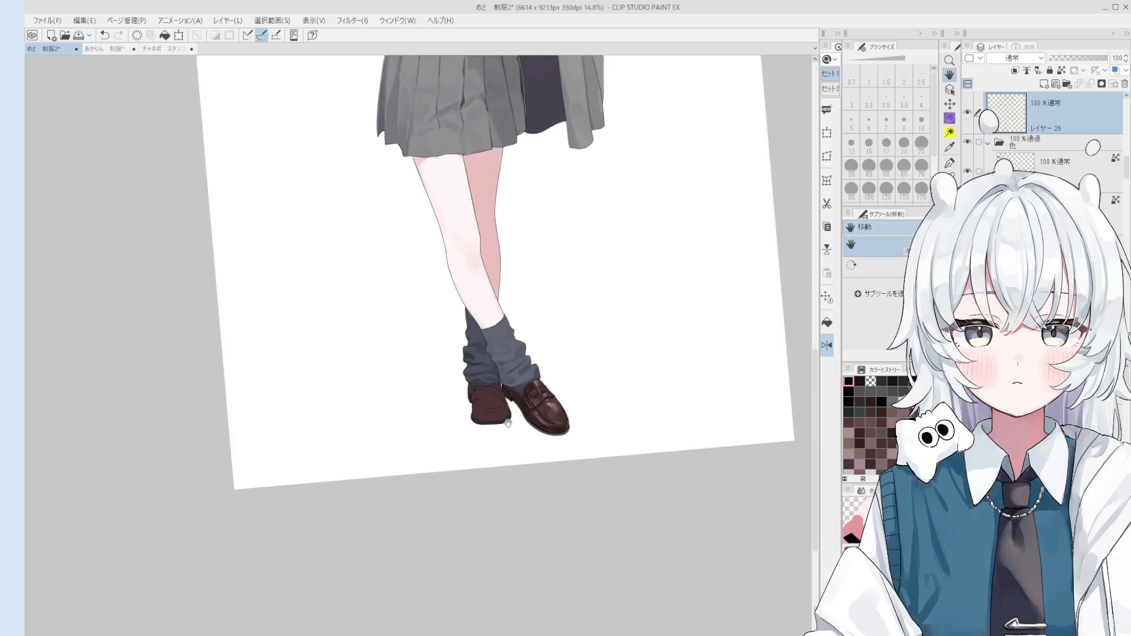
pyautogui.scroll(2, 529, 438)
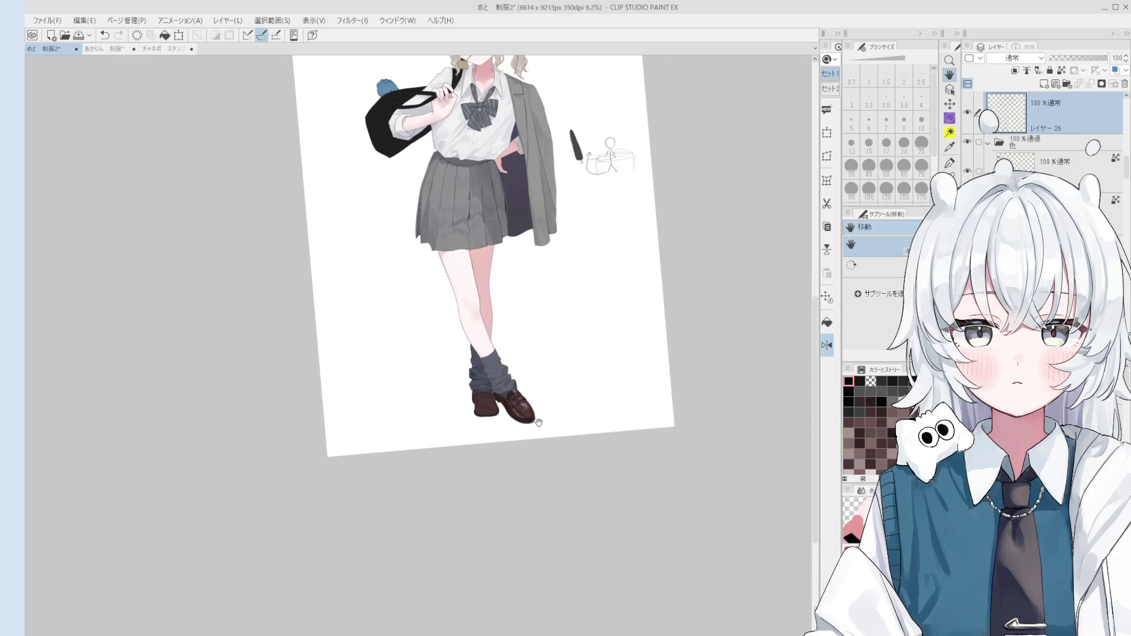
pyautogui.scroll(8, 537, 421)
pyautogui.press('o')
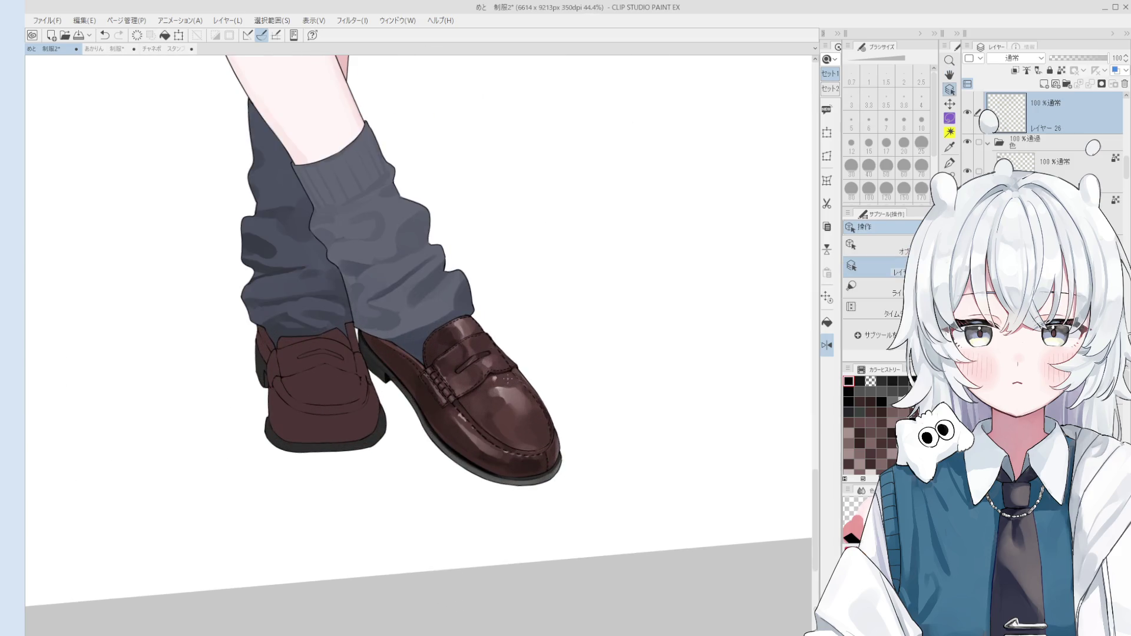
pyautogui.click(537, 421)
pyautogui.scroll(2, 507, 382)
pyautogui.press('b')
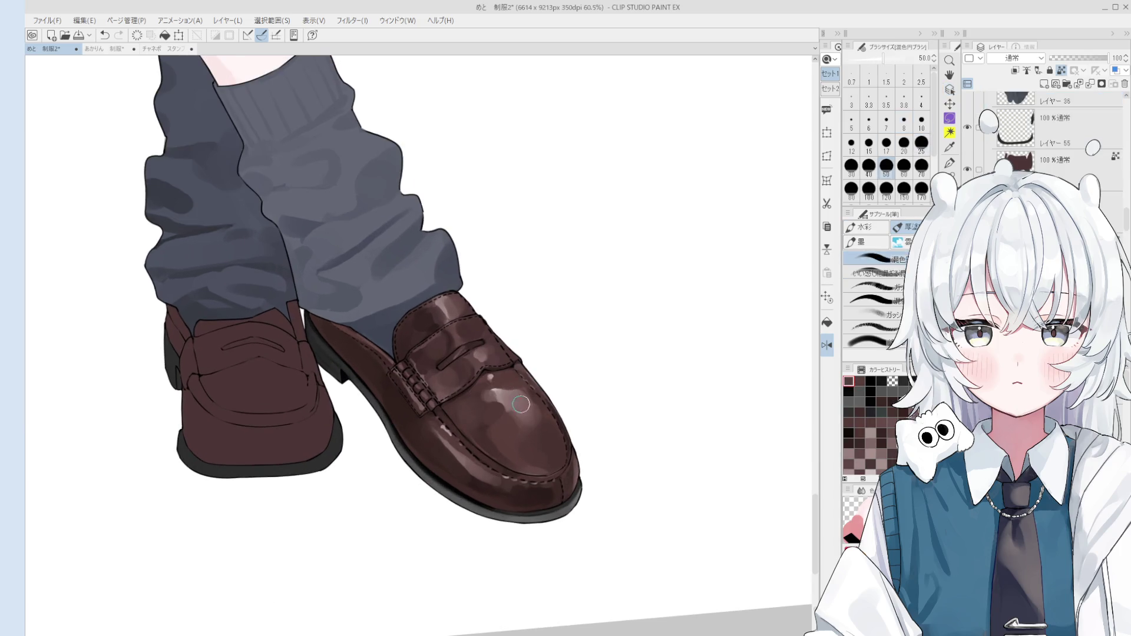
pyautogui.press(']')
pyautogui.press(']')
pyautogui.press(']')
# - Reset the canvas rotation to straight over the shoes
pyautogui.scroll(-8, 509, 406)
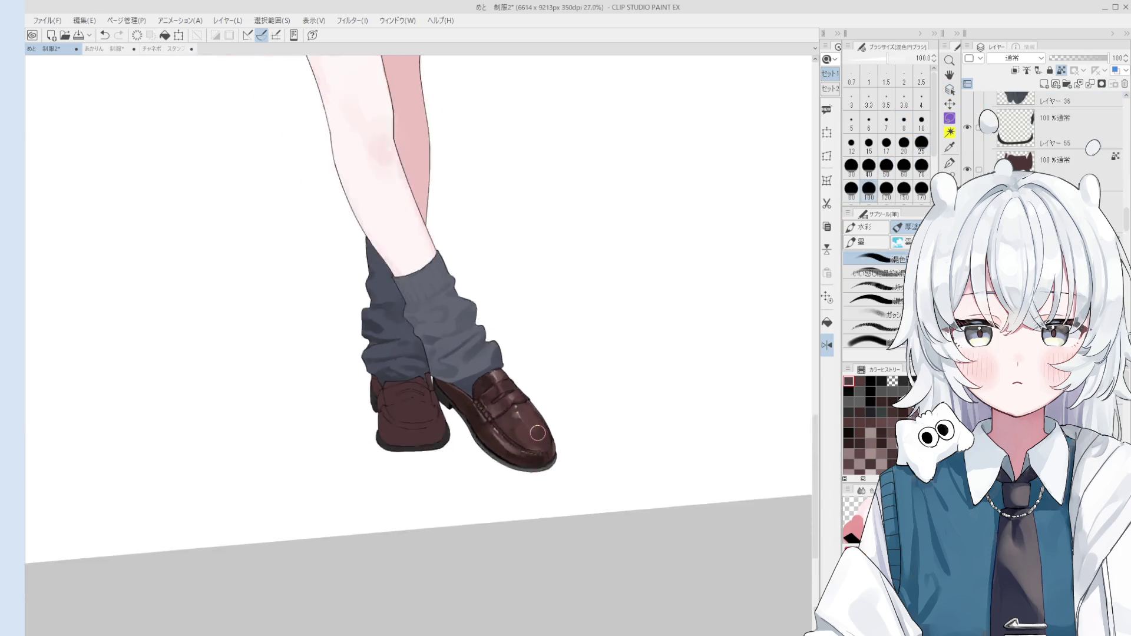
pyautogui.press('h')
pyautogui.scroll(-1, 544, 366)
pyautogui.scroll(-1, 557, 441)
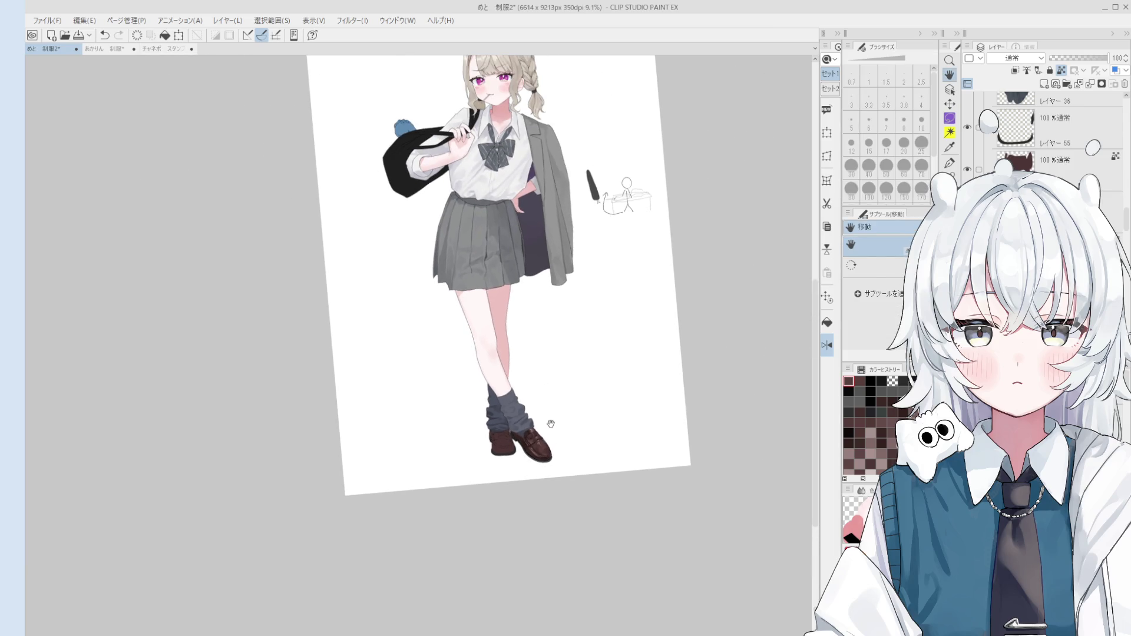
pyautogui.hotkey('ctrl', '@')
pyautogui.scroll(11, 535, 427)
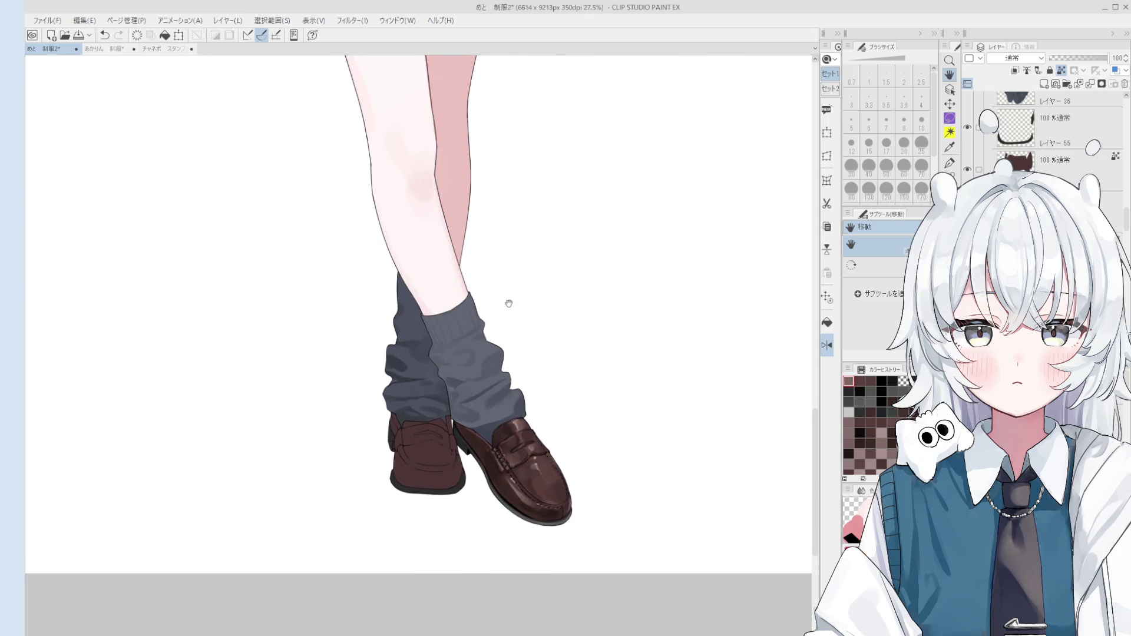
pyautogui.scroll(-1, 507, 310)
# - Switch to a fine gouache brush at size 400 and show the Navigator panel
pyautogui.press('b')
pyautogui.press('b')
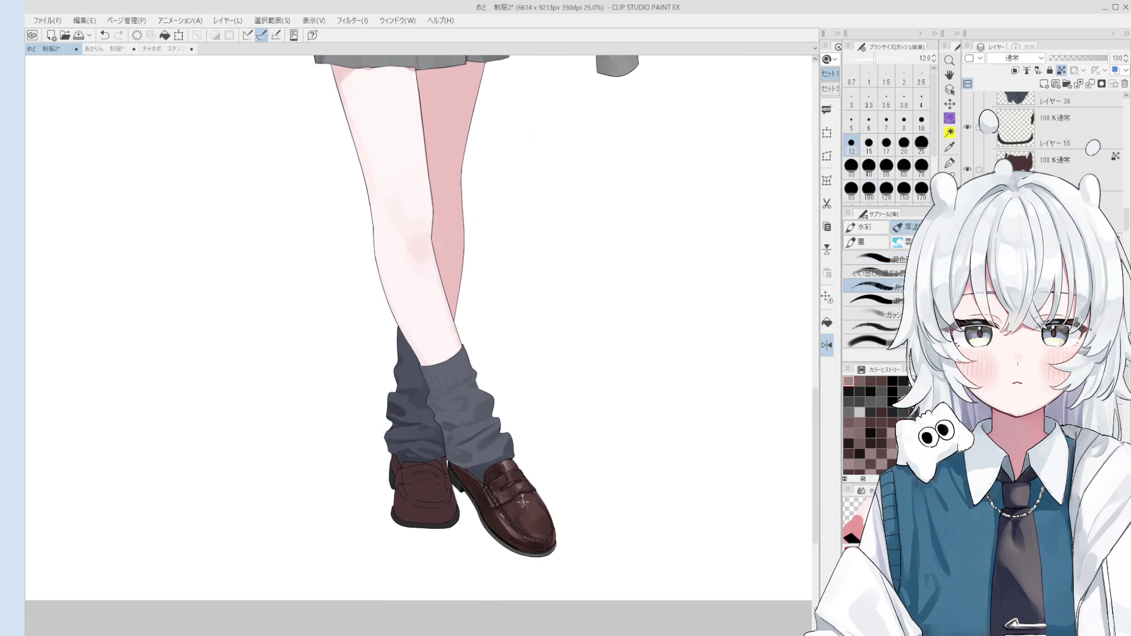
pyautogui.press('b')
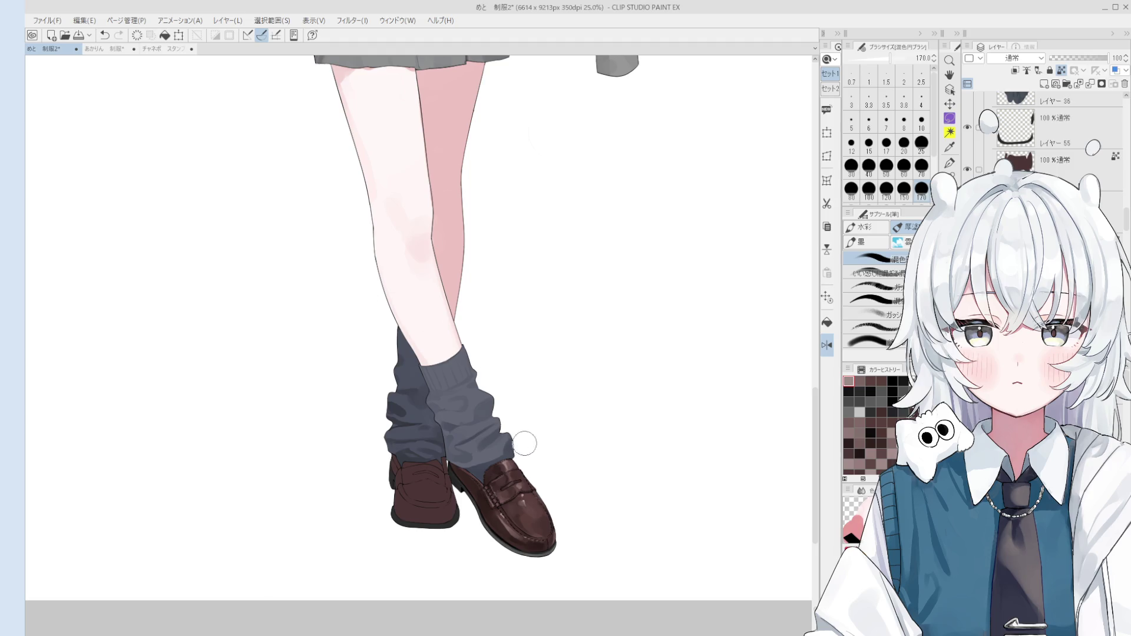
pyautogui.moveTo(520, 446); pyautogui.dragTo(561, 437)
pyautogui.press('b')
pyautogui.scroll(1, 551, 519)
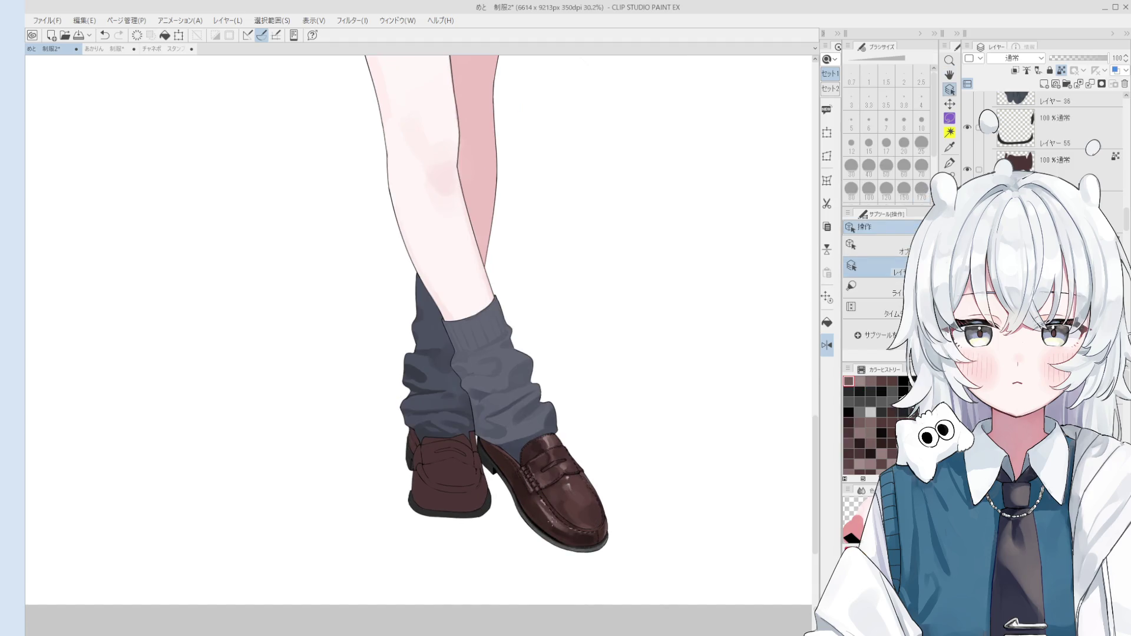
pyautogui.press(']')
pyautogui.press(']')
pyautogui.press(']')
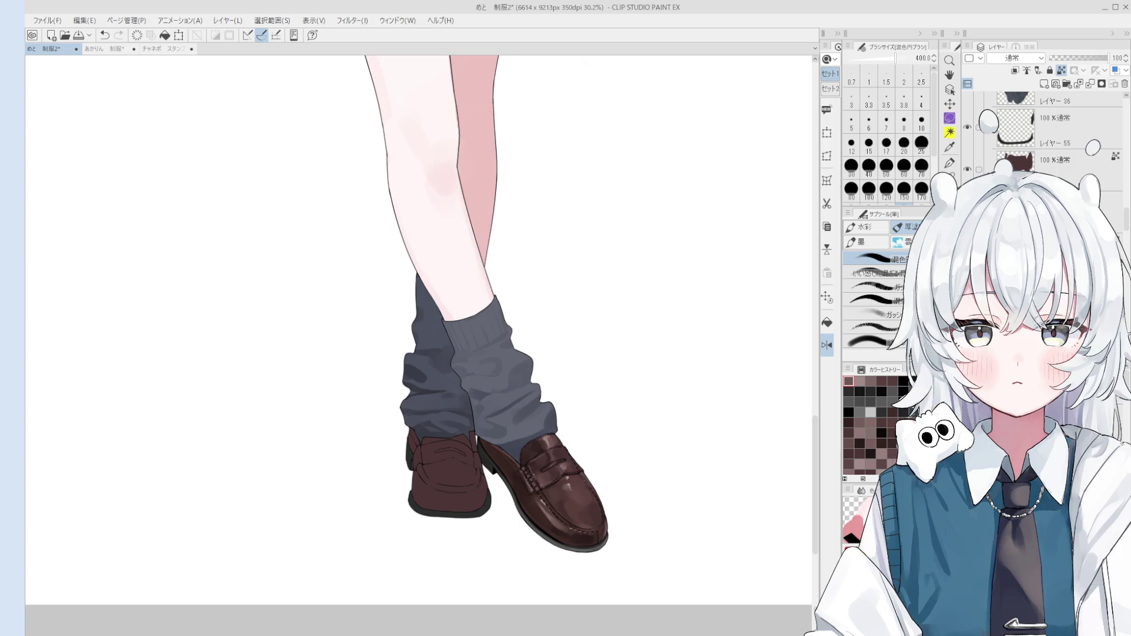
pyautogui.click(28, 128)
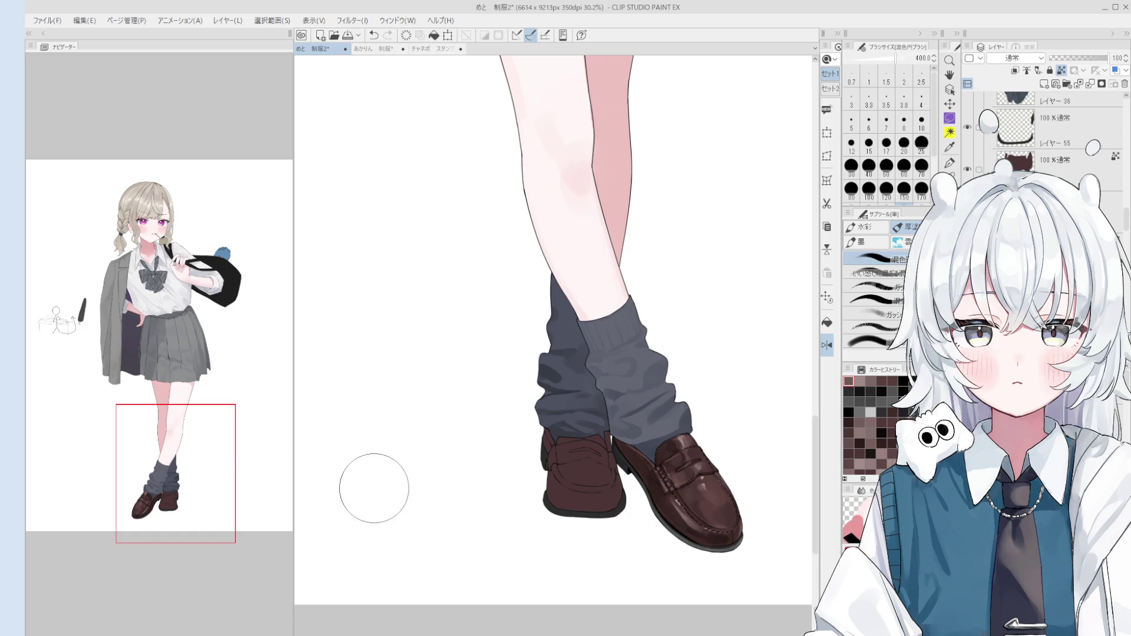
pyautogui.scroll(-2, 543, 308)
pyautogui.moveTo(543, 308); pyautogui.dragTo(498, 436)
pyautogui.scroll(3, 553, 426)
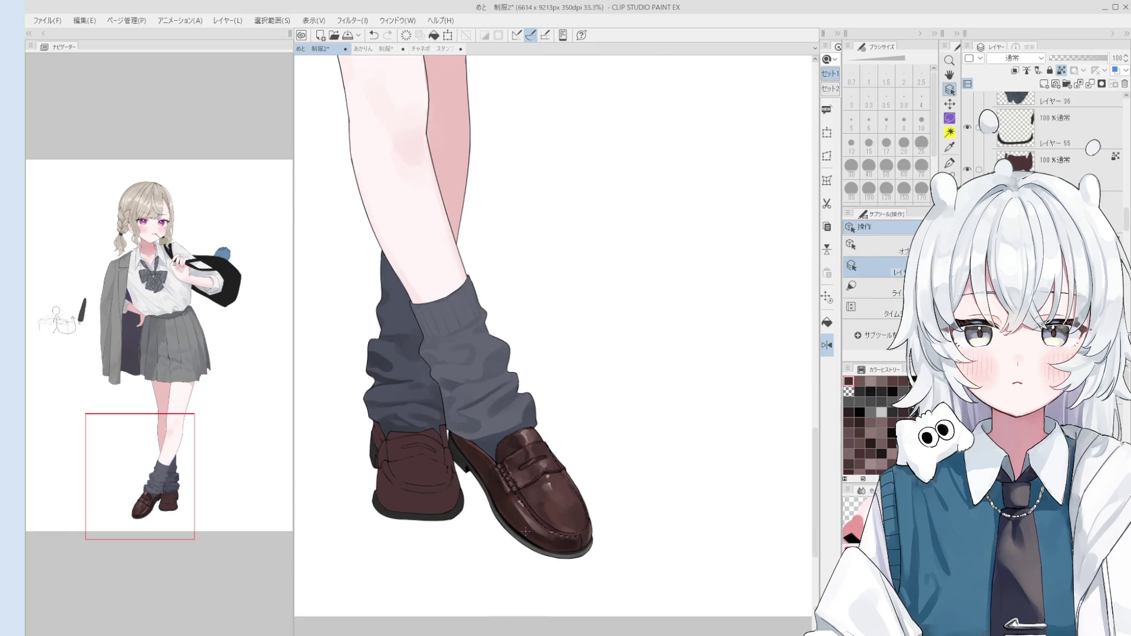
pyautogui.press('b')
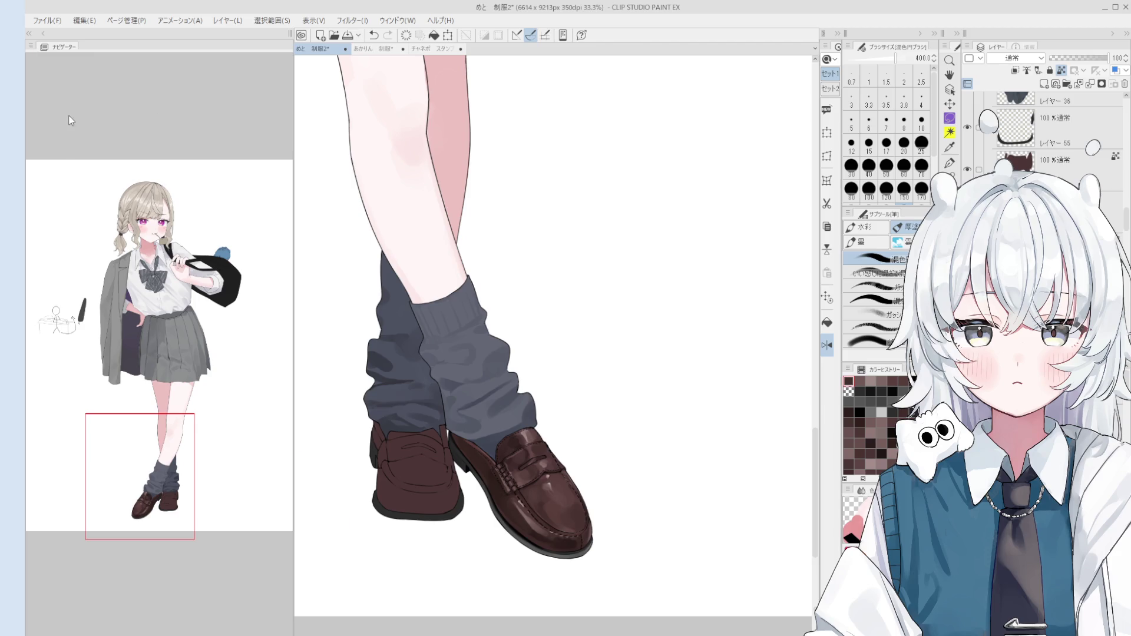
pyautogui.scroll(3, 69, 115)
pyautogui.scroll(-1, 404, 168)
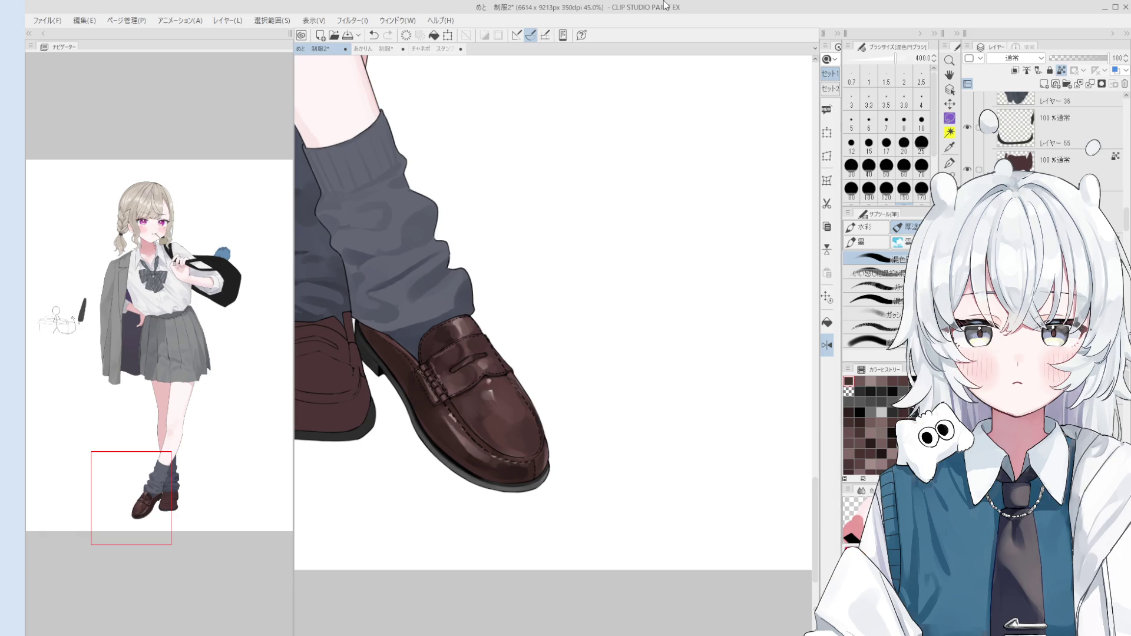
pyautogui.scroll(-4, 475, 172)
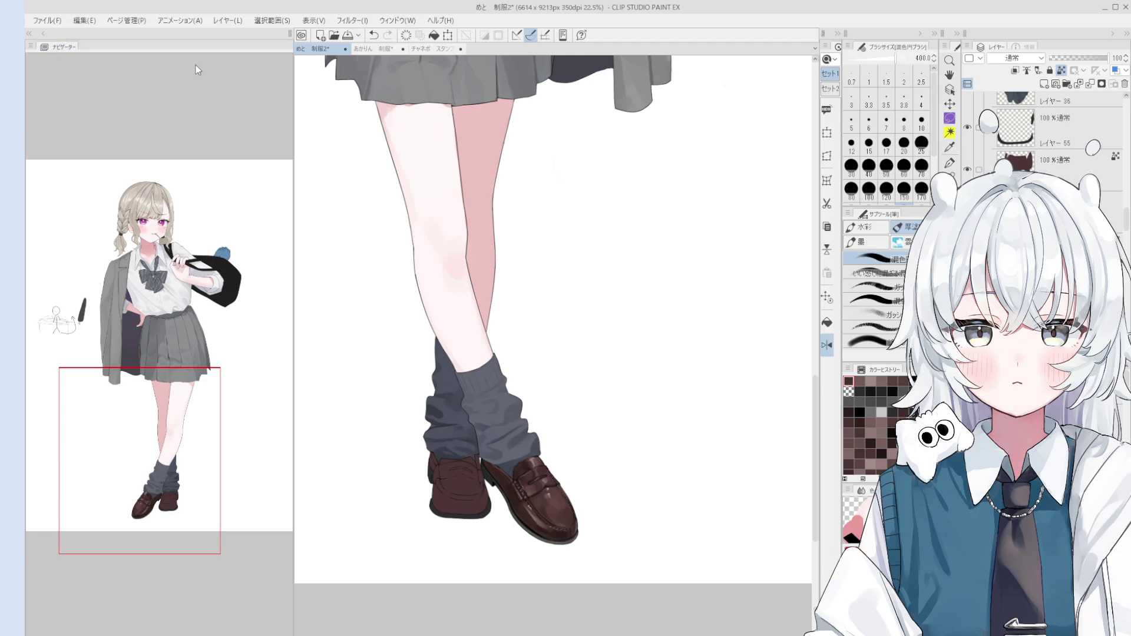
pyautogui.hotkey('shift', 'Tab')
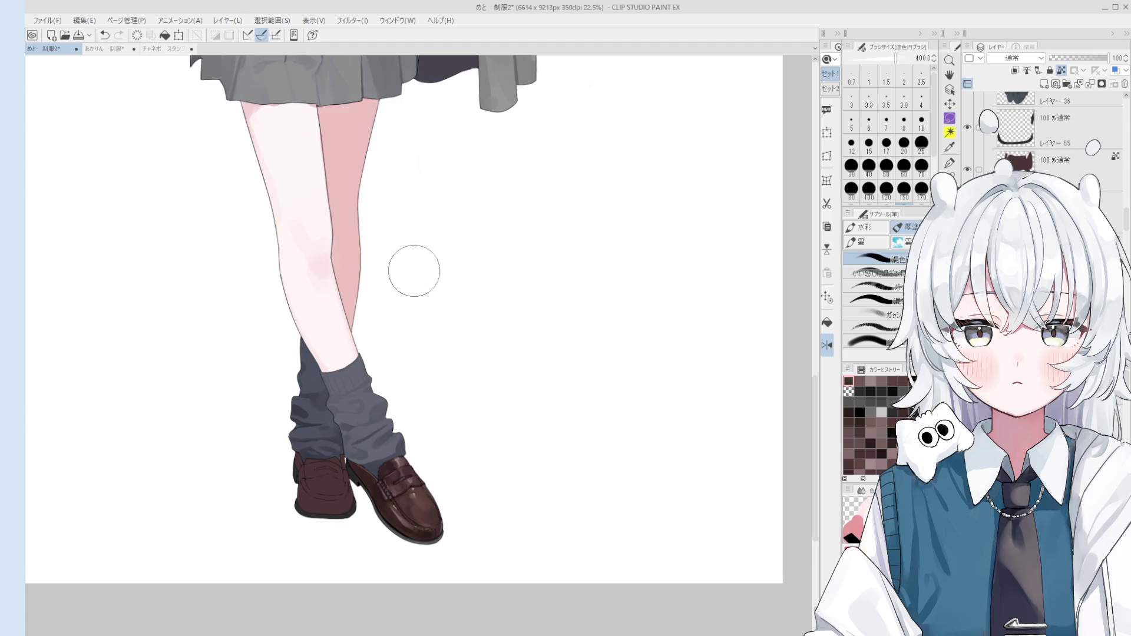
pyautogui.scroll(-3, 542, 311)
pyautogui.moveTo(543, 311); pyautogui.dragTo(499, 358)
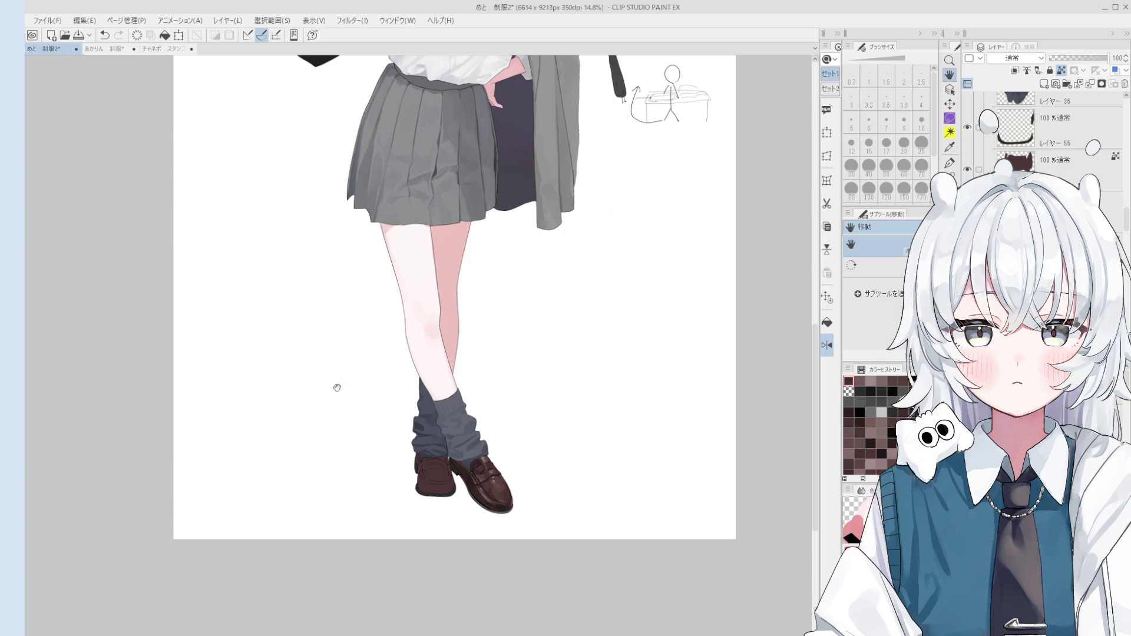
pyautogui.click(27, 162)
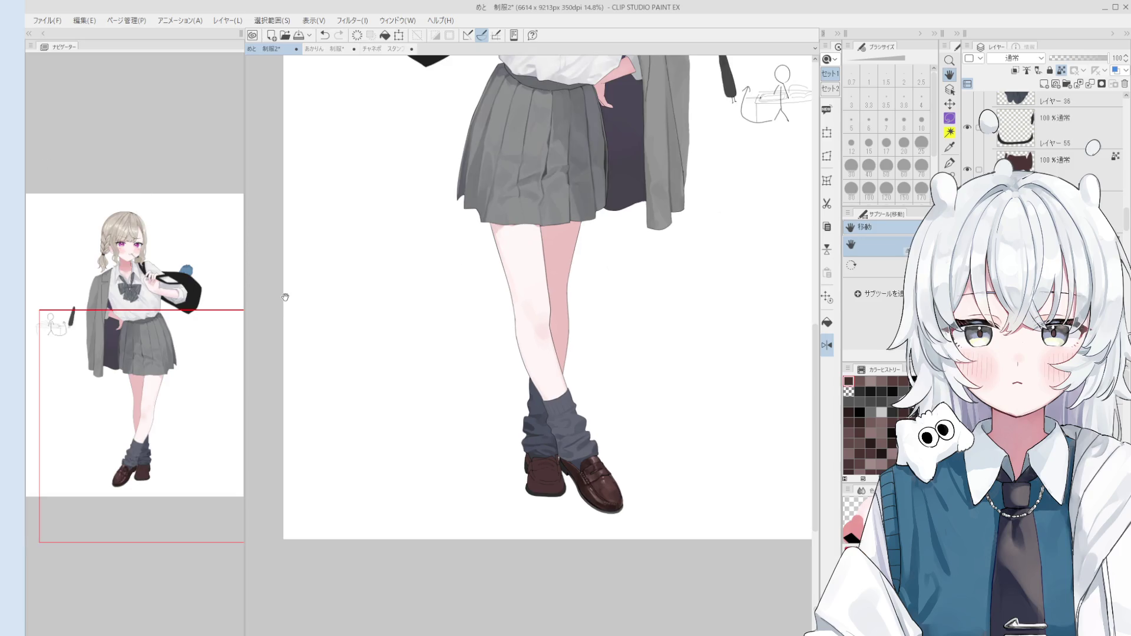
pyautogui.scroll(5, 560, 430)
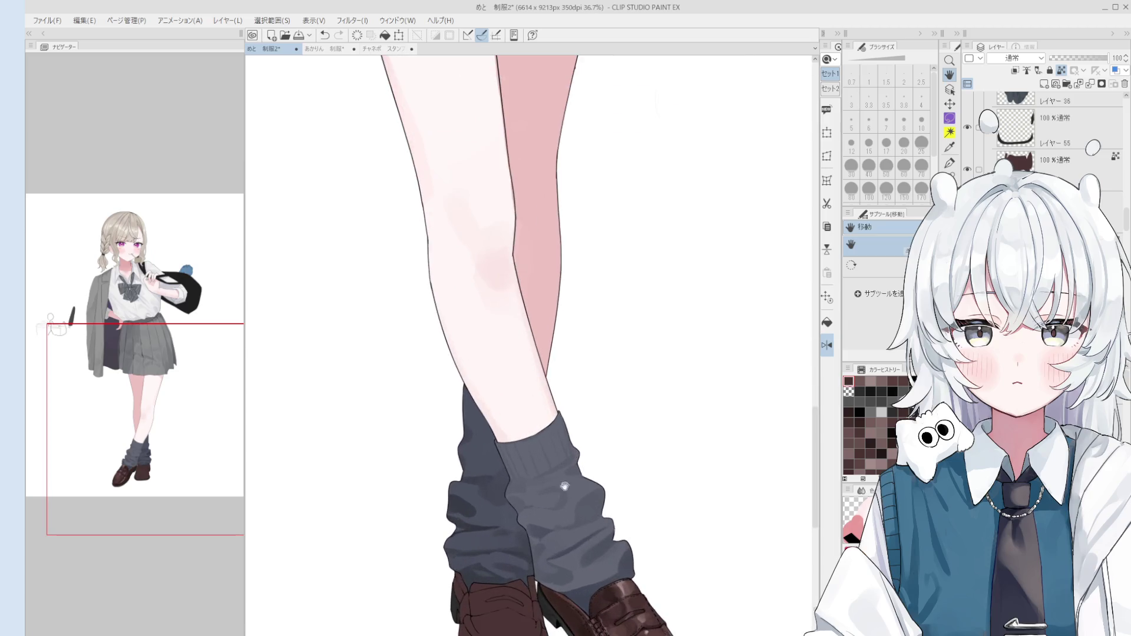
pyautogui.scroll(1, 560, 467)
pyautogui.press('b')
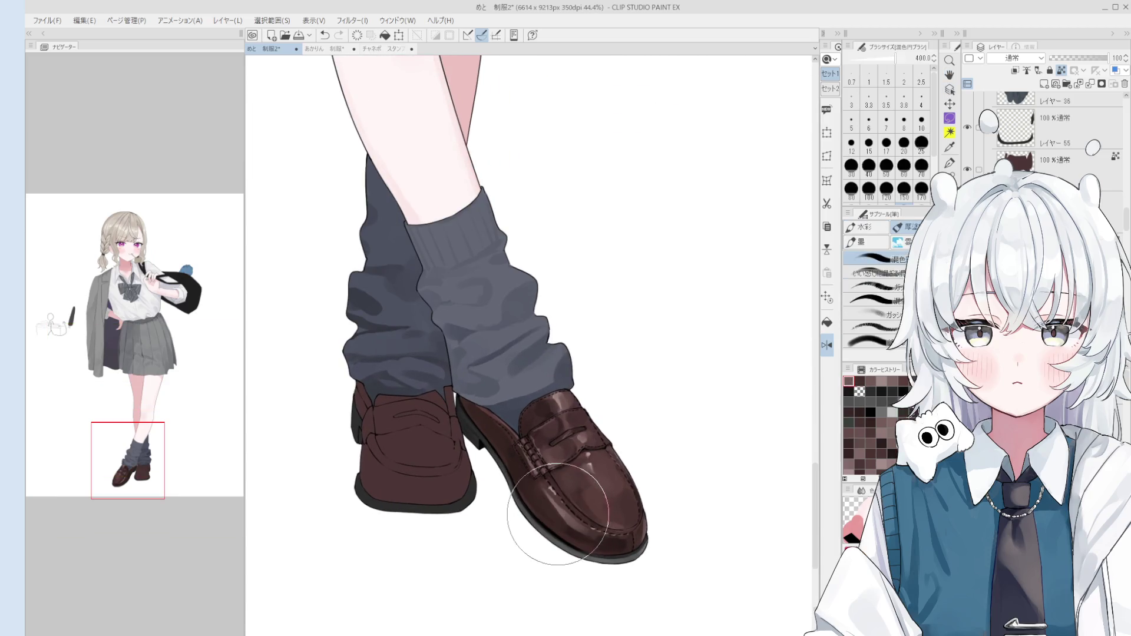
# - Blend colour across the front loafer at brush size 100 and dab colour onto its toe
pyautogui.scroll(1, 557, 507)
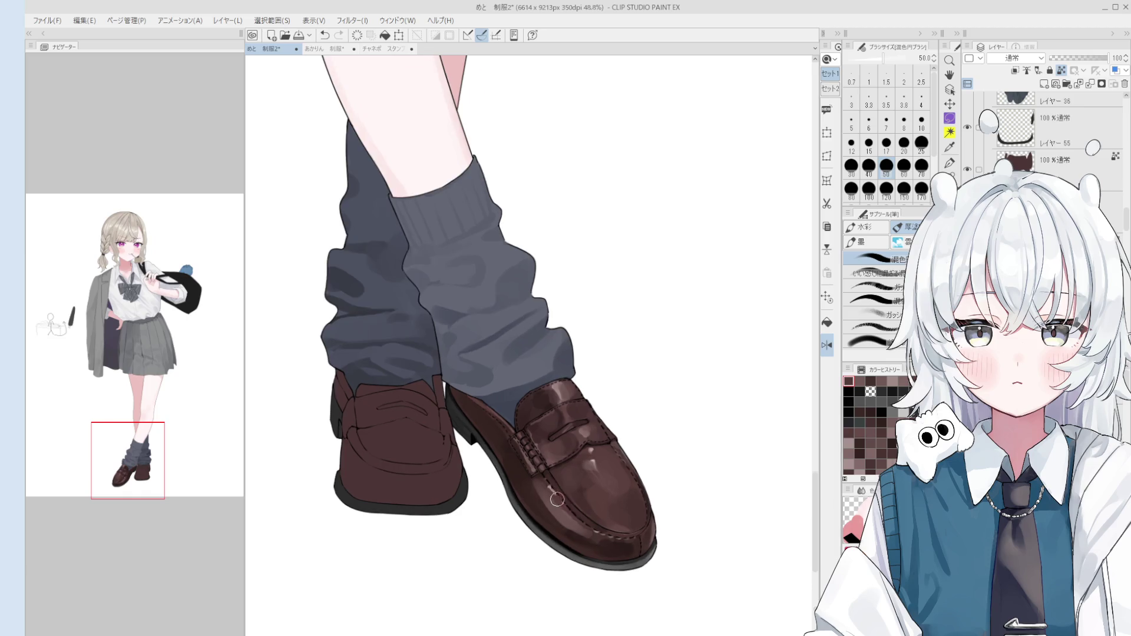
pyautogui.press(']')
pyautogui.press(']')
pyautogui.press(']')
pyautogui.moveTo(565, 513); pyautogui.dragTo(596, 539)
pyautogui.press(']')
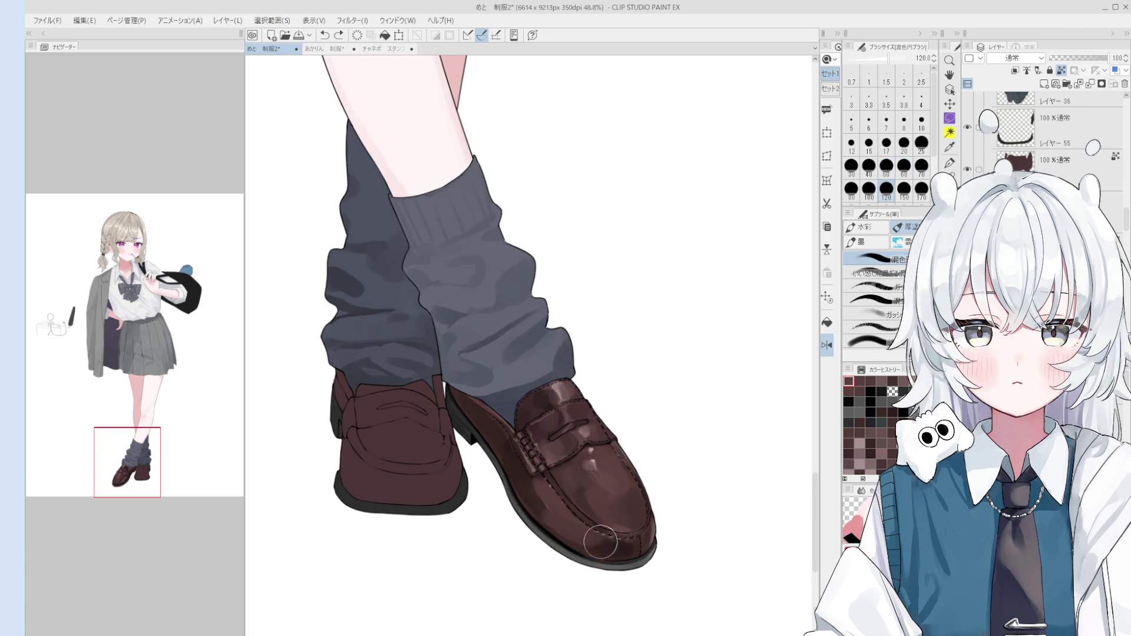
pyautogui.press('[')
pyautogui.press('[')
pyautogui.click(537, 502)
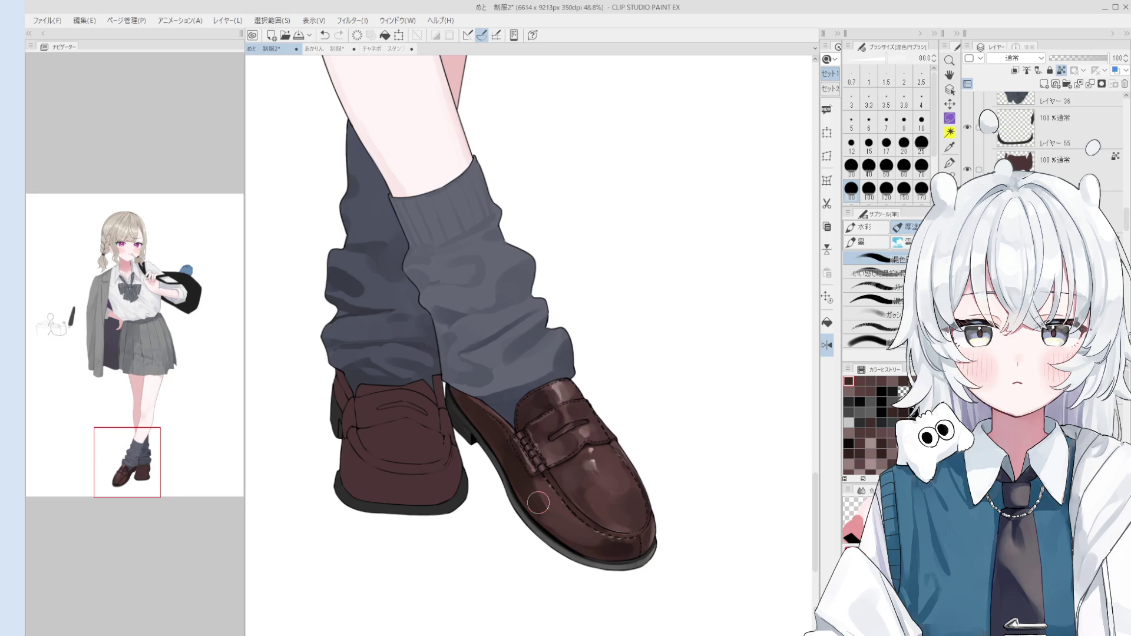
# - Sample shoe browns near the toe and try short toe strokes, undoing the unwanted ones
pyautogui.keyDown('alt'); pyautogui.click(554, 514); pyautogui.keyUp('alt')
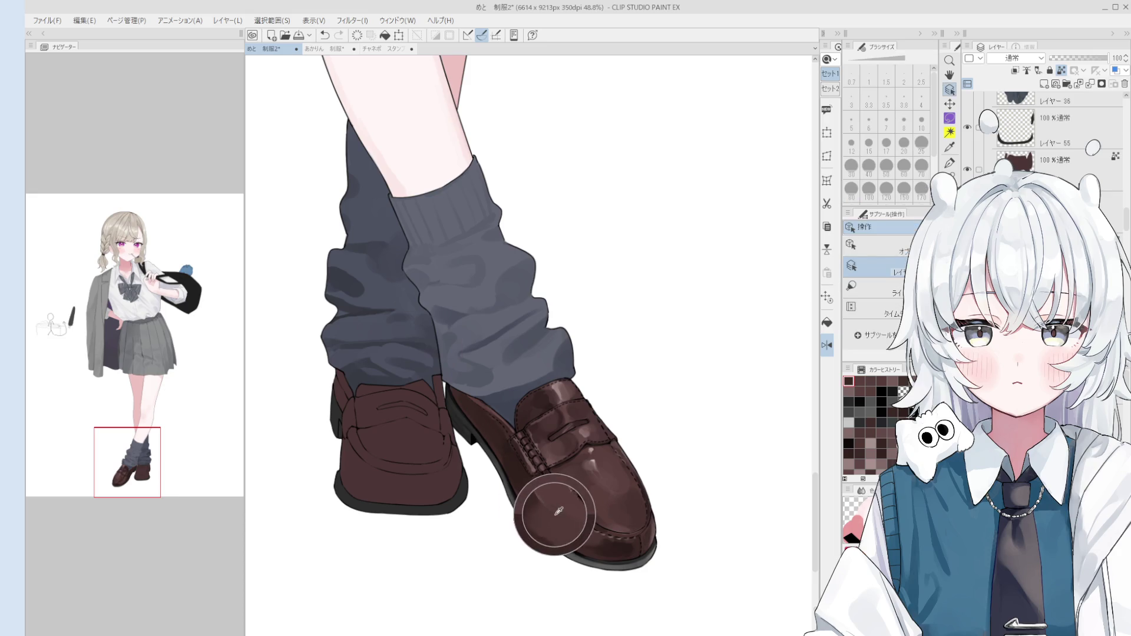
pyautogui.keyDown('alt'); pyautogui.click(539, 493); pyautogui.keyUp('alt')
pyautogui.keyDown('alt'); pyautogui.click(612, 553); pyautogui.keyUp('alt')
pyautogui.press(']')
pyautogui.press(']')
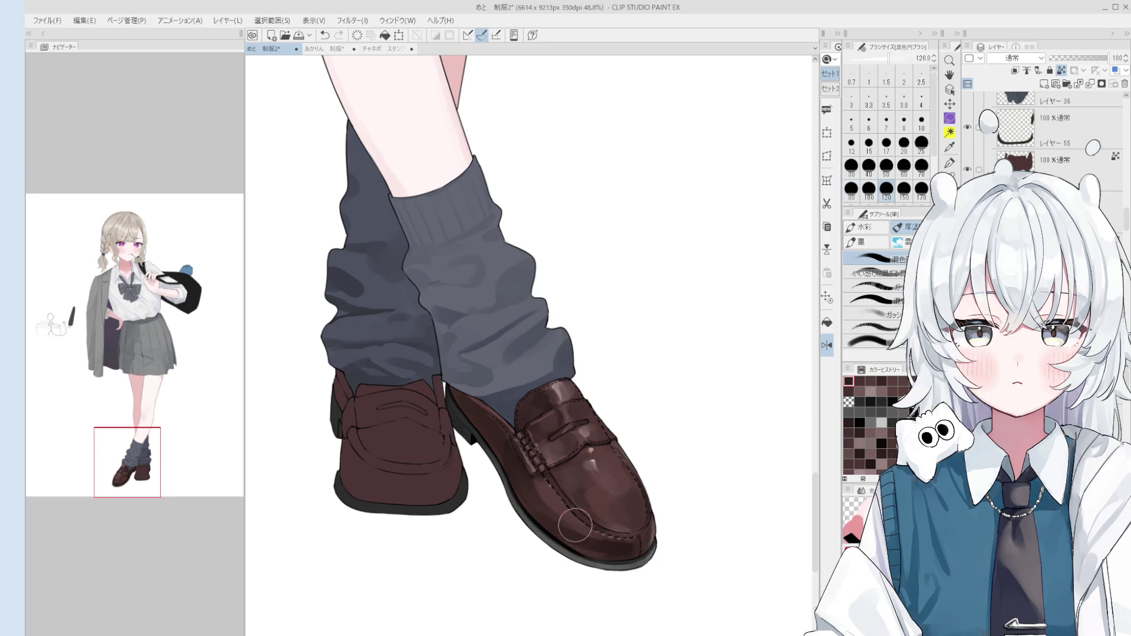
pyautogui.scroll(-2, 563, 520)
pyautogui.press(']')
pyautogui.keyDown('alt'); pyautogui.click(562, 510); pyautogui.keyUp('alt')
pyautogui.hotkey('ctrl', 'z')
pyautogui.moveTo(589, 536); pyautogui.dragTo(618, 560)
pyautogui.press('[')
pyautogui.press('[')
pyautogui.press('[')
pyautogui.hotkey('ctrl', 'z')
pyautogui.press(']')
pyautogui.press(']')
pyautogui.press(']')
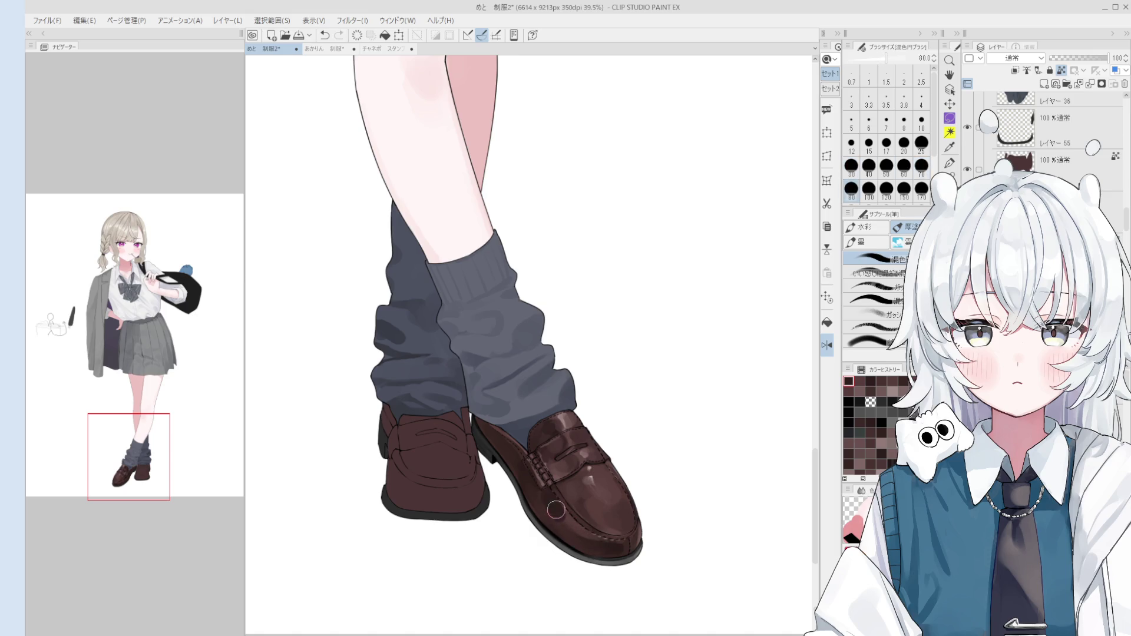
pyautogui.press('[')
pyautogui.press('[')
pyautogui.press('[')
# - Paint small strokes on the loafer, comparing them with undo and redo at brush size 25
pyautogui.moveTo(524, 489); pyautogui.dragTo(509, 456)
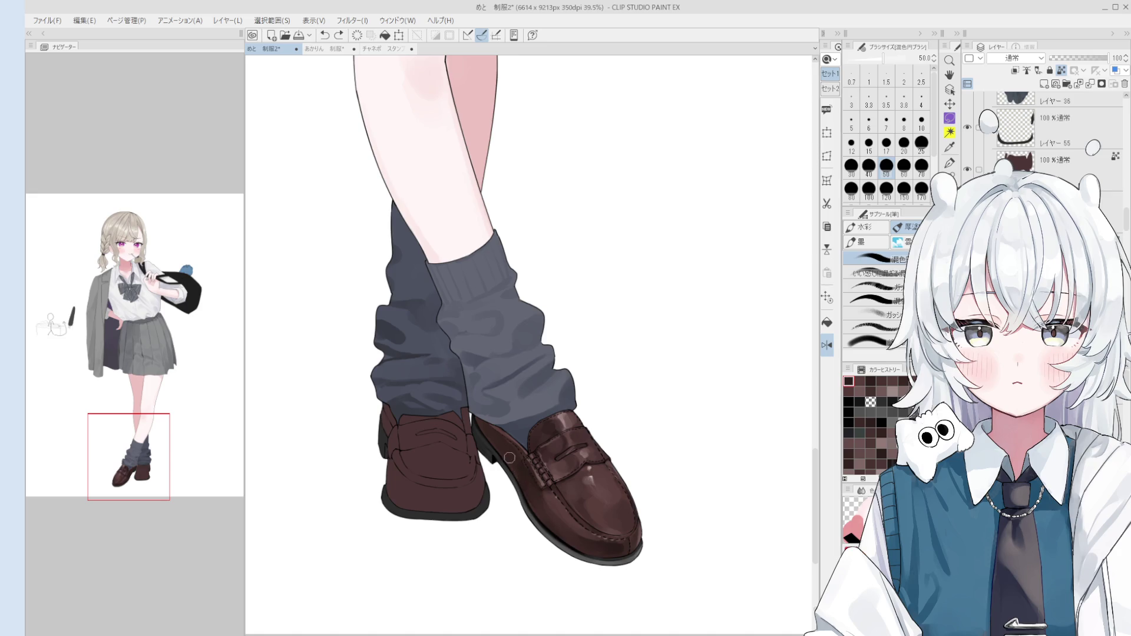
pyautogui.press(']')
pyautogui.press(']')
pyautogui.press(']')
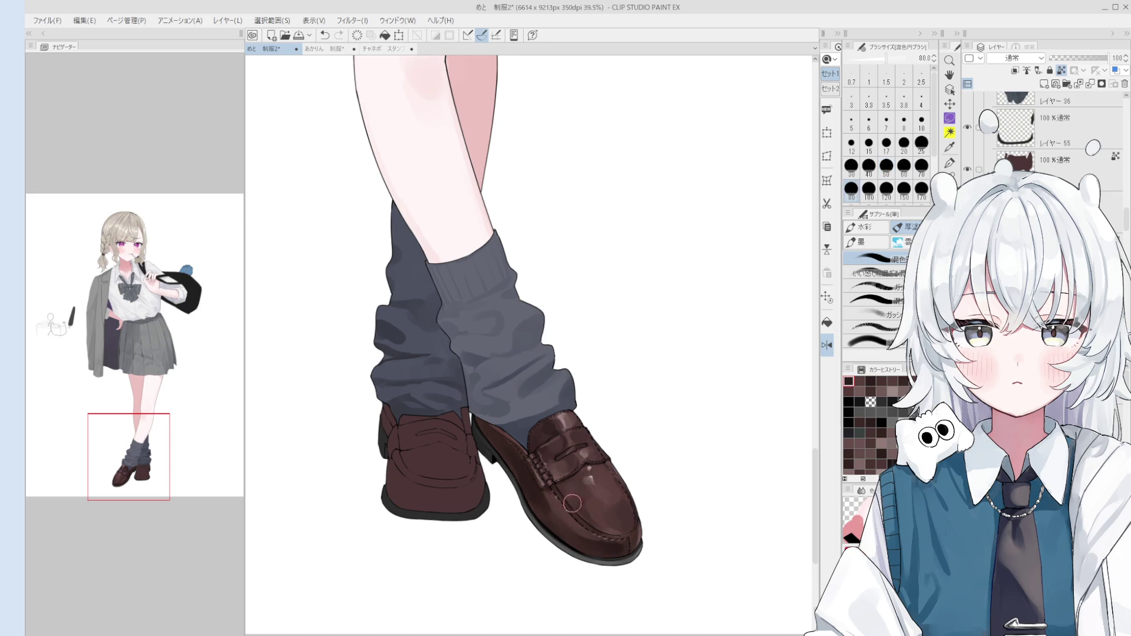
pyautogui.press('[')
pyautogui.press('[')
pyautogui.press('[')
pyautogui.scroll(1, 588, 505)
pyautogui.hotkey('ctrl', 'z')
pyautogui.press('[')
pyautogui.press('[')
pyautogui.hotkey('ctrl', 'y')
pyautogui.hotkey('ctrl', 'z')
pyautogui.hotkey('ctrl', 'y')
pyautogui.hotkey('ctrl', 'z')
pyautogui.moveTo(592, 518); pyautogui.dragTo(596, 521)
# - Darken and blend the toe shading at brush size 150, then darken the toe highlight
pyautogui.press(']')
pyautogui.press(']')
pyautogui.press(']')
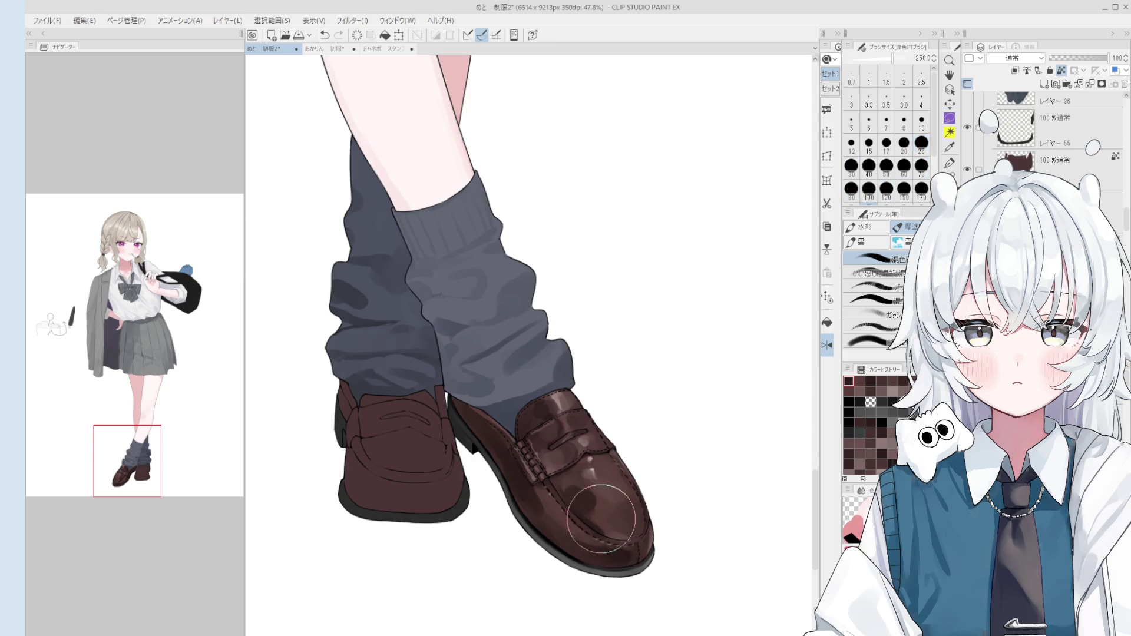
pyautogui.scroll(-1, 605, 522)
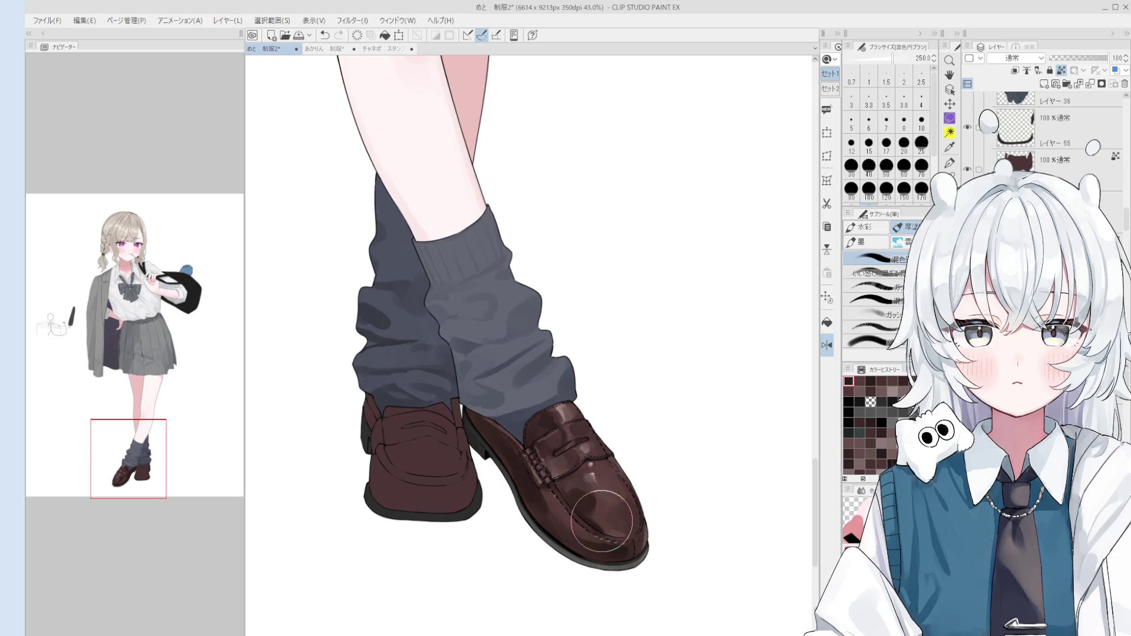
pyautogui.hotkey('ctrl', 'z')
pyautogui.press('[')
pyautogui.press('[')
pyautogui.press('[')
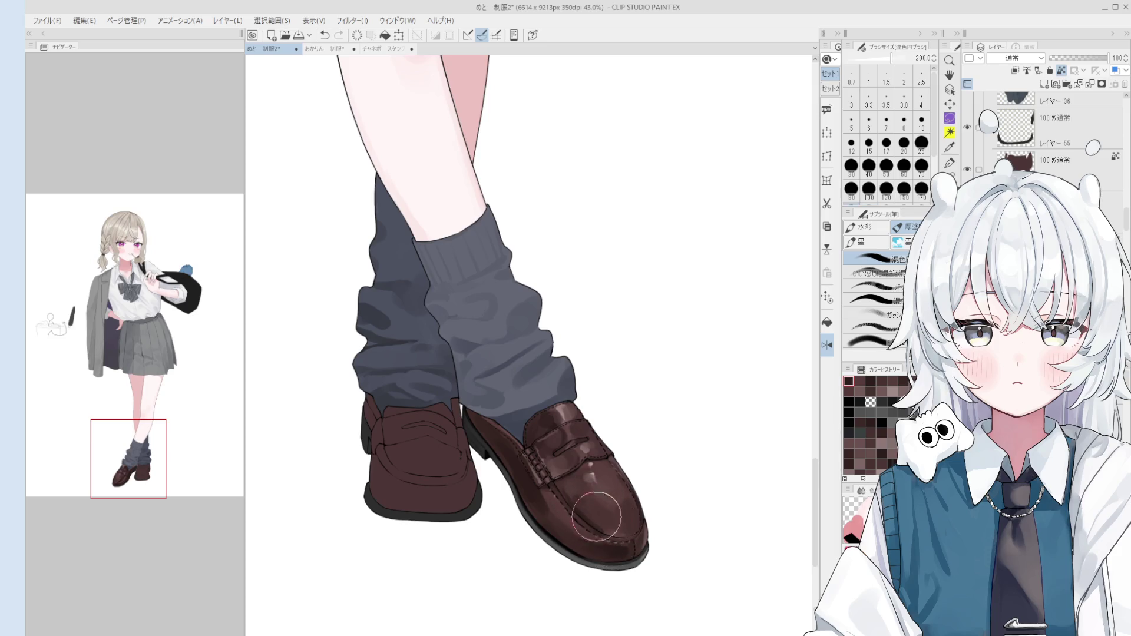
pyautogui.press(']')
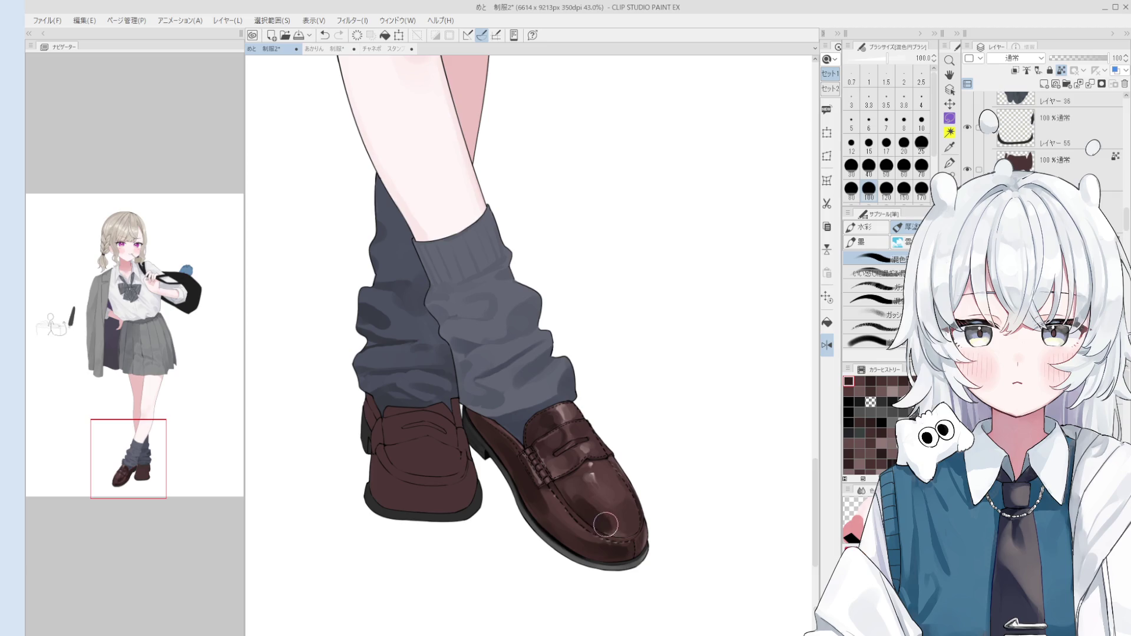
pyautogui.press(']')
pyautogui.press(']')
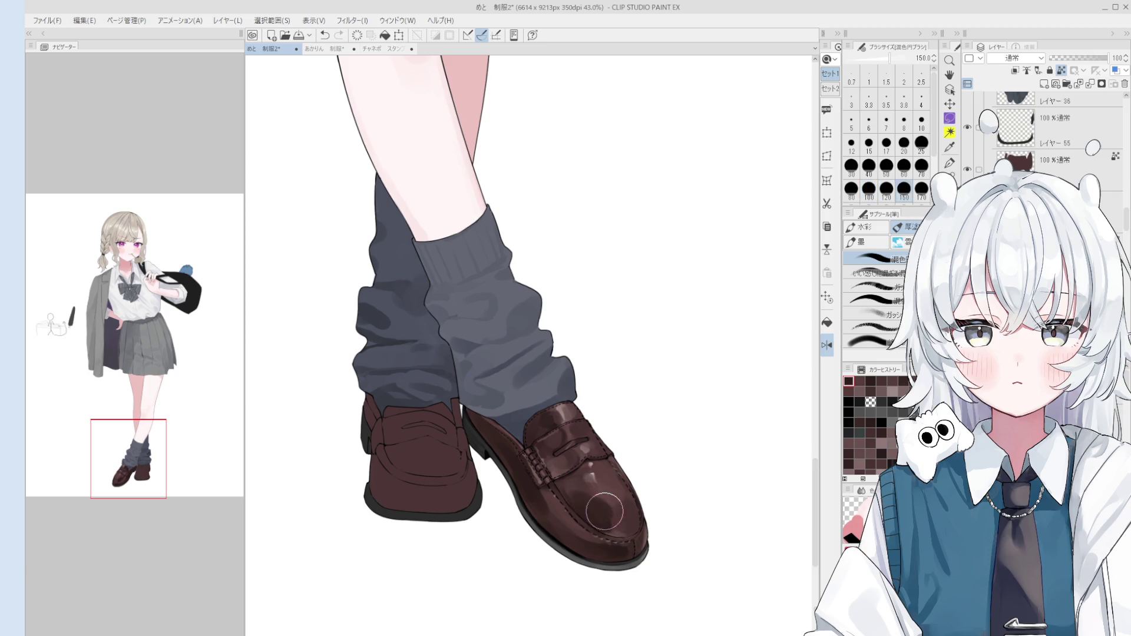
pyautogui.moveTo(621, 522)
pyautogui.mouseDown()
pyautogui.moveTo(629, 544)
pyautogui.moveTo(604, 545)
pyautogui.mouseUp()
pyautogui.scroll(1, 616, 528)
pyautogui.press('[')
pyautogui.press('[')
pyautogui.press('[')
pyautogui.press(']')
pyautogui.press(']')
pyautogui.press(']')
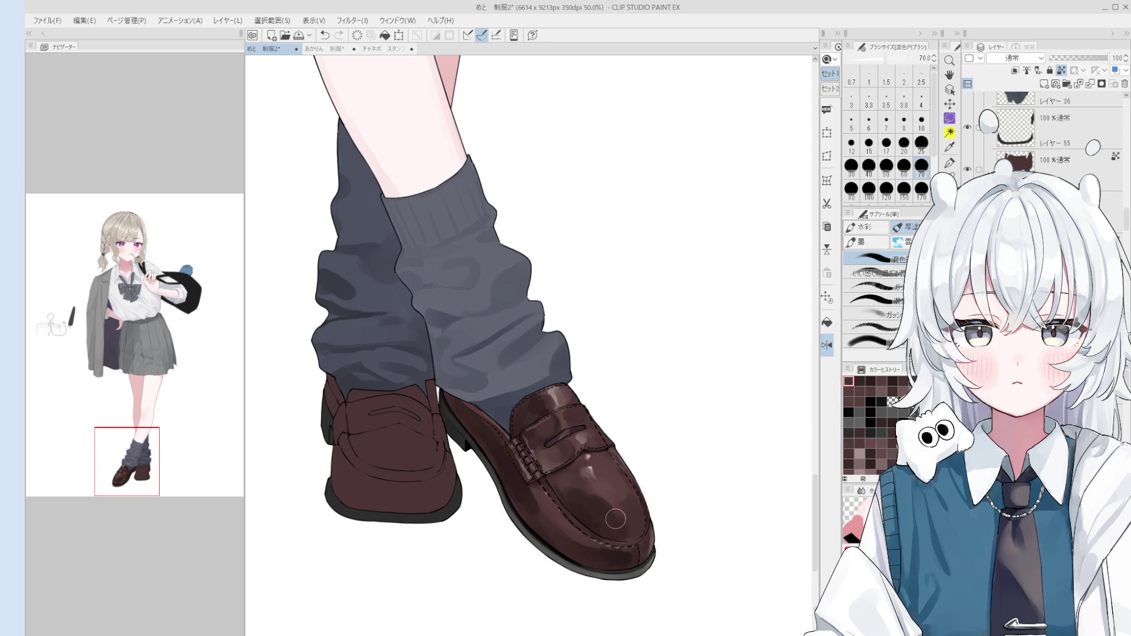
pyautogui.scroll(-1, 616, 521)
pyautogui.moveTo(609, 499); pyautogui.dragTo(606, 521)
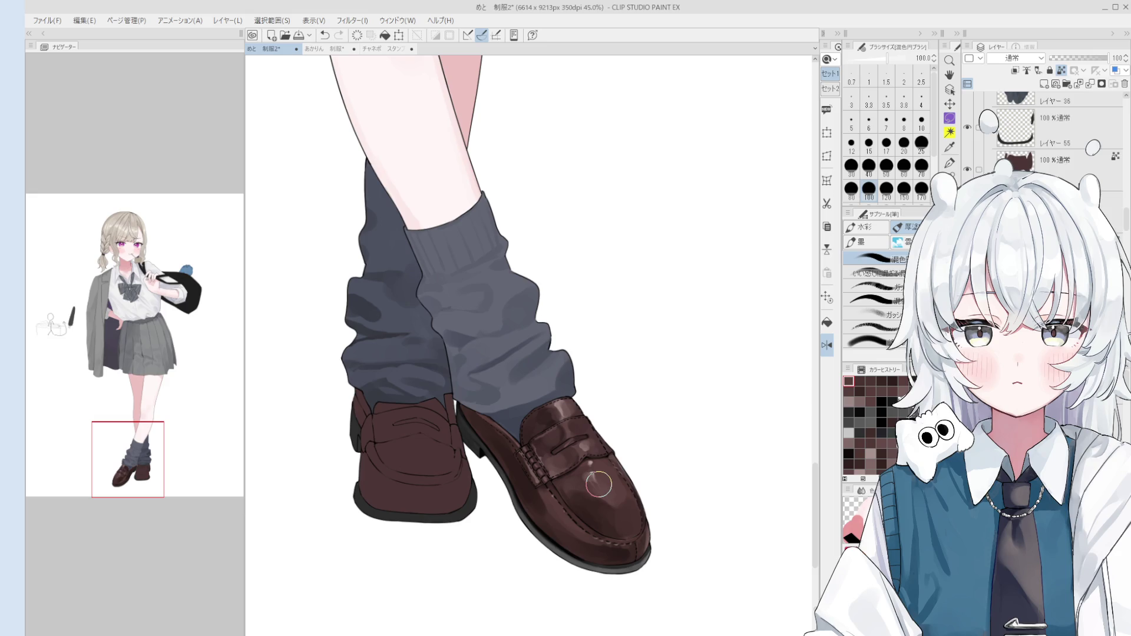
# - Sample the grey sock colour and repaint the sock's shading
pyautogui.keyDown('alt'); pyautogui.click(497, 386); pyautogui.keyUp('alt')
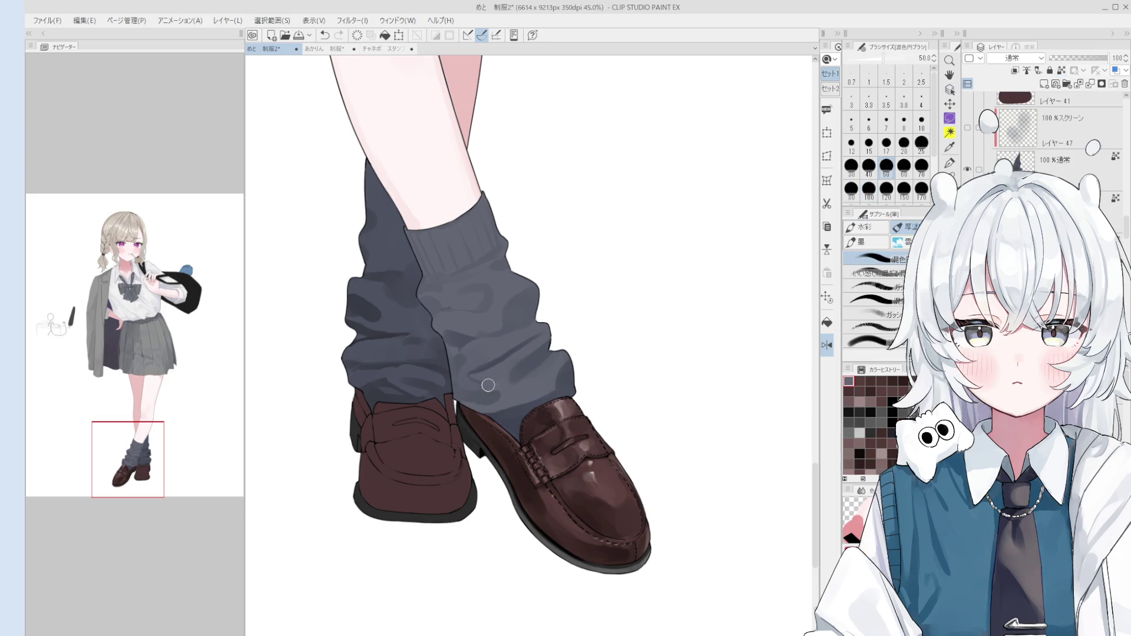
pyautogui.moveTo(485, 384); pyautogui.dragTo(483, 386)
pyautogui.hotkey('ctrl', 'z')
pyautogui.scroll(-1, 484, 386)
pyautogui.scroll(-1, 518, 387)
pyautogui.hotkey('ctrl', 'z')
pyautogui.hotkey('ctrl', 'z')
pyautogui.moveTo(518, 395); pyautogui.dragTo(530, 386)
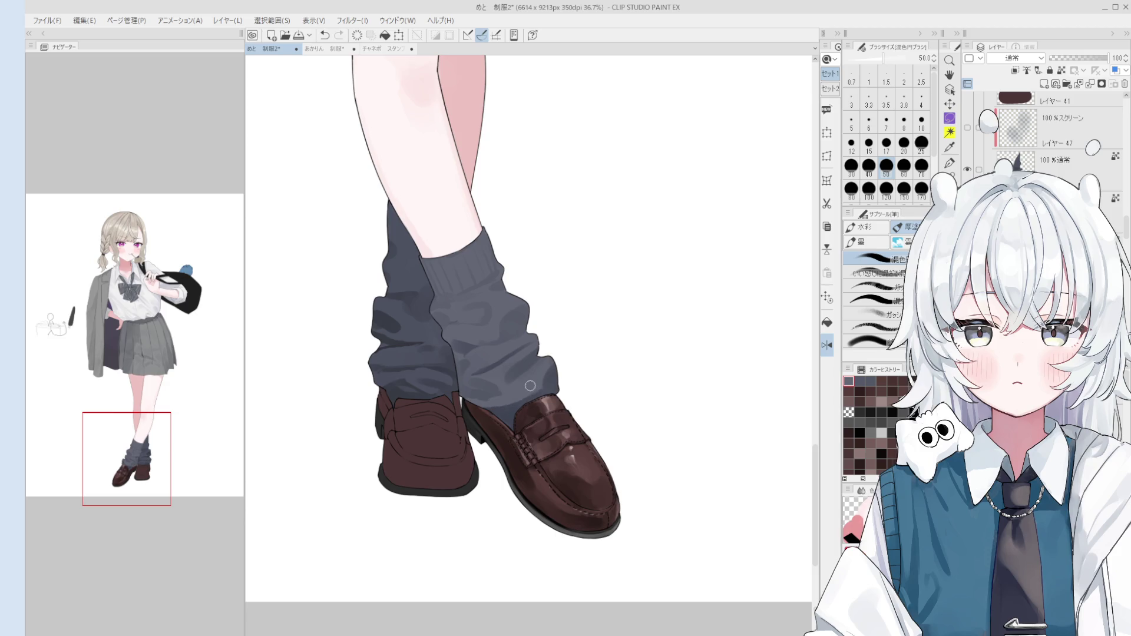
# - Zoom in around the socks and shoes and sample two shoe browns at brush size 60
pyautogui.press('h')
pyautogui.scroll(-2, 519, 383)
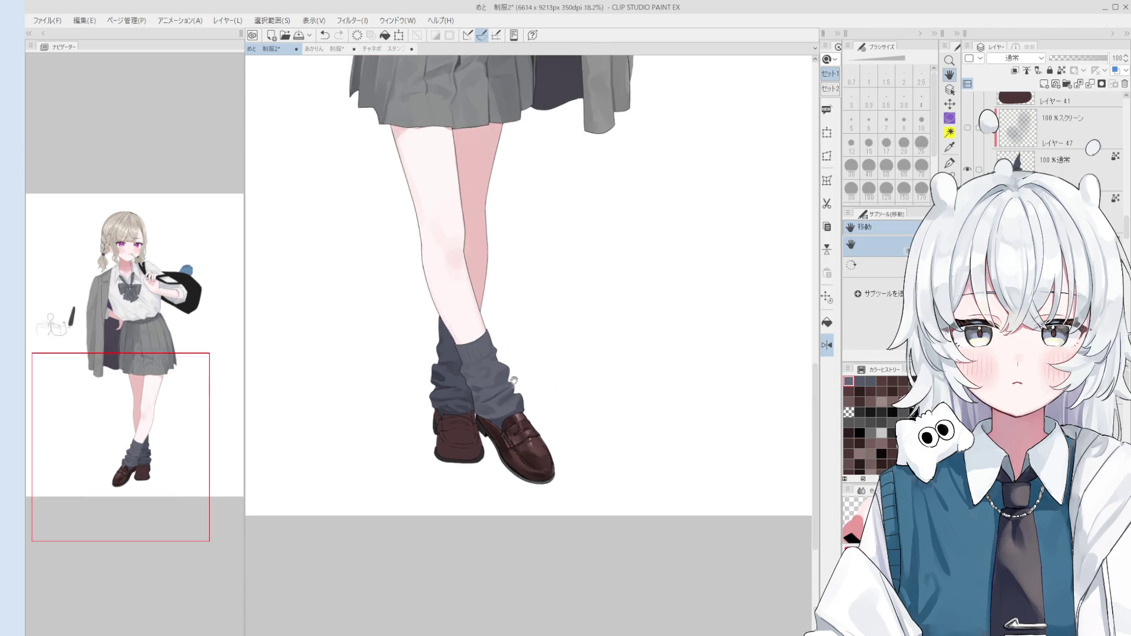
pyautogui.scroll(3, 514, 383)
pyautogui.press('o')
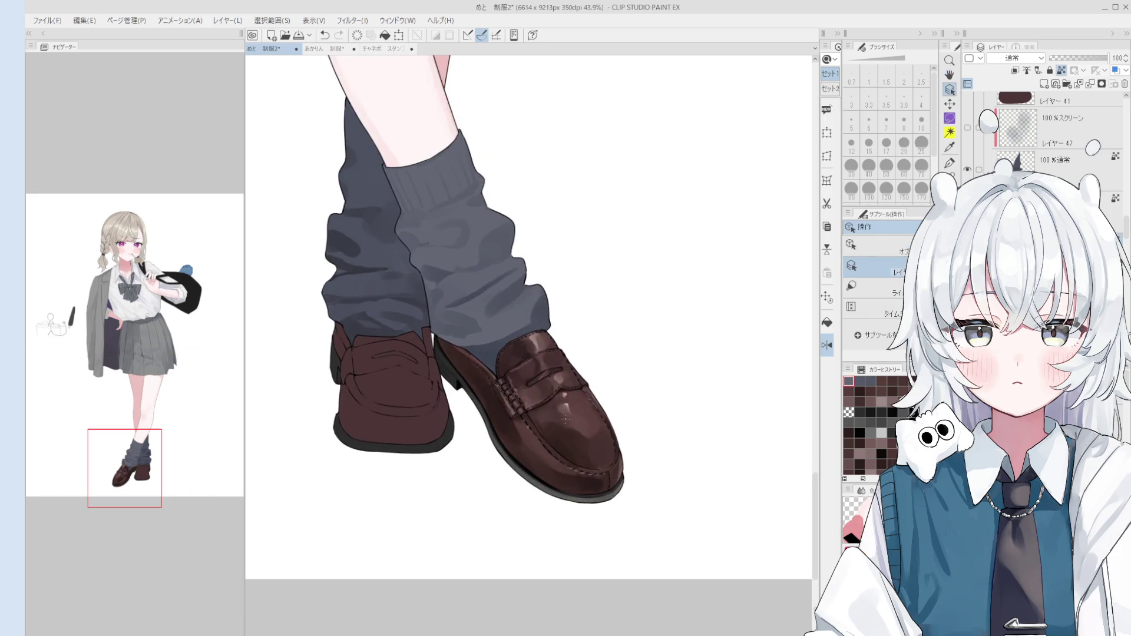
pyautogui.press('b')
pyautogui.scroll(1, 565, 417)
pyautogui.press(']')
pyautogui.press(']')
pyautogui.press(']')
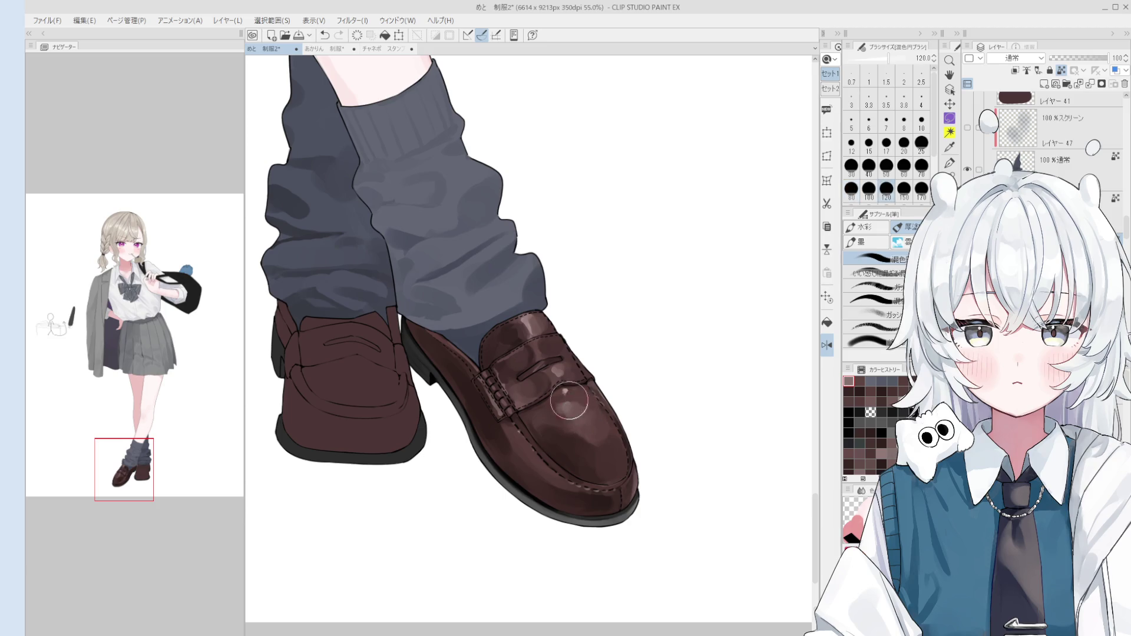
pyautogui.keyDown('alt'); pyautogui.click(570, 402); pyautogui.keyUp('alt')
pyautogui.press('[')
pyautogui.press('[')
pyautogui.press('[')
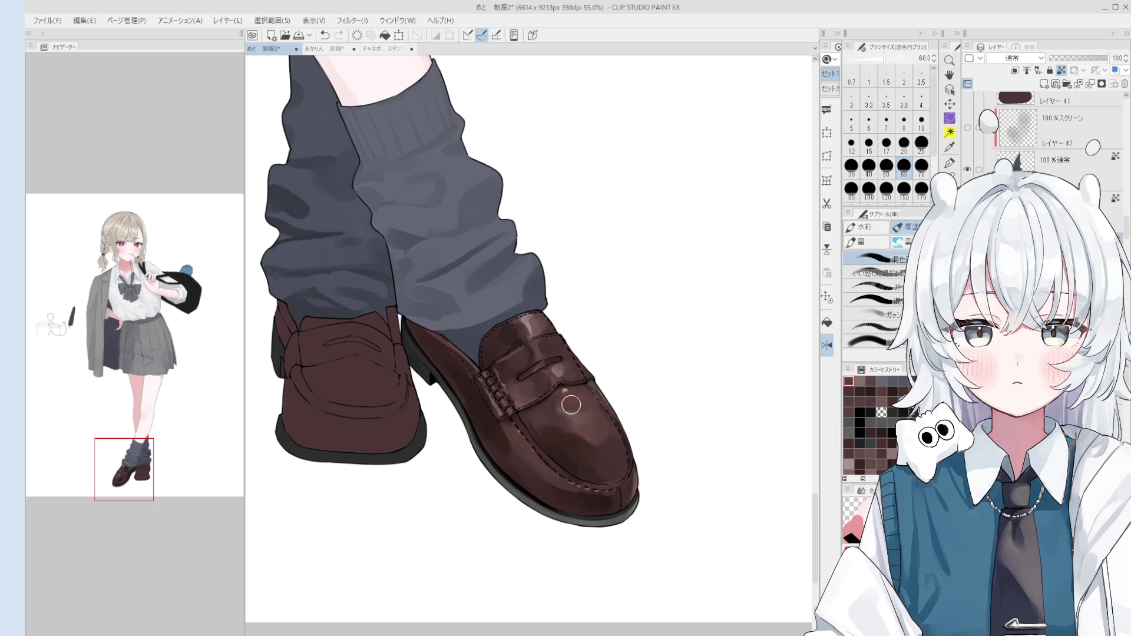
pyautogui.keyDown('alt'); pyautogui.click(571, 404); pyautogui.keyUp('alt')
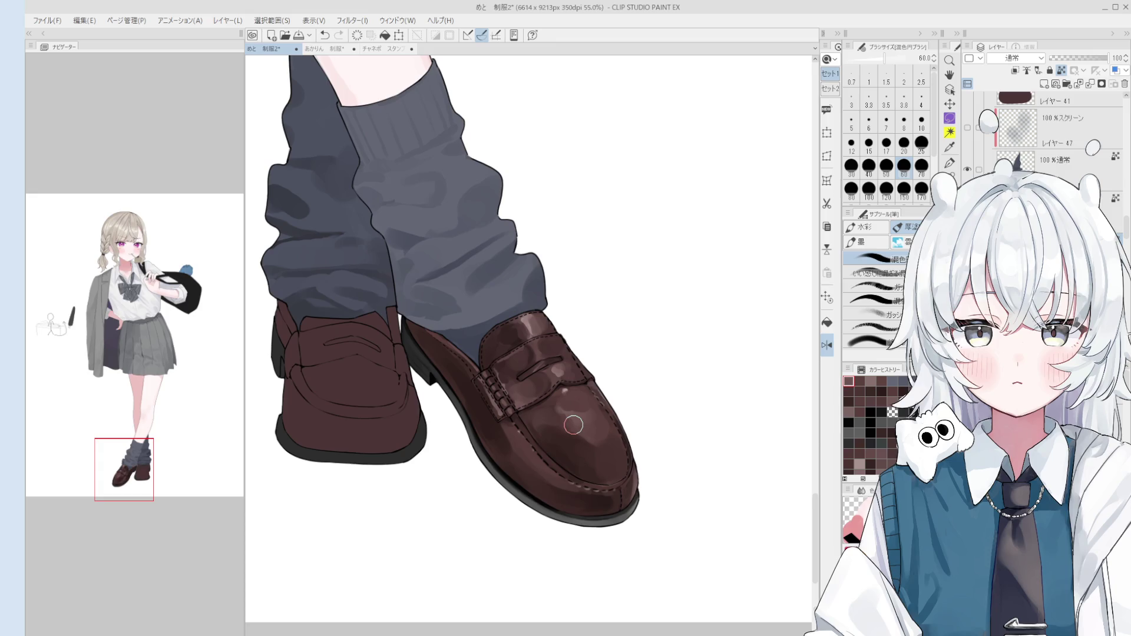
# - Adjust the brush from 150 down to 8 for fine detail on the loafer
pyautogui.hotkey('ctrl', 'shift')
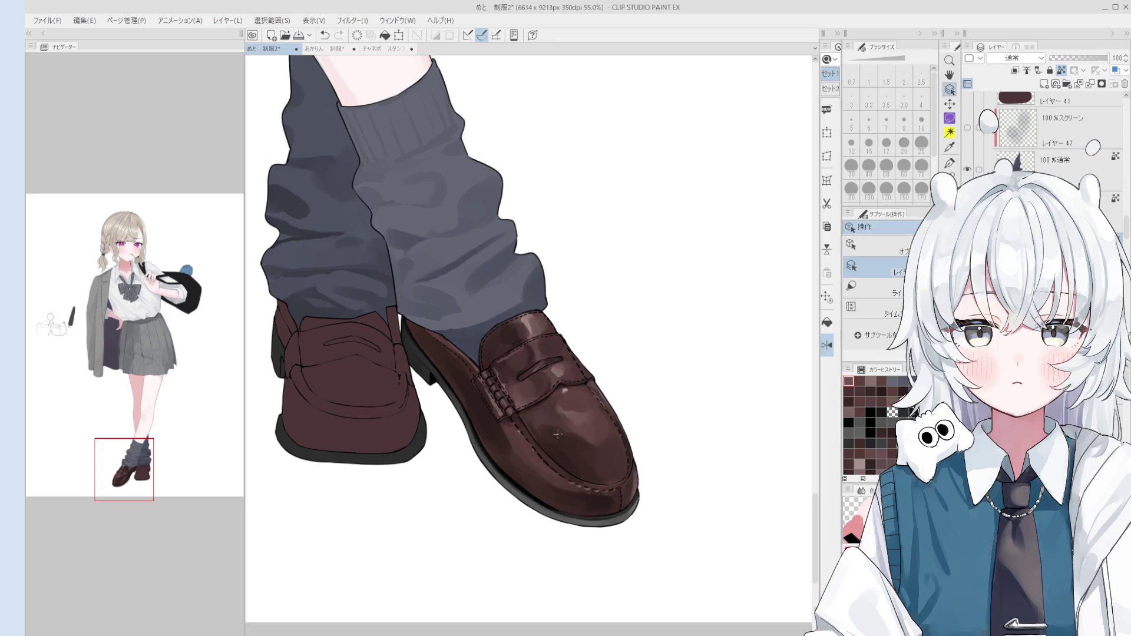
pyautogui.scroll(2, 562, 424)
pyautogui.scroll(-2, 572, 433)
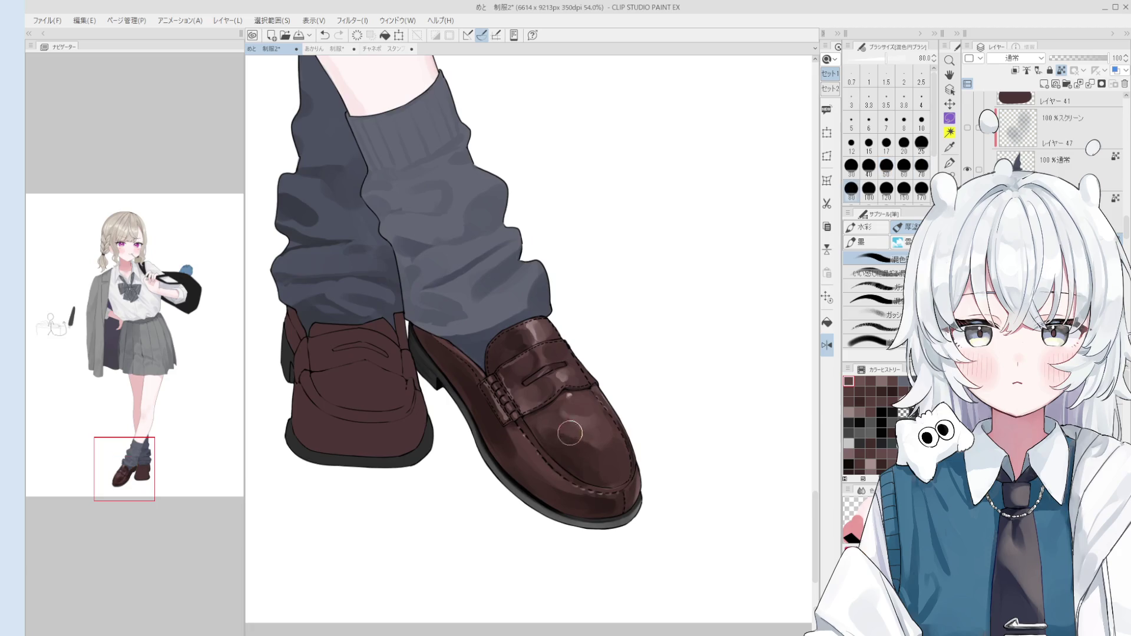
pyautogui.scroll(-1, 580, 442)
pyautogui.scroll(-1, 580, 442)
pyautogui.press(']')
pyautogui.press(']')
pyautogui.press(']')
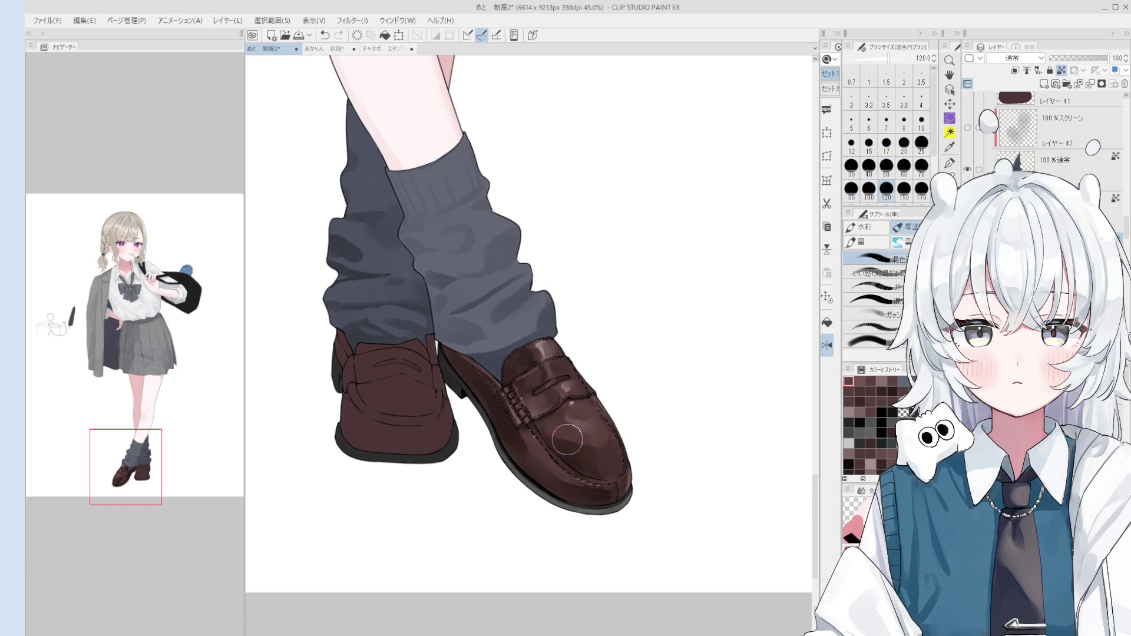
pyautogui.scroll(-1, 559, 443)
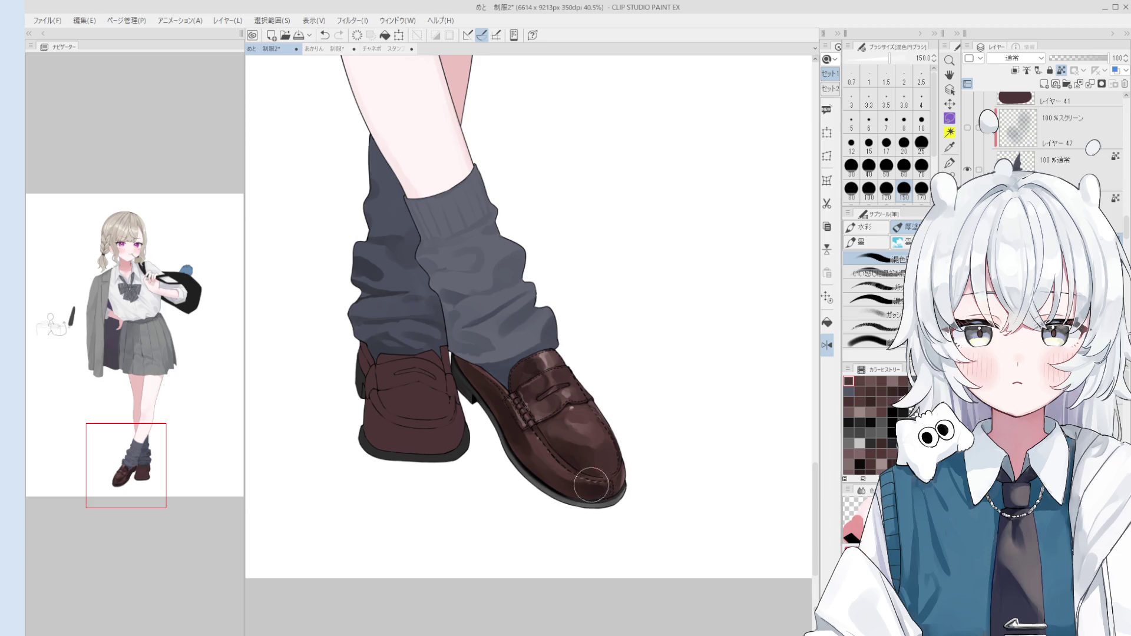
pyautogui.press('[')
pyautogui.press('[')
pyautogui.press('[')
pyautogui.scroll(3, 571, 453)
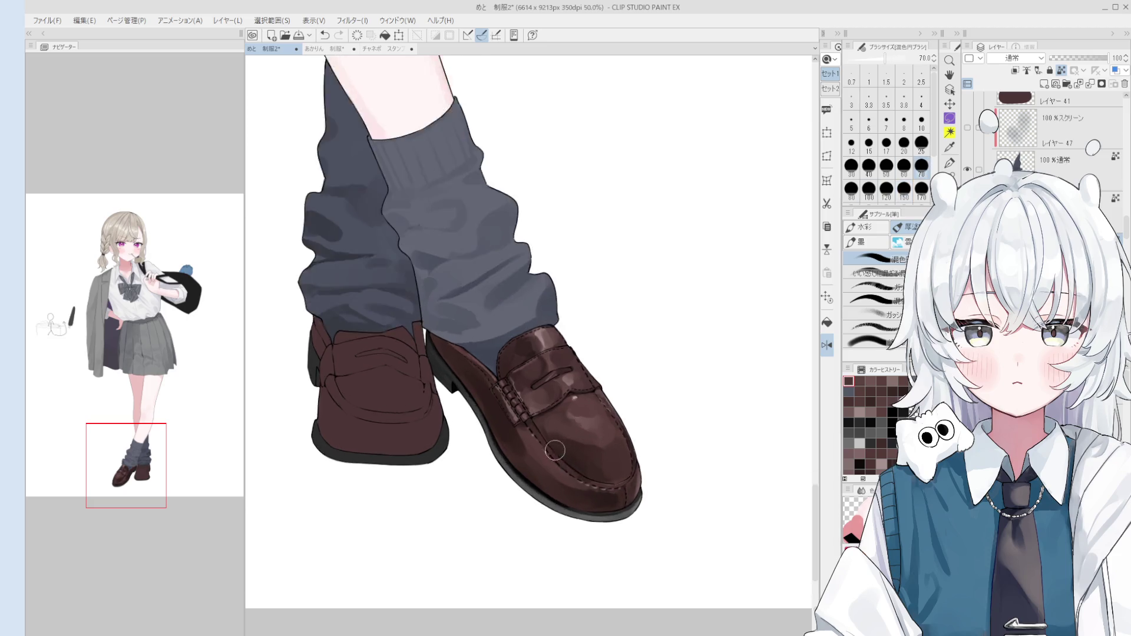
pyautogui.press('[')
pyautogui.press('[')
pyautogui.press('[')
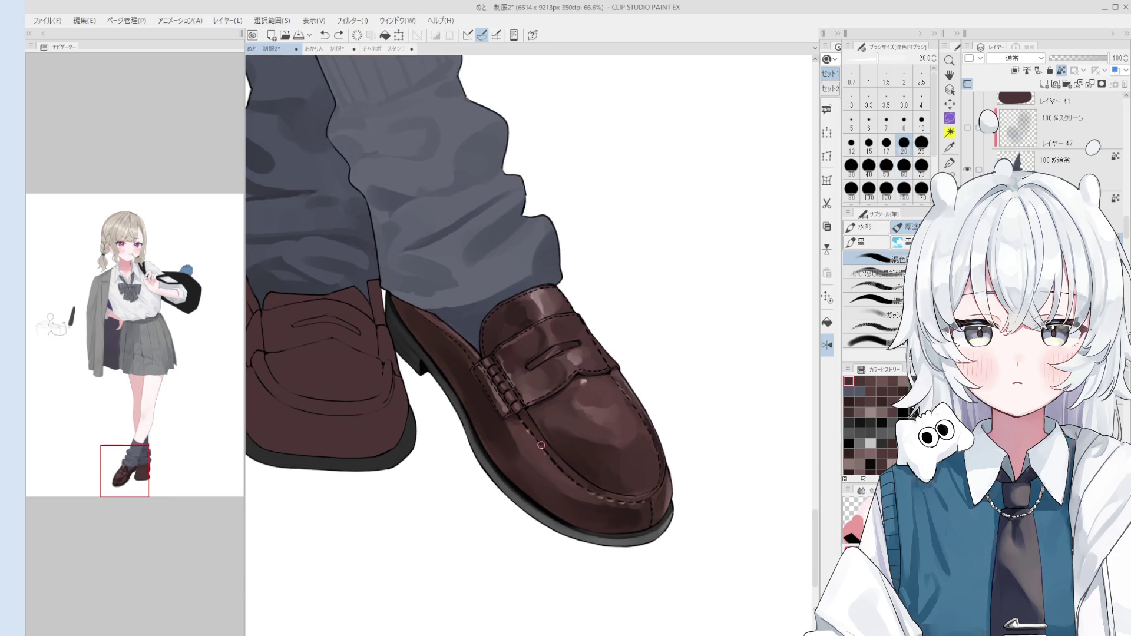
pyautogui.scroll(3, 541, 446)
pyautogui.press('[')
pyautogui.press('[')
pyautogui.press('[')
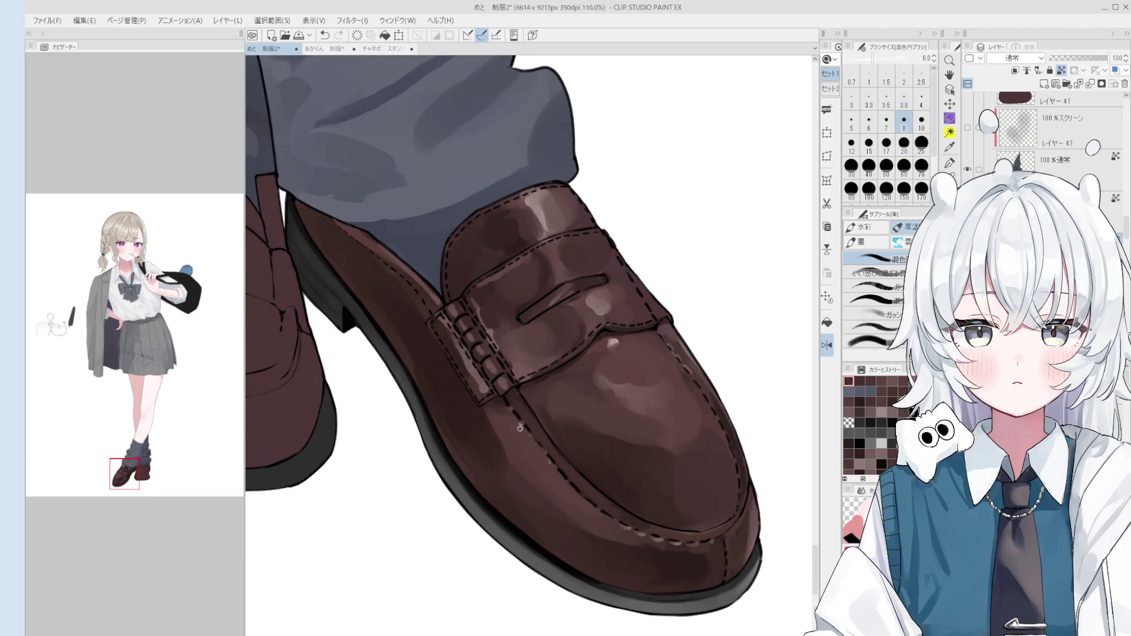
# - Sample a shoe brown and switch to the fine line-art pen at size 3.5
pyautogui.click(521, 429)
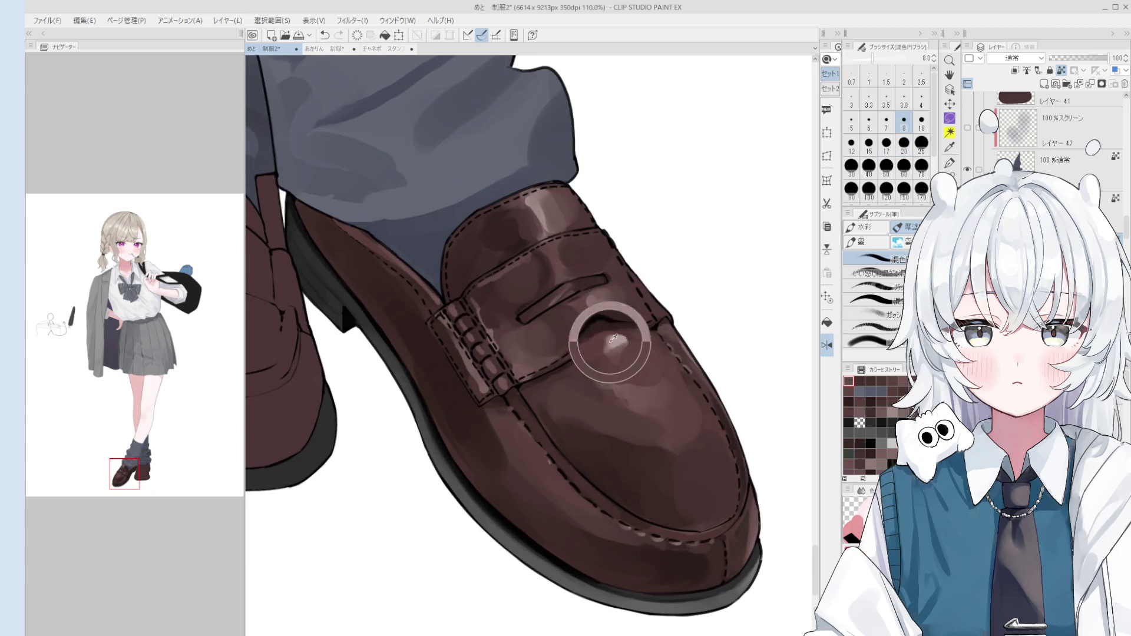
pyautogui.scroll(1, 556, 454)
pyautogui.press('o')
pyautogui.press('p')
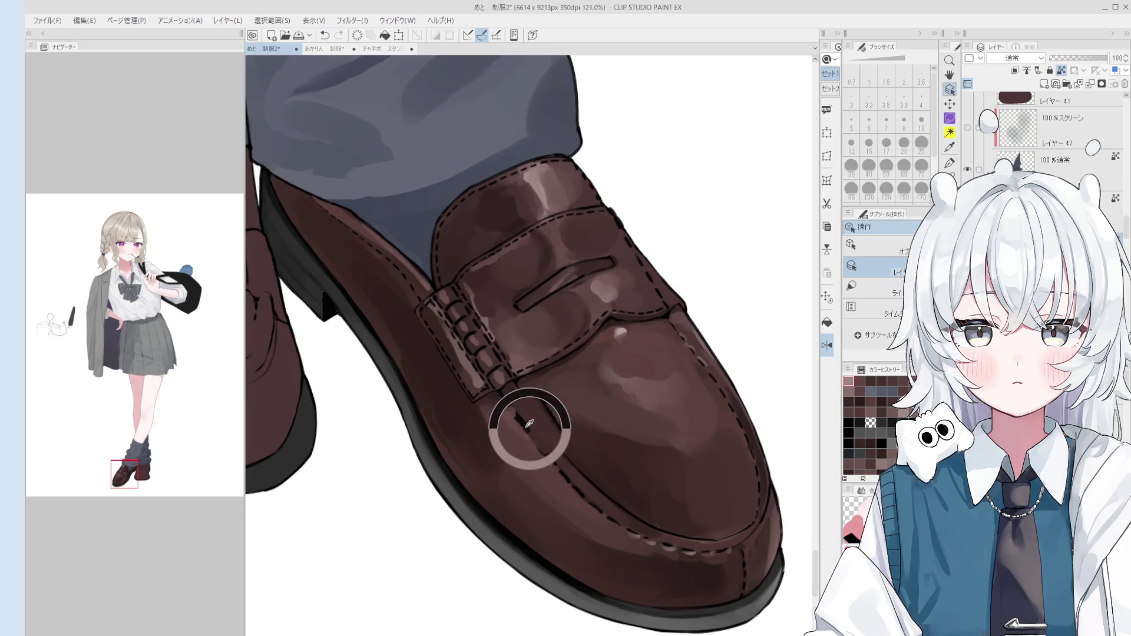
pyautogui.scroll(1, 537, 442)
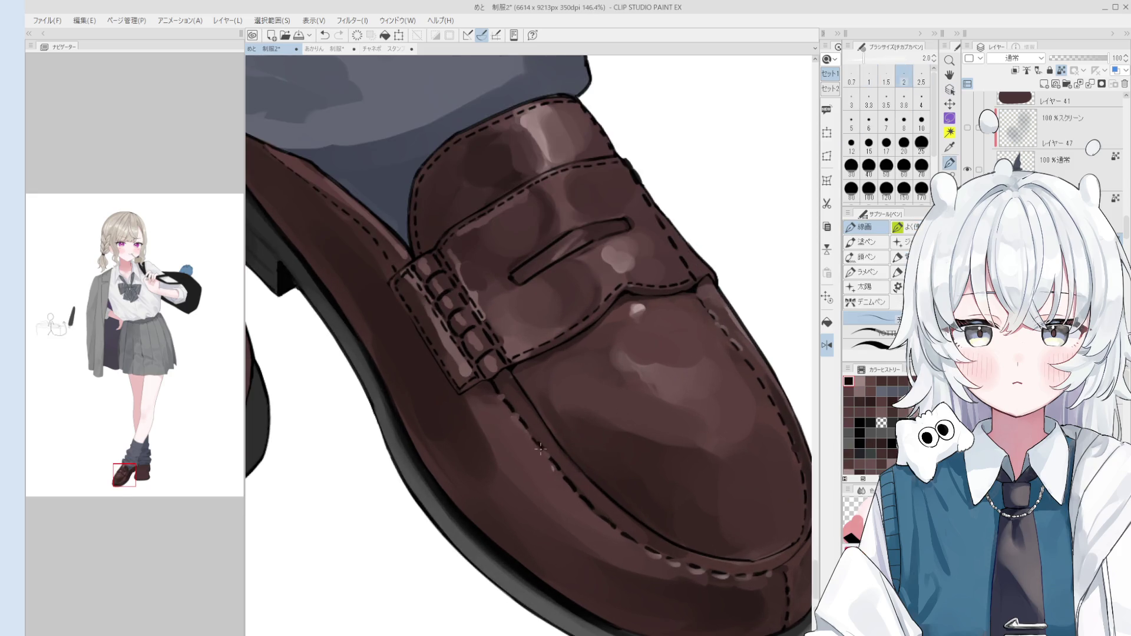
pyautogui.press(']')
pyautogui.press(']')
pyautogui.press(']')
# - Add small details along the stitching and toe in browns sampled from the shoe at pen size 5
pyautogui.scroll(-1, 538, 445)
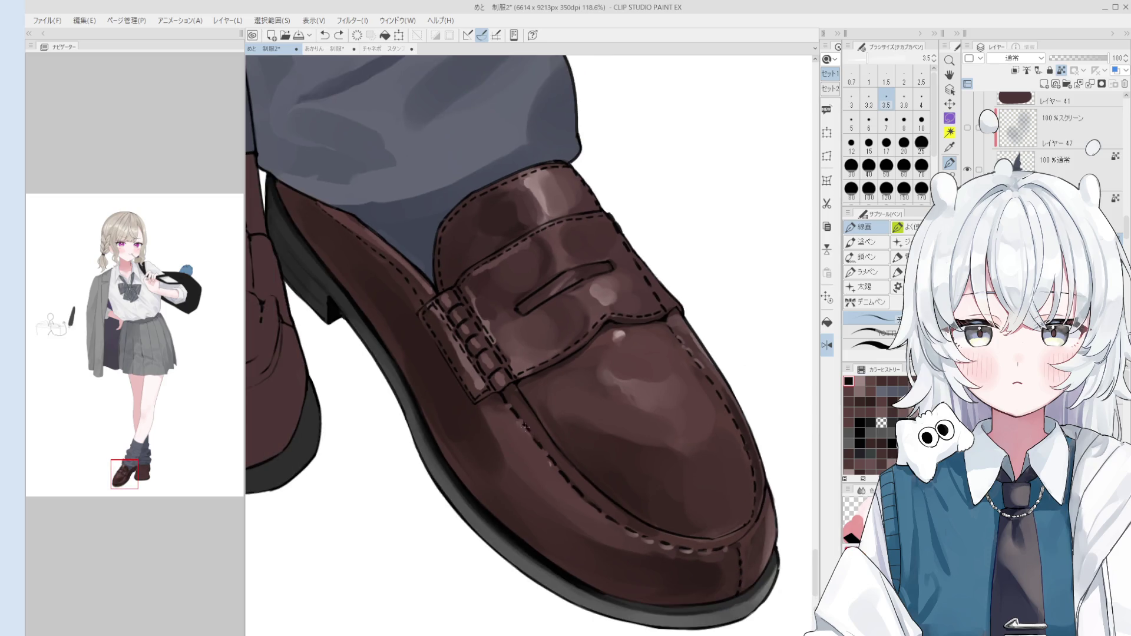
pyautogui.scroll(-1, 525, 427)
pyautogui.scroll(-1, 525, 427)
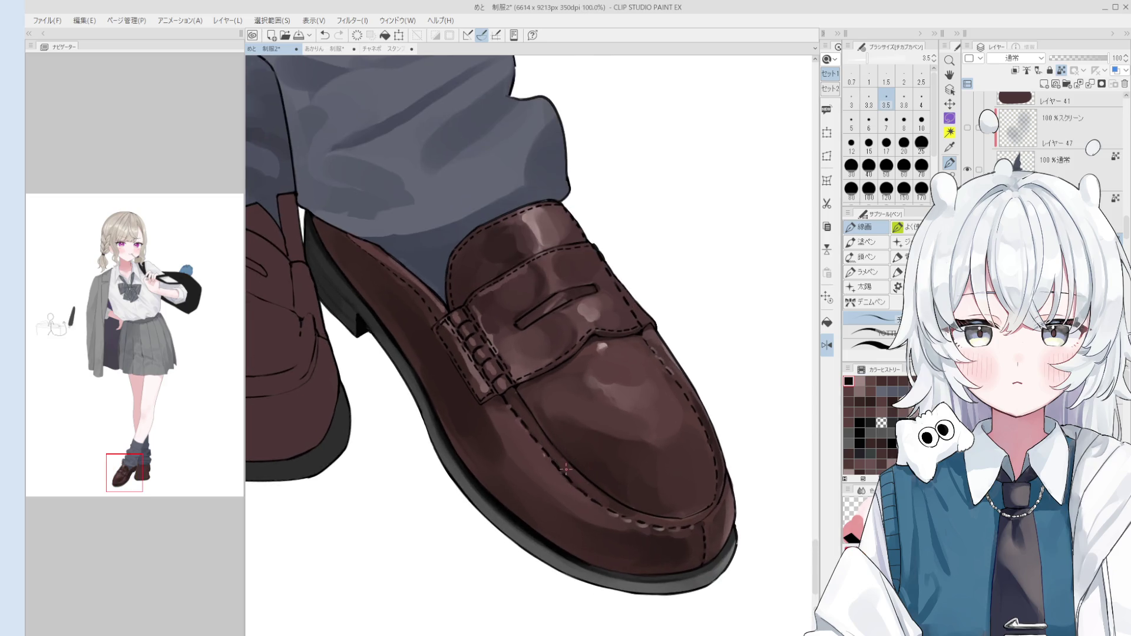
pyautogui.keyDown('alt'); pyautogui.click(607, 504); pyautogui.keyUp('alt')
pyautogui.press(']')
pyautogui.press(']')
pyautogui.press(']')
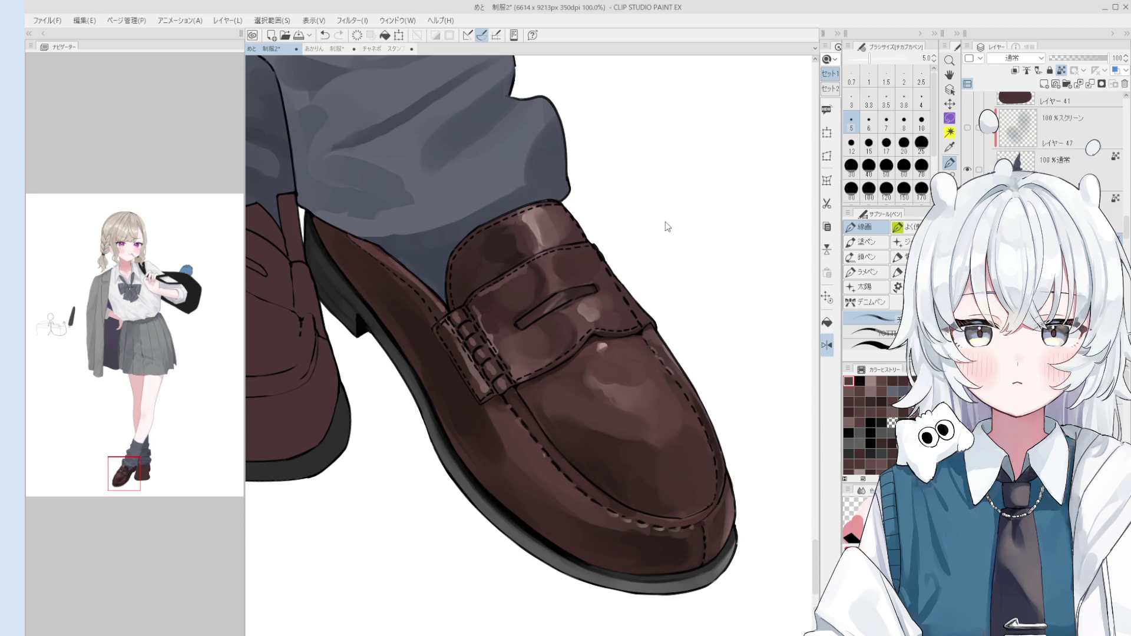
pyautogui.keyDown('alt'); pyautogui.click(505, 407); pyautogui.keyUp('alt')
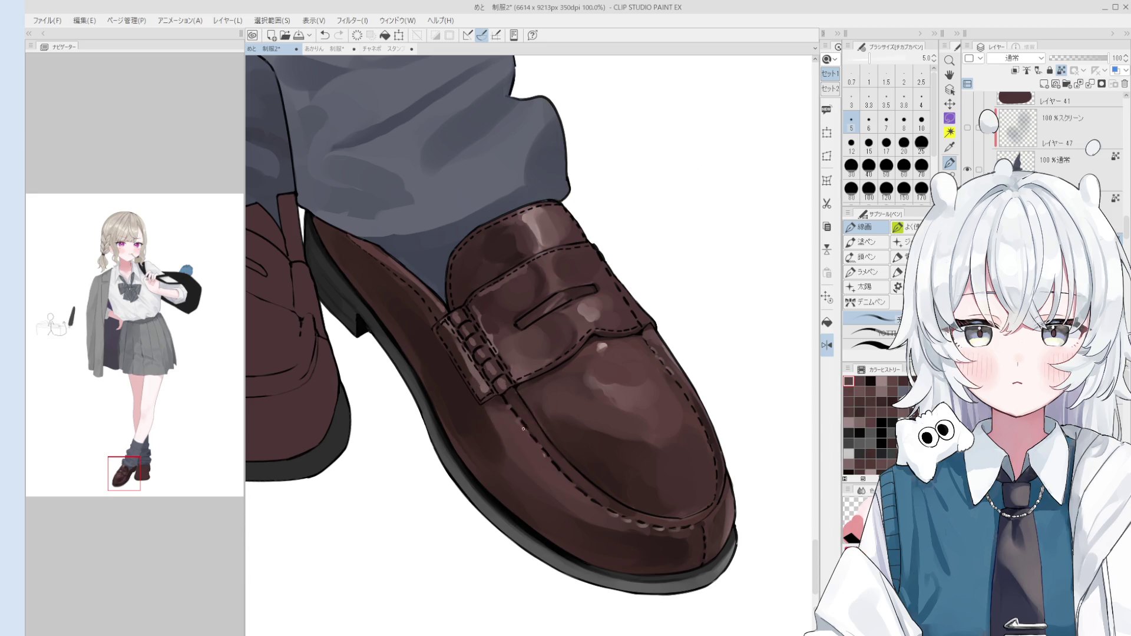
pyautogui.keyDown('alt'); pyautogui.click(598, 348); pyautogui.keyUp('alt')
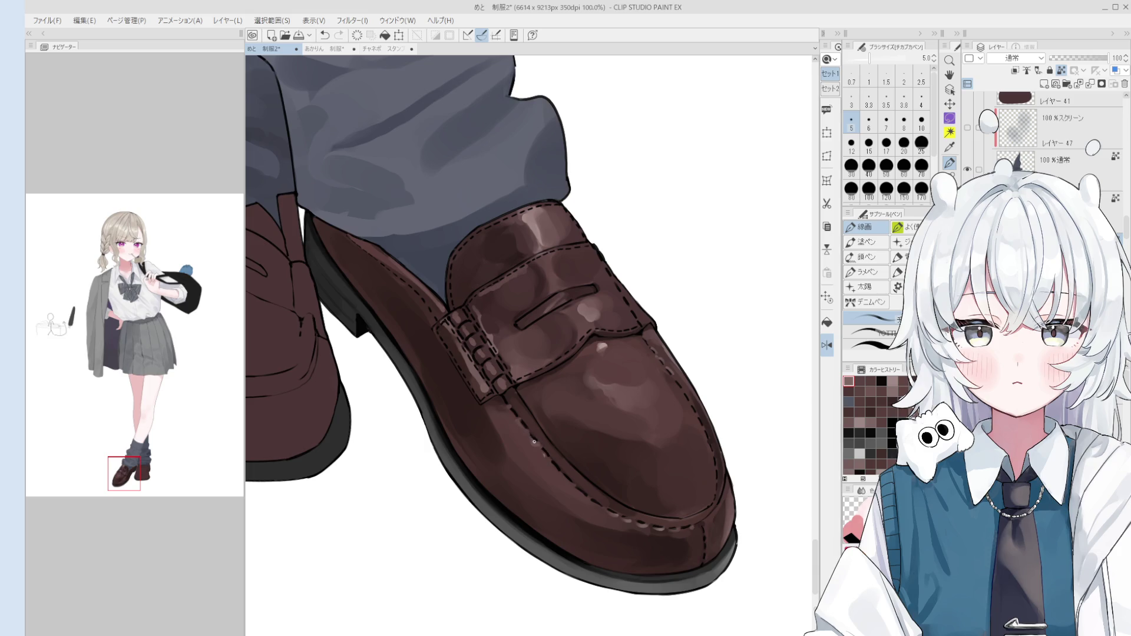
pyautogui.scroll(-2, 550, 459)
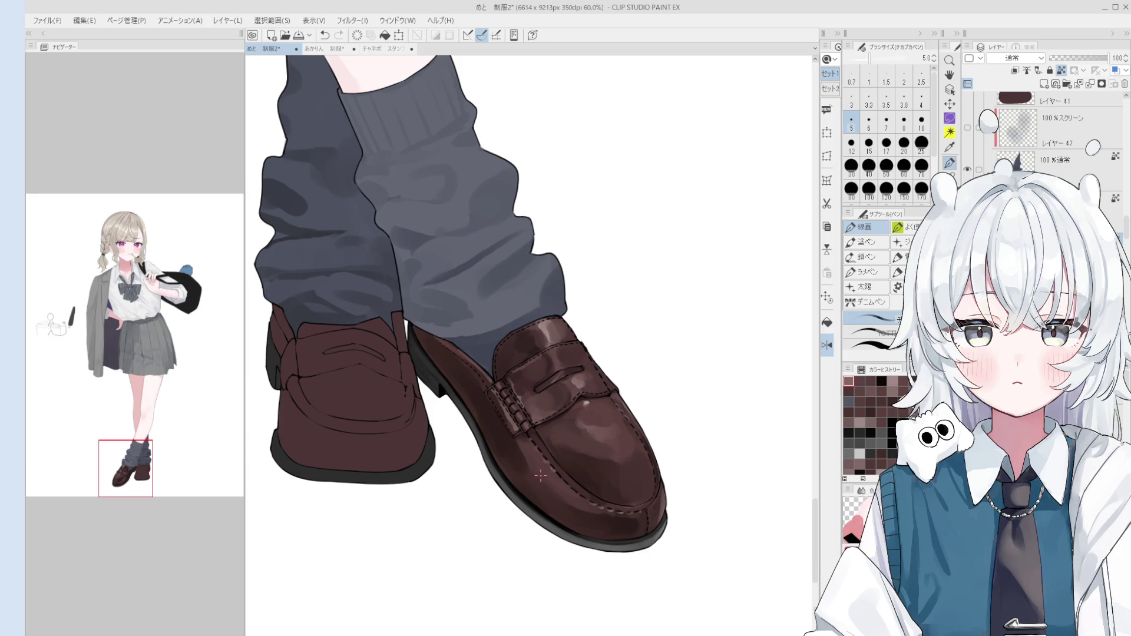
pyautogui.press('o')
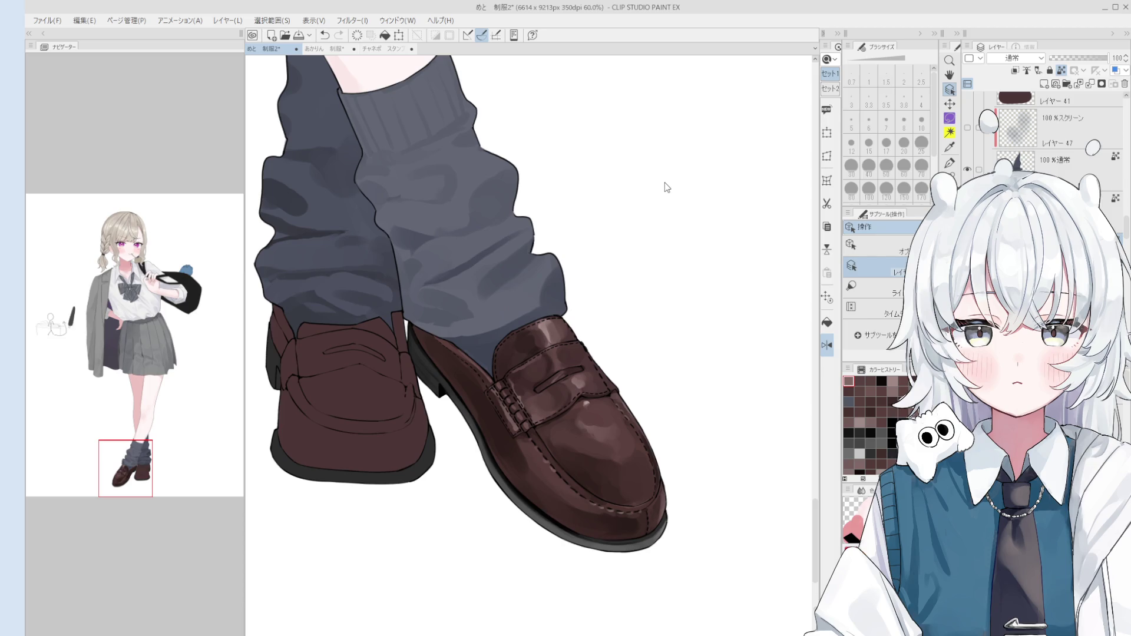
# - Paint soft highlight strokes over the front loafer's toe with the 混色円ブラシ at size 100
pyautogui.press('b')
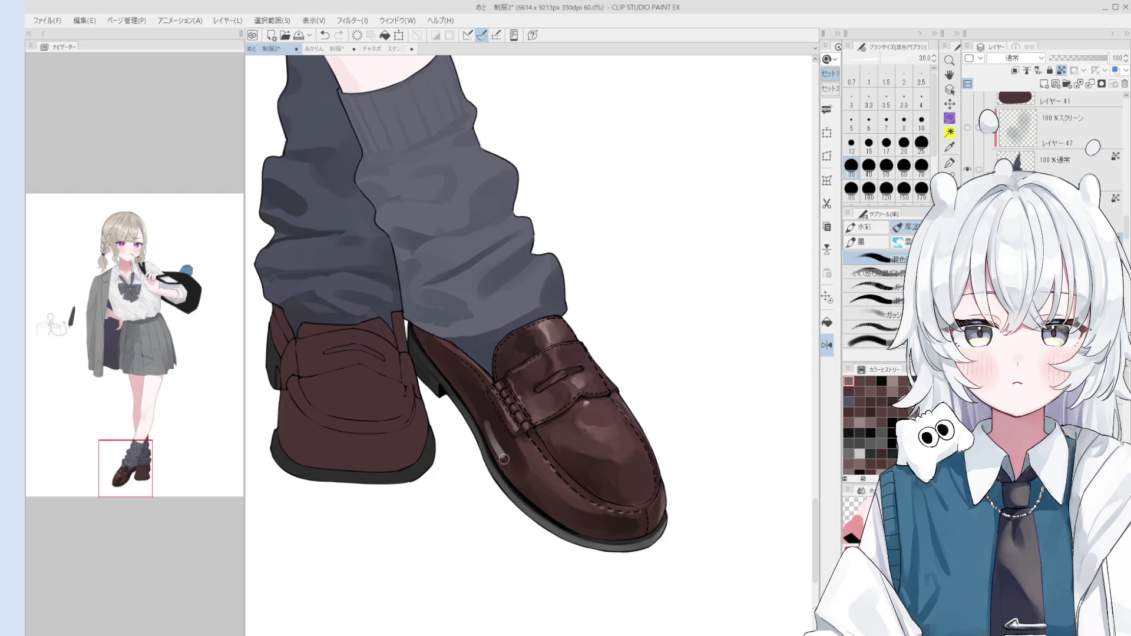
pyautogui.keyDown('alt'); pyautogui.click(509, 459); pyautogui.keyUp('alt')
pyautogui.press(']')
pyautogui.press(']')
pyautogui.press(']')
pyautogui.scroll(-2, 529, 484)
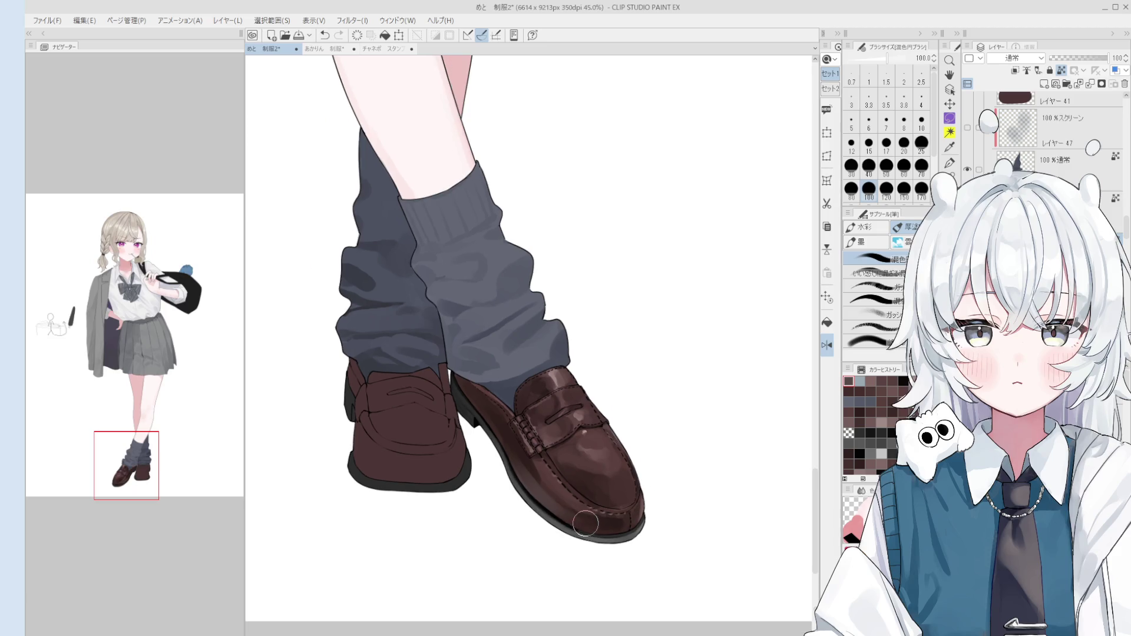
pyautogui.scroll(-3, 563, 524)
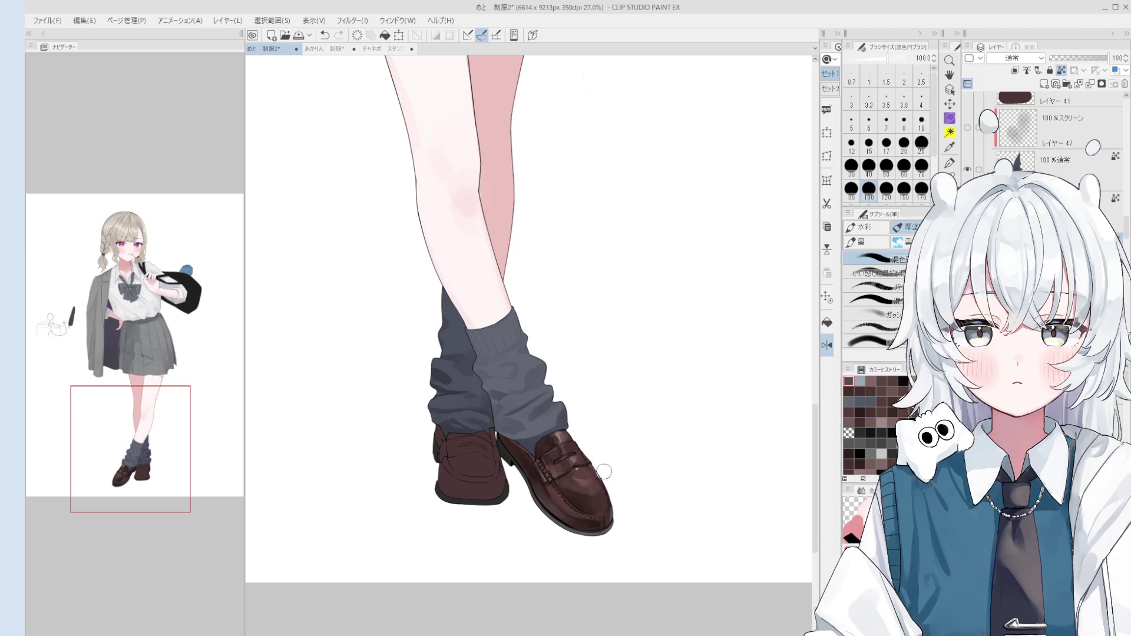
pyautogui.scroll(4, 589, 468)
pyautogui.press('[')
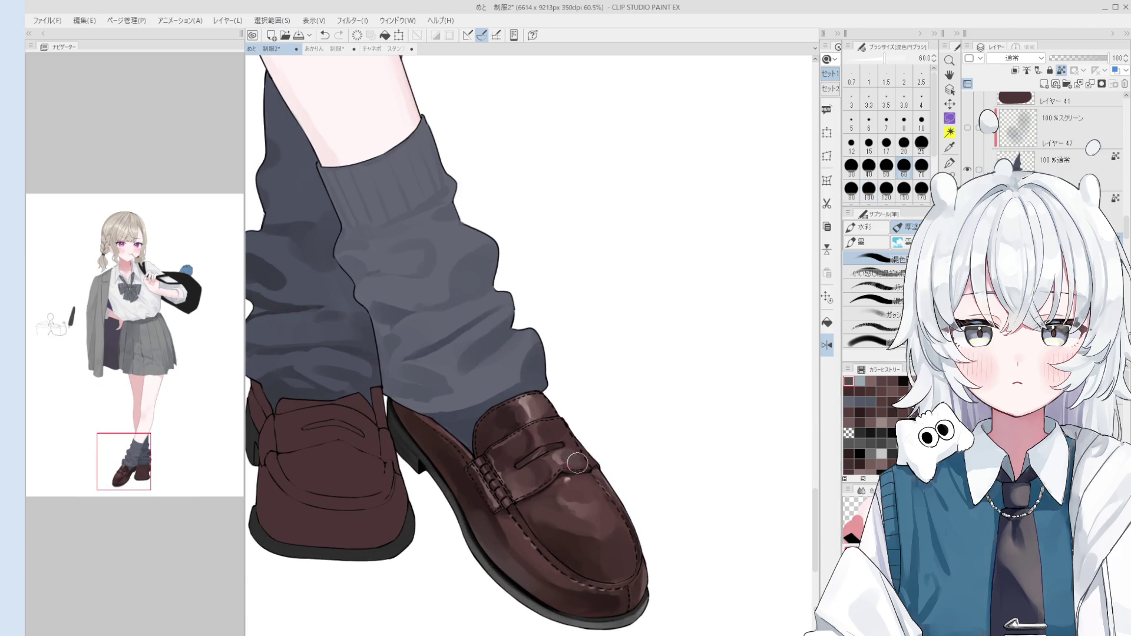
pyautogui.press('[')
pyautogui.scroll(-2, 563, 436)
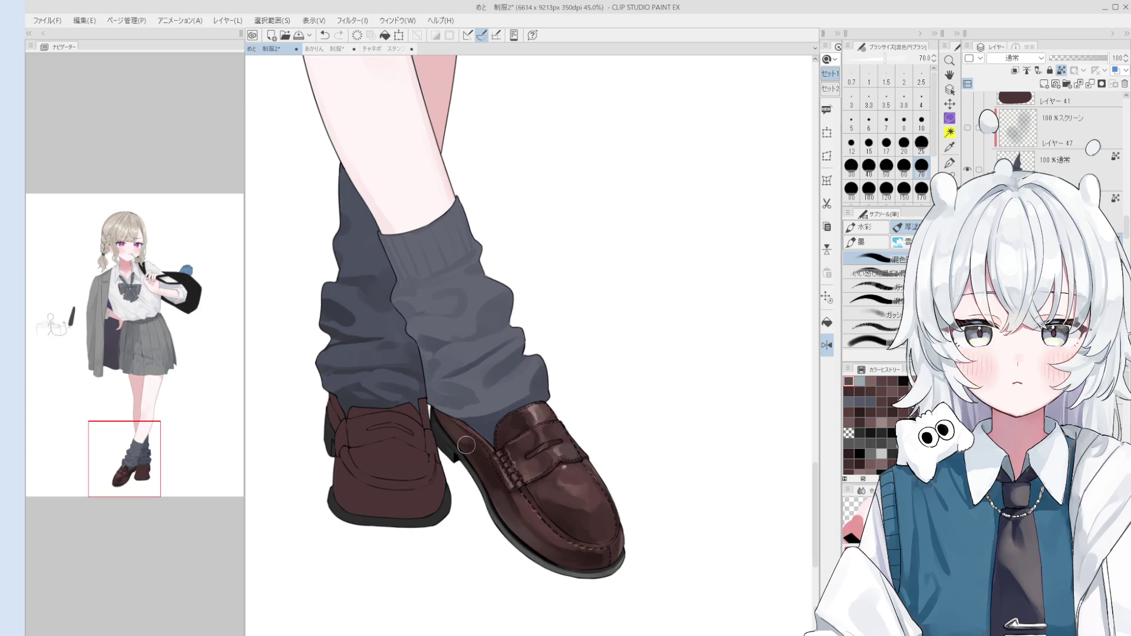
pyautogui.press(']')
pyautogui.press(']')
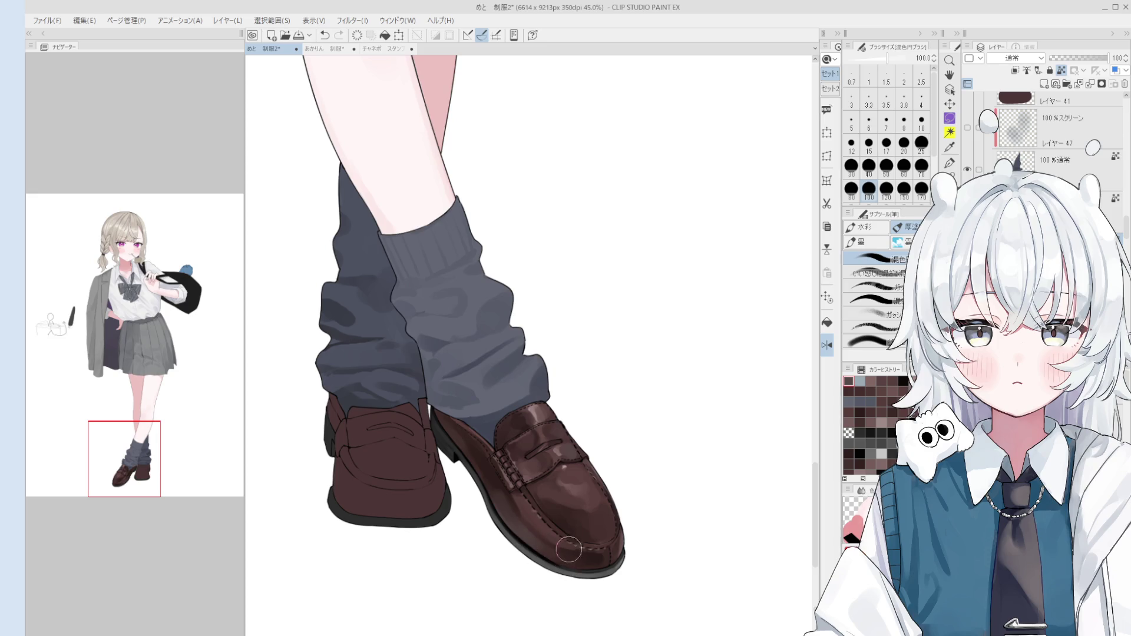
pyautogui.moveTo(579, 508); pyautogui.dragTo(578, 489)
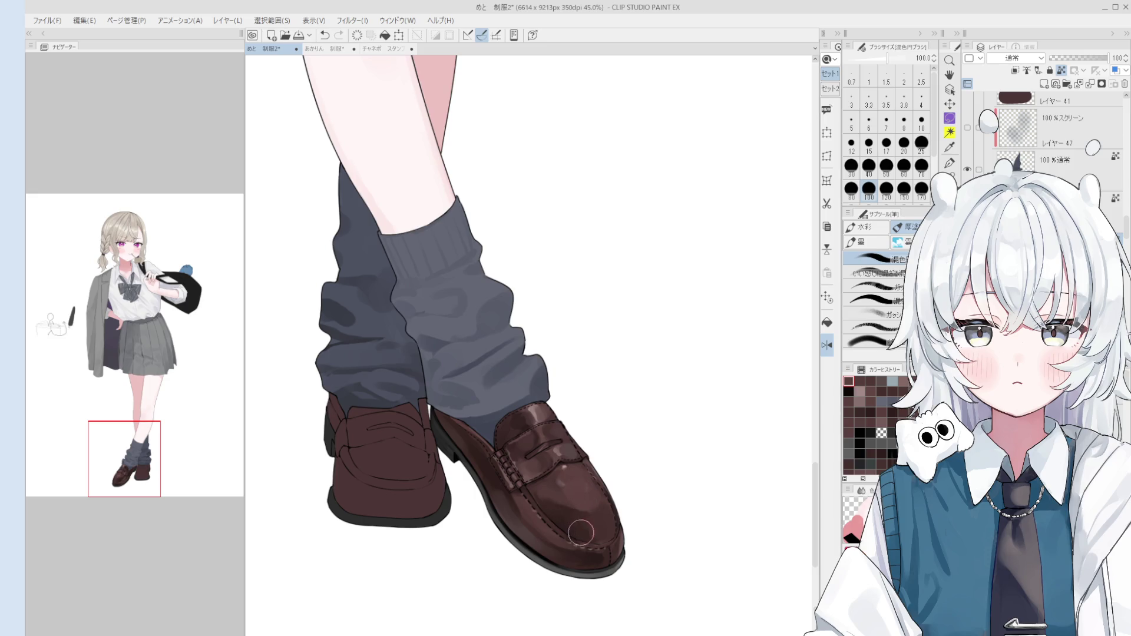
# - Sample the grey of the sock from the canvas
pyautogui.scroll(-1, 536, 389)
pyautogui.press('o')
pyautogui.moveTo(492, 356); pyautogui.dragTo(483, 369)
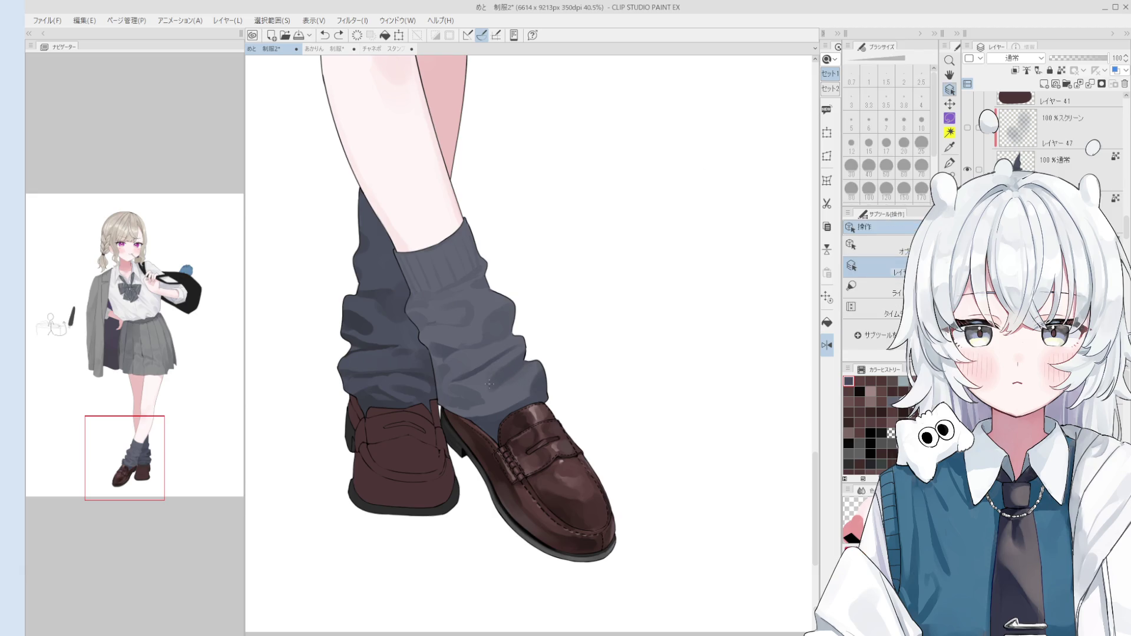
# - Blend the shading on the front sock with a broader colour-mixing brush
pyautogui.press('b')
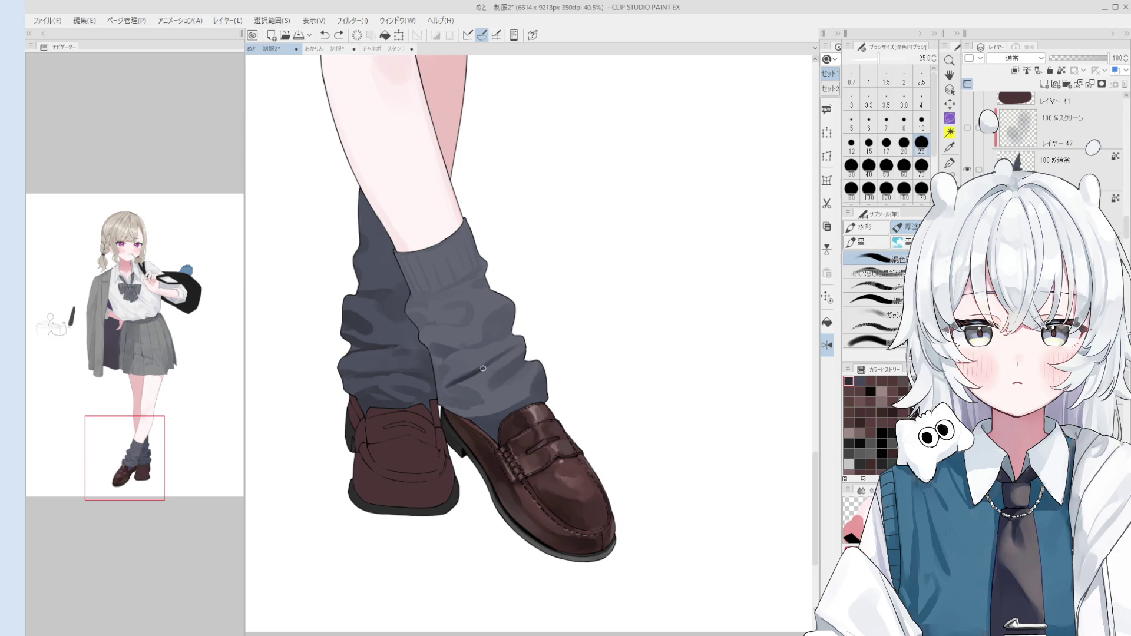
pyautogui.press(']')
pyautogui.press(']')
pyautogui.press(']')
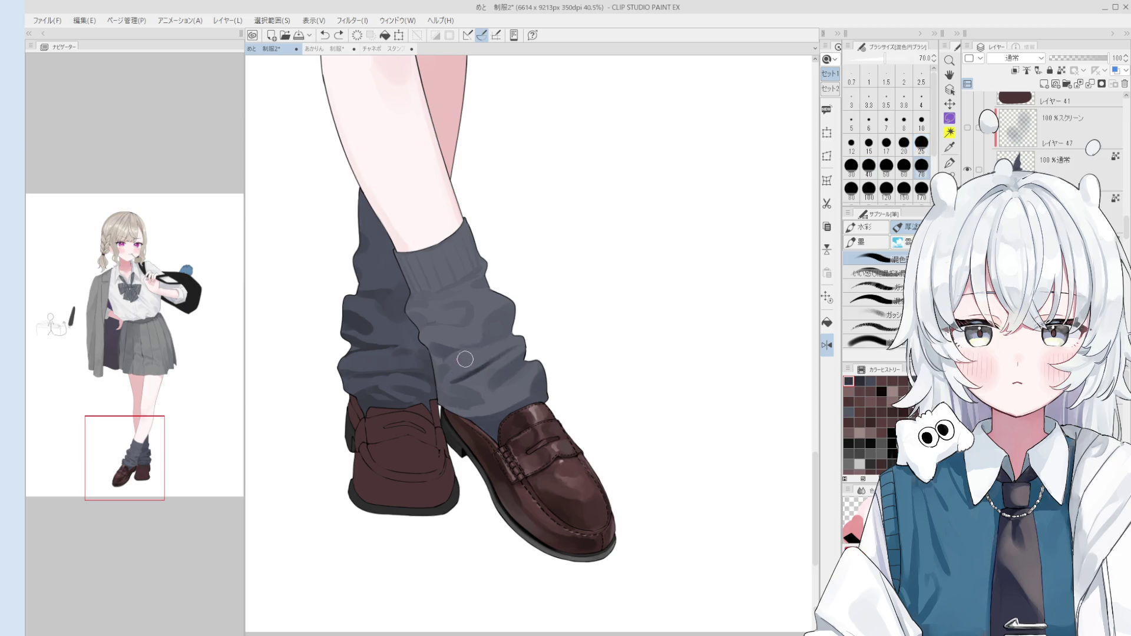
pyautogui.moveTo(466, 359); pyautogui.dragTo(462, 366)
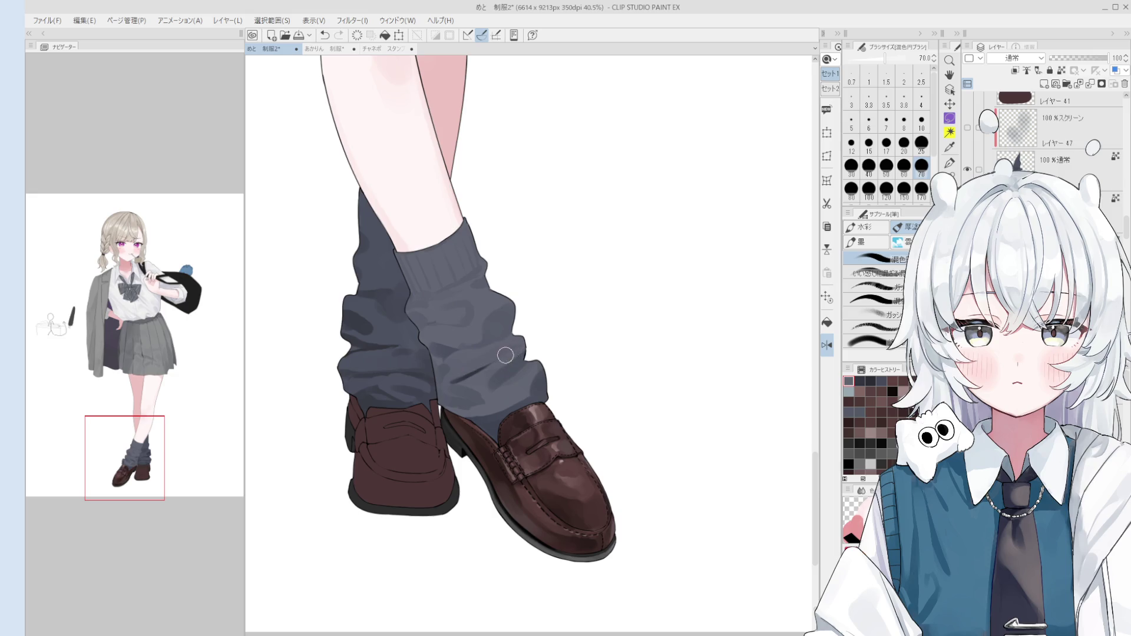
pyautogui.press('[')
pyautogui.press('[')
pyautogui.press('[')
pyautogui.press(']')
pyautogui.scroll(2, 471, 375)
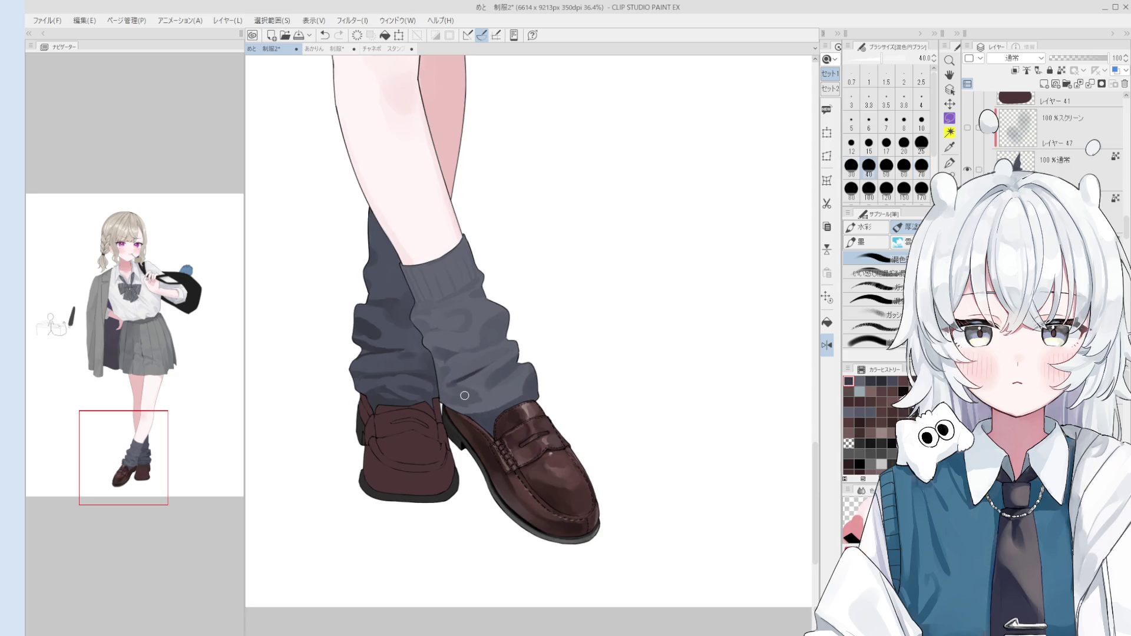
pyautogui.scroll(-1, 492, 372)
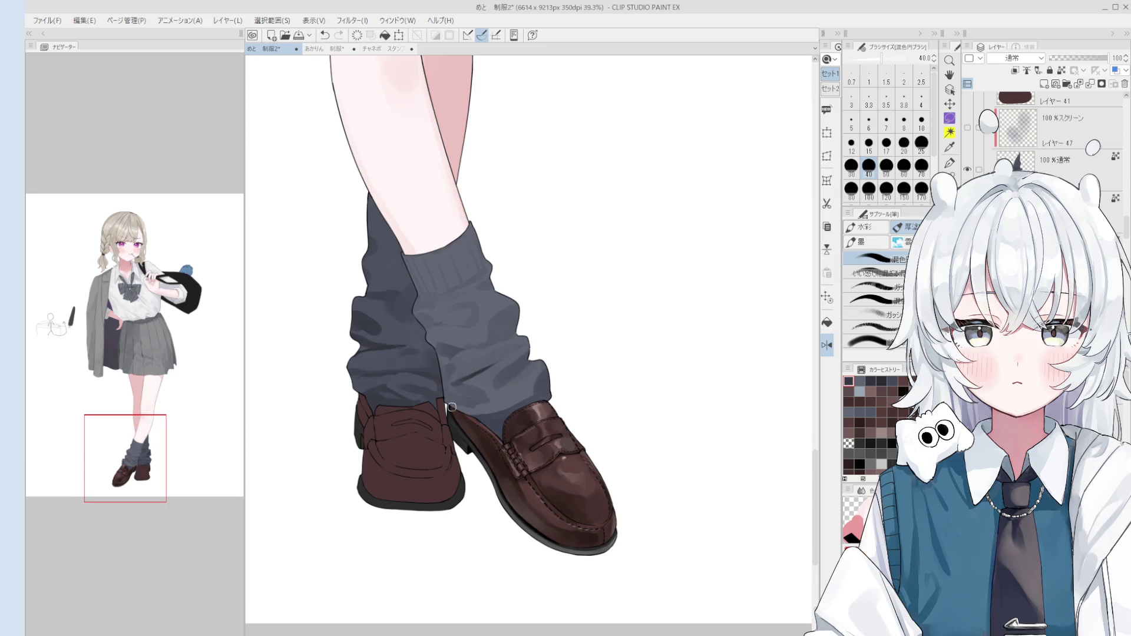
# - Sample several greys from the sock and set the blending brush to size 80
pyautogui.press('e')
pyautogui.scroll(3, 454, 406)
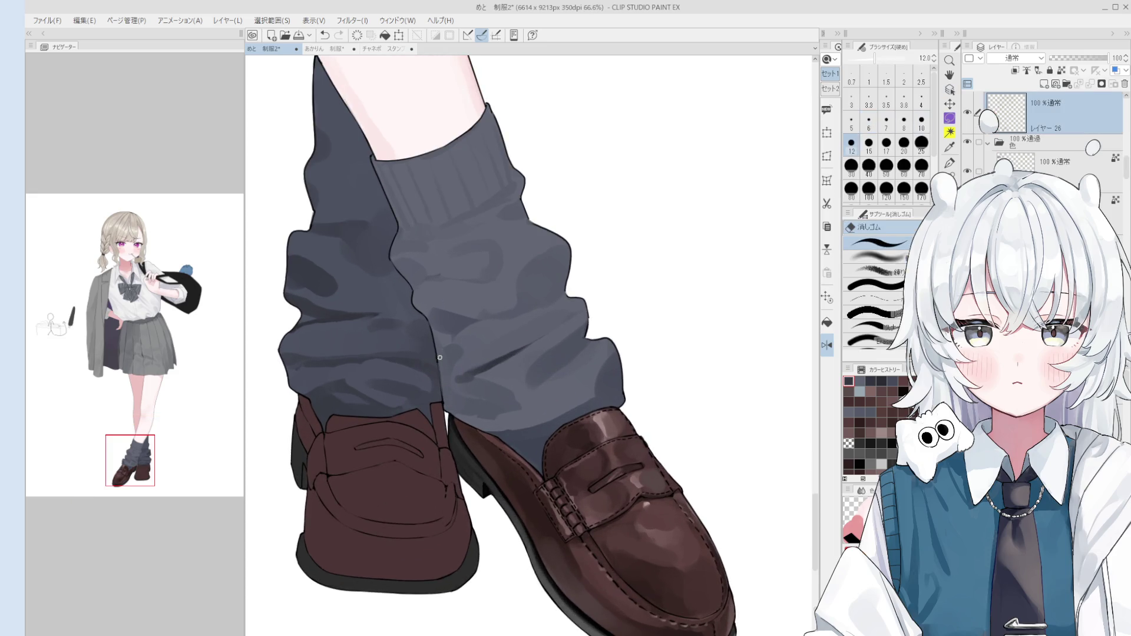
pyautogui.scroll(1, 443, 373)
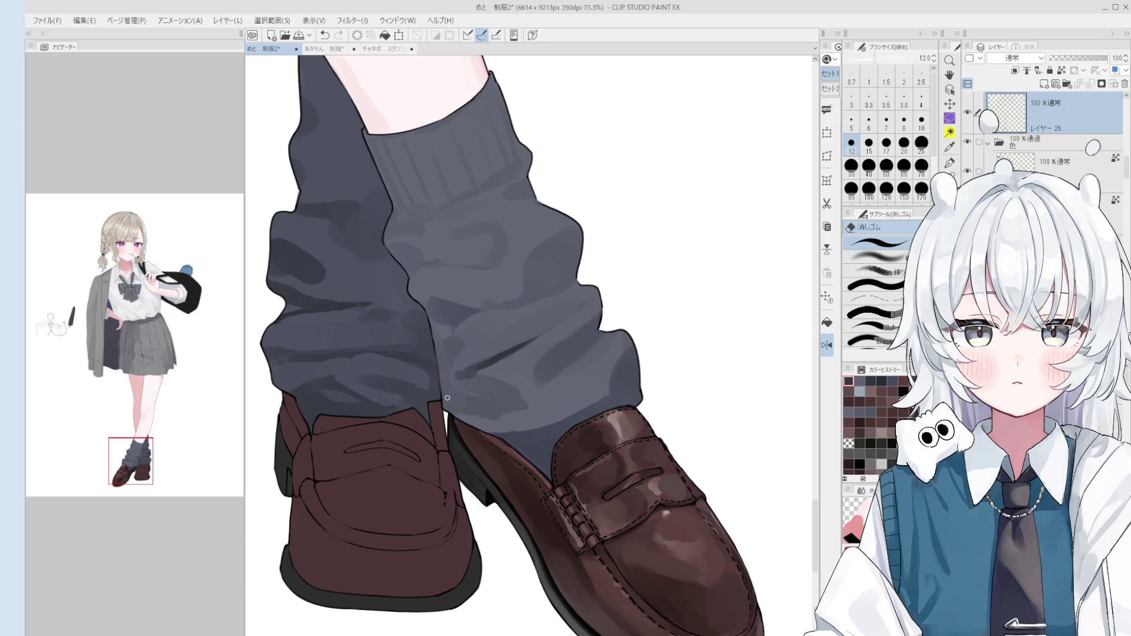
pyautogui.scroll(-2, 448, 399)
pyautogui.press('b')
pyautogui.keyDown('alt'); pyautogui.click(489, 372); pyautogui.keyUp('alt')
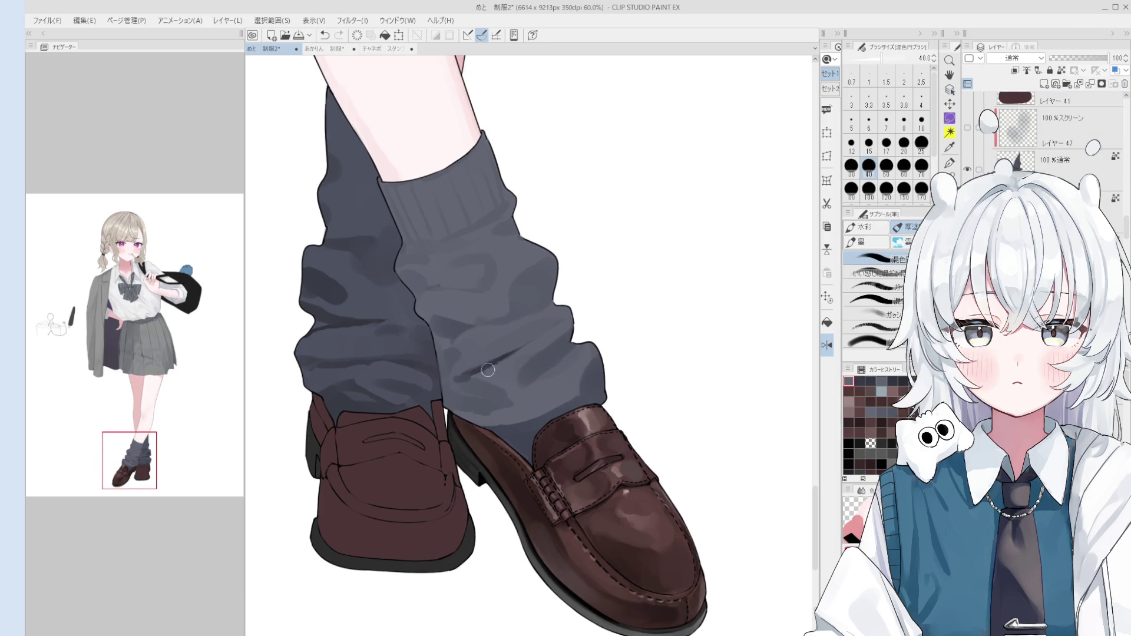
pyautogui.press(']')
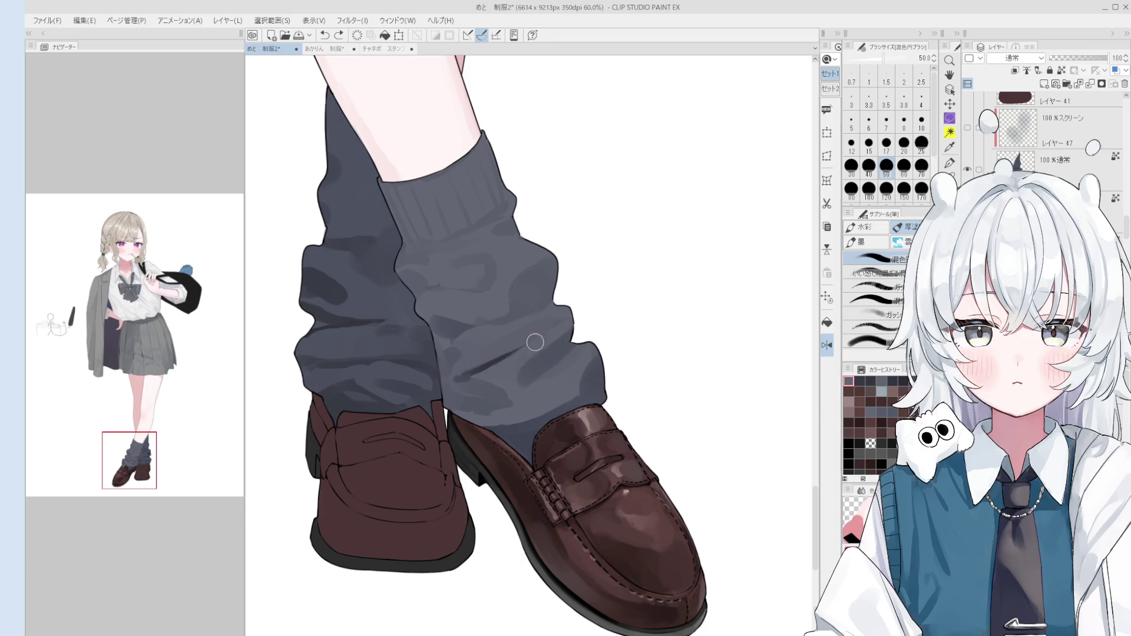
pyautogui.press(']')
pyautogui.press(']')
pyautogui.press(']')
pyautogui.keyDown('alt'); pyautogui.click(490, 396); pyautogui.keyUp('alt')
pyautogui.keyDown('alt'); pyautogui.click(495, 358); pyautogui.keyUp('alt')
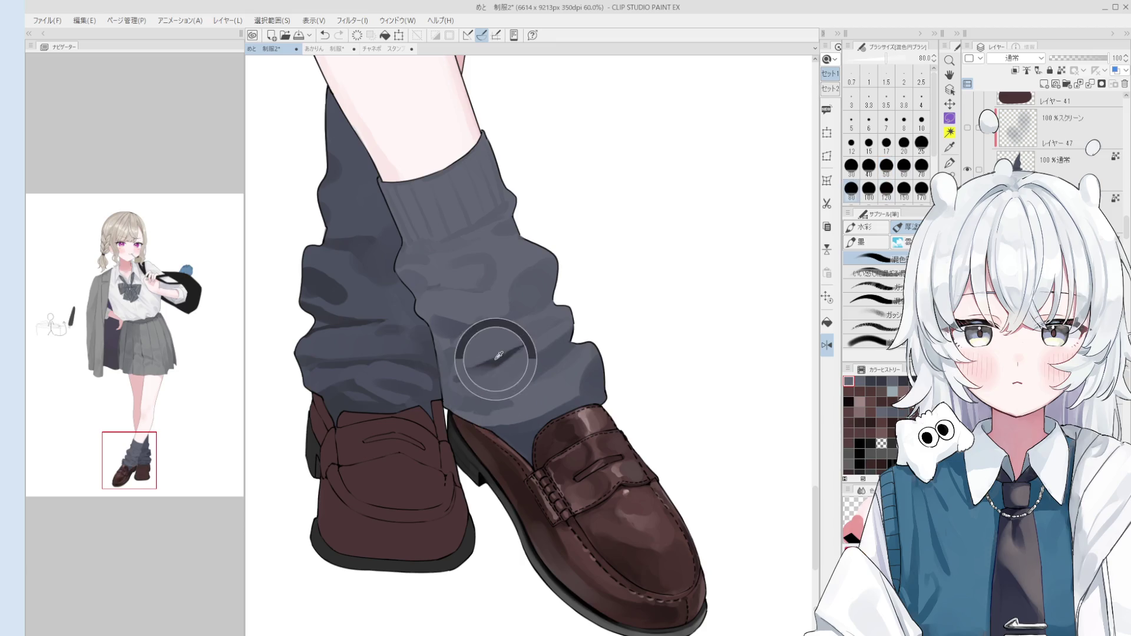
# - Pick another sock grey and resize the brush from 40 to 25, then up to 100
pyautogui.press('[')
pyautogui.press('[')
pyautogui.press('[')
pyautogui.scroll(-1, 486, 362)
pyautogui.keyDown('alt'); pyautogui.click(479, 369); pyautogui.keyUp('alt')
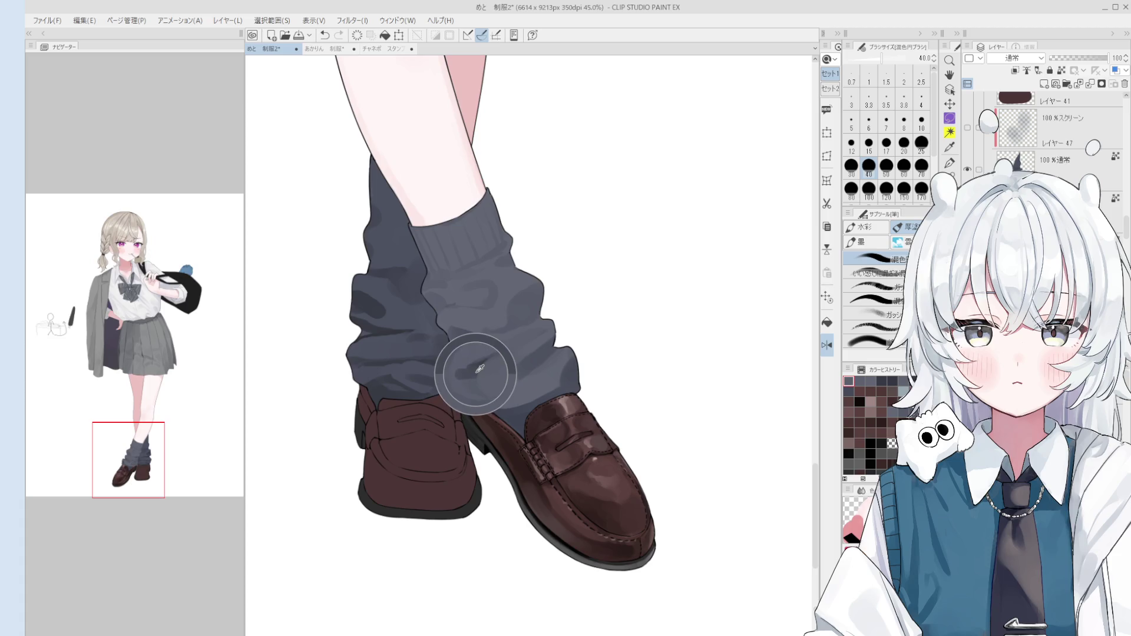
pyautogui.press('[')
pyautogui.press('[')
pyautogui.press('[')
pyautogui.press(']')
pyautogui.press(']')
pyautogui.press(']')
pyautogui.press('[')
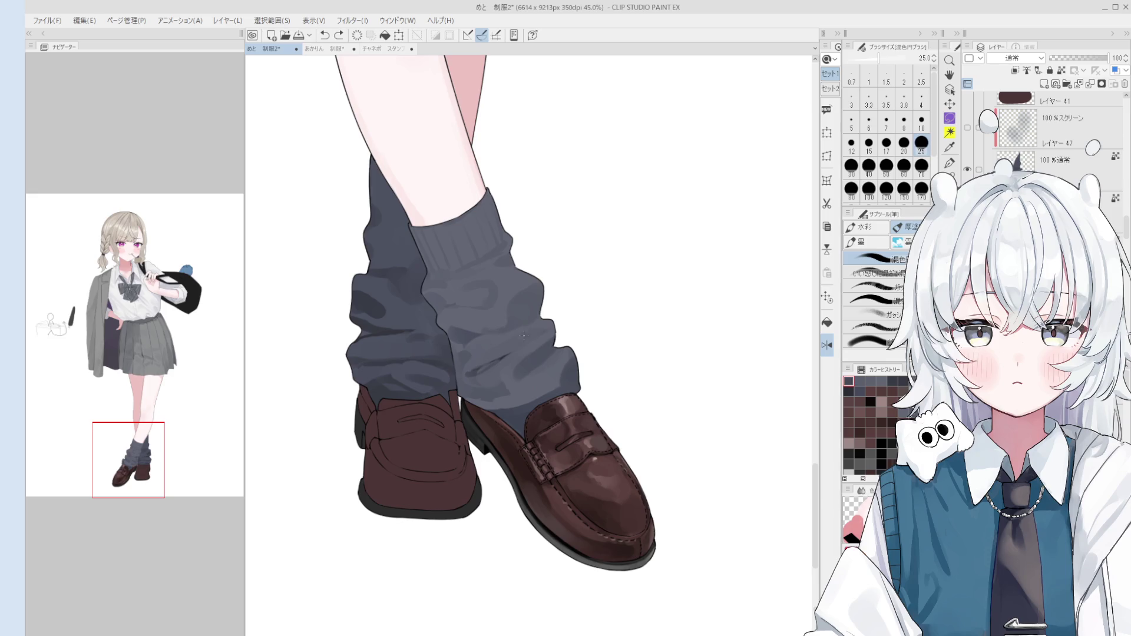
pyautogui.press(']')
pyautogui.press(']')
pyautogui.press(']')
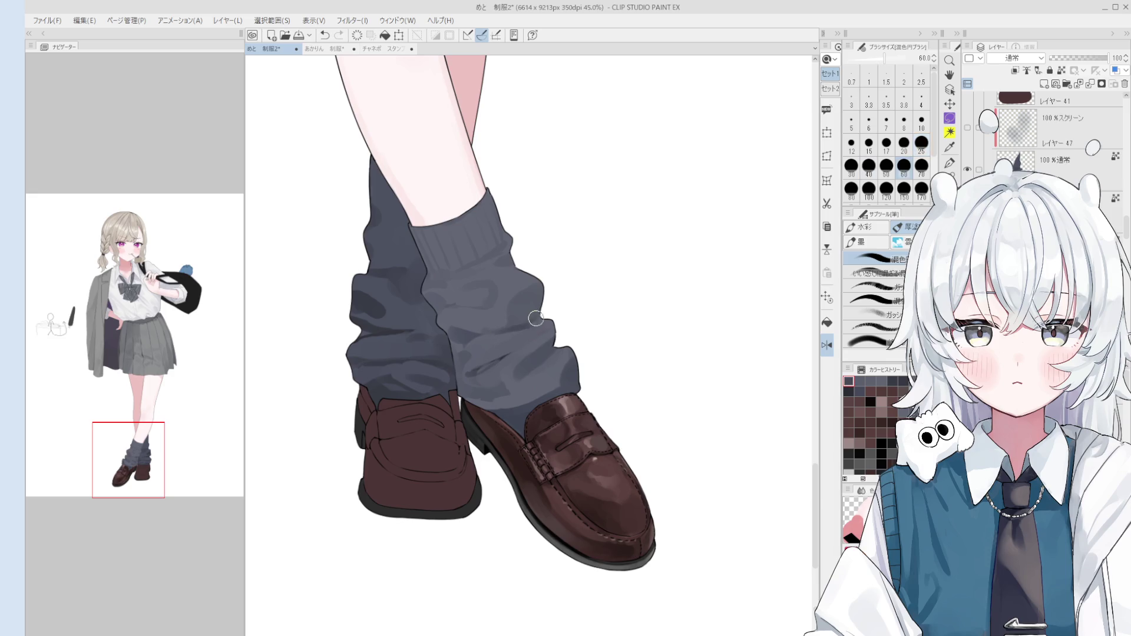
pyautogui.scroll(-1, 527, 320)
# - Darken the sock area between the two loafers with a size-50 brush
pyautogui.keyDown('alt'); pyautogui.click(529, 319); pyautogui.keyUp('alt')
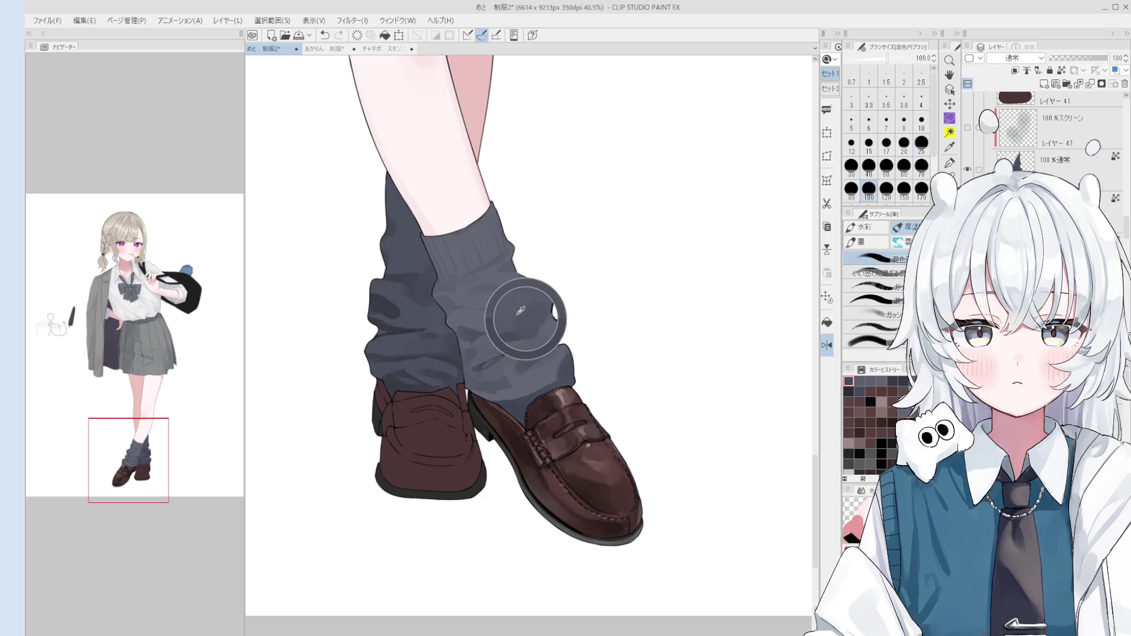
pyautogui.press('[')
pyautogui.press('[')
pyautogui.press('[')
pyautogui.hotkey('ctrl', 'z')
pyautogui.press(']')
pyautogui.press(']')
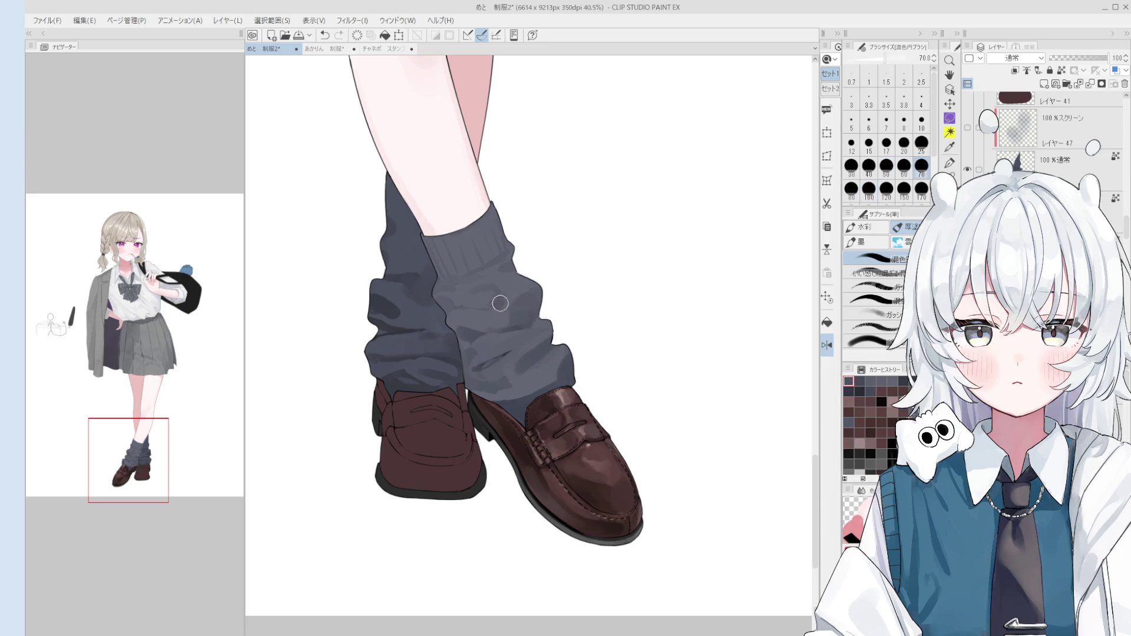
pyautogui.scroll(-1, 499, 307)
pyautogui.scroll(2, 528, 357)
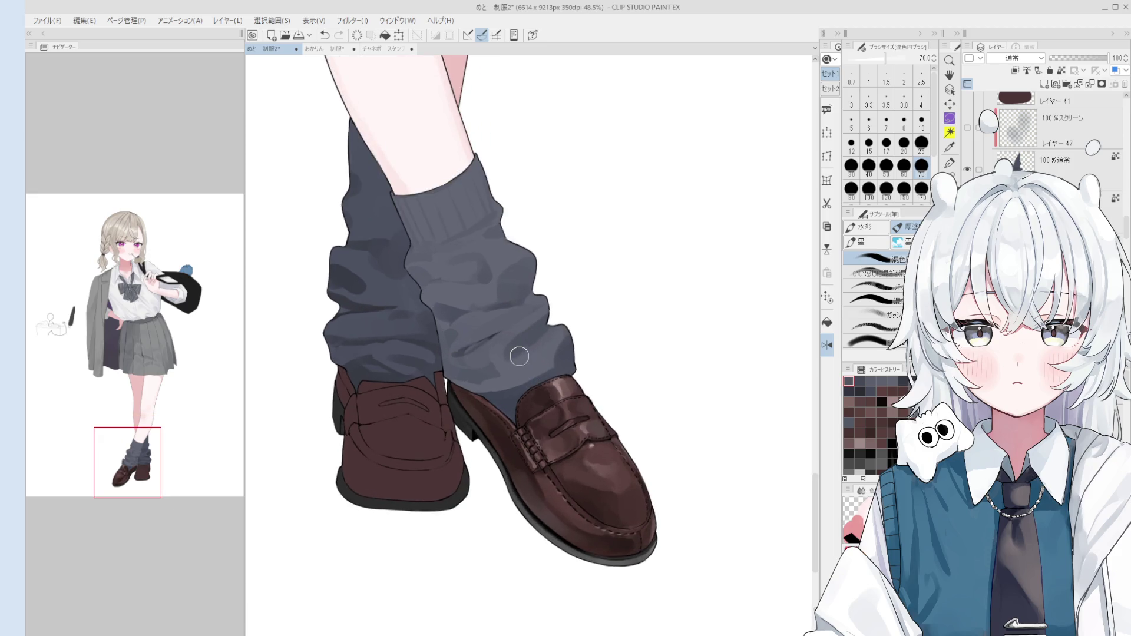
pyautogui.keyDown('alt'); pyautogui.click(519, 370); pyautogui.keyUp('alt')
pyautogui.press('[')
pyautogui.press('[')
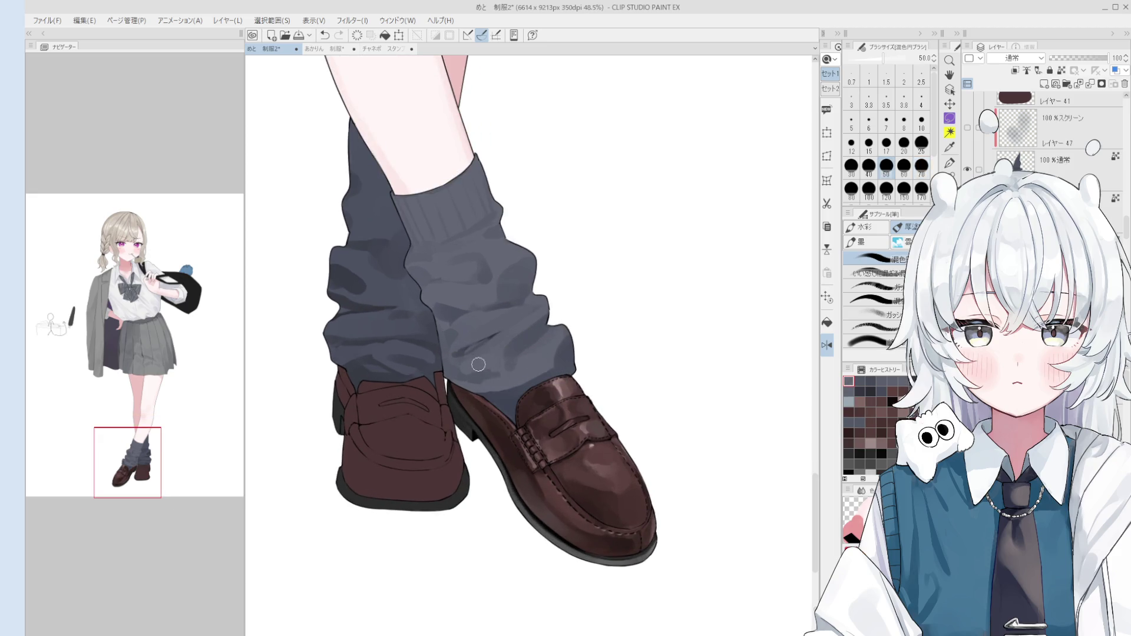
pyautogui.moveTo(479, 383); pyautogui.dragTo(495, 382)
# - Add small shading strokes on the sock using a fresh grey at size 25
pyautogui.scroll(-2, 509, 352)
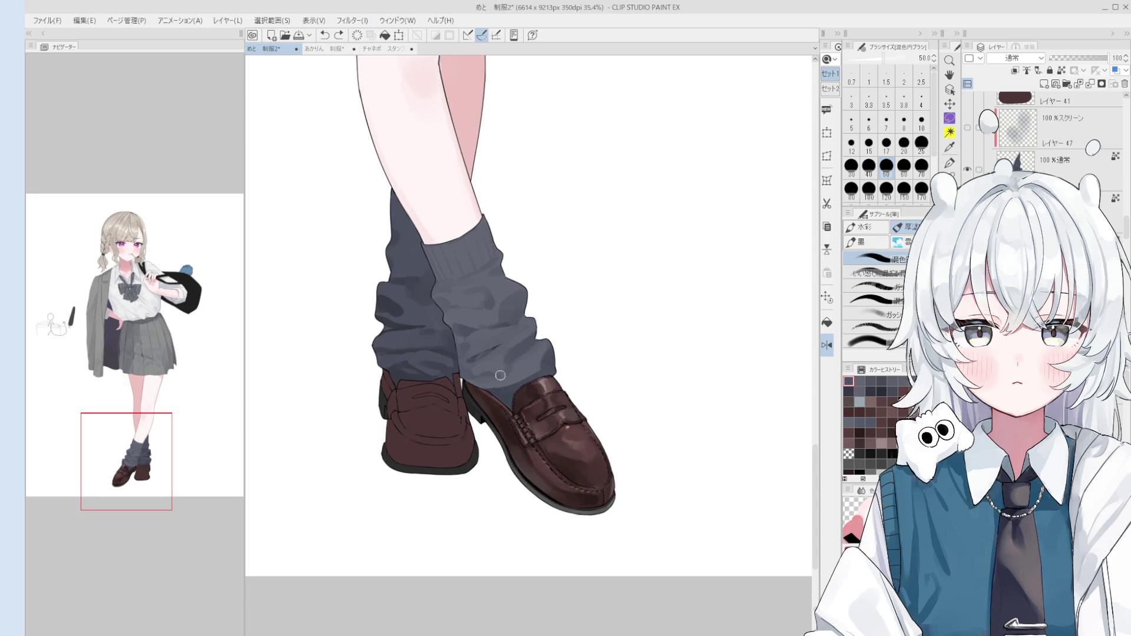
pyautogui.scroll(-1, 498, 373)
pyautogui.press(']')
pyautogui.press(']')
pyautogui.press(']')
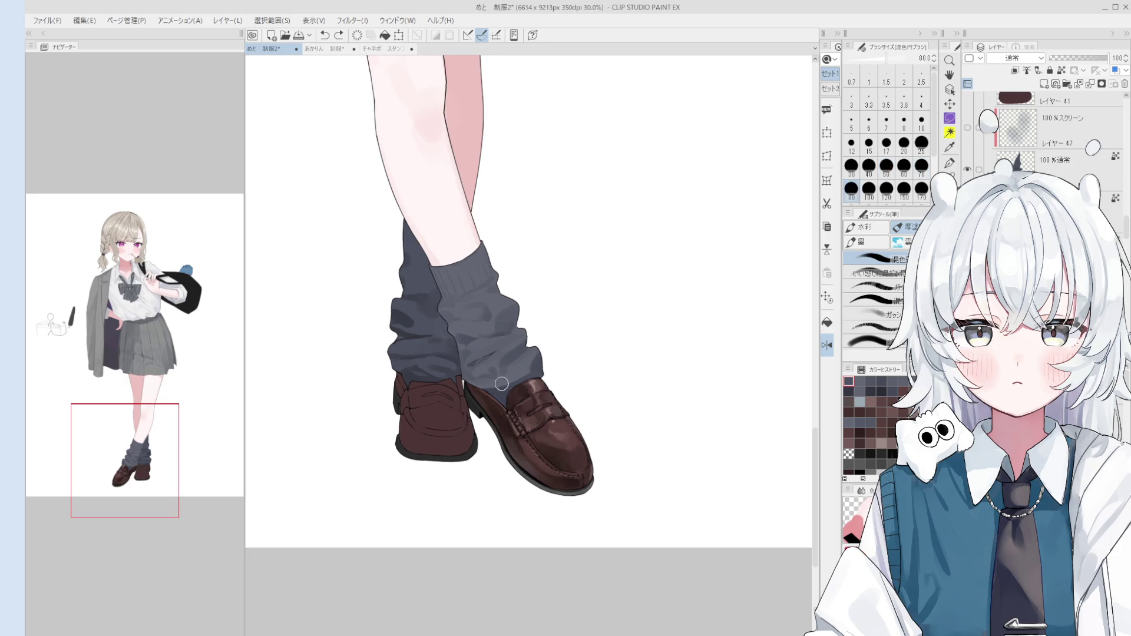
pyautogui.scroll(1, 491, 376)
pyautogui.scroll(2, 495, 351)
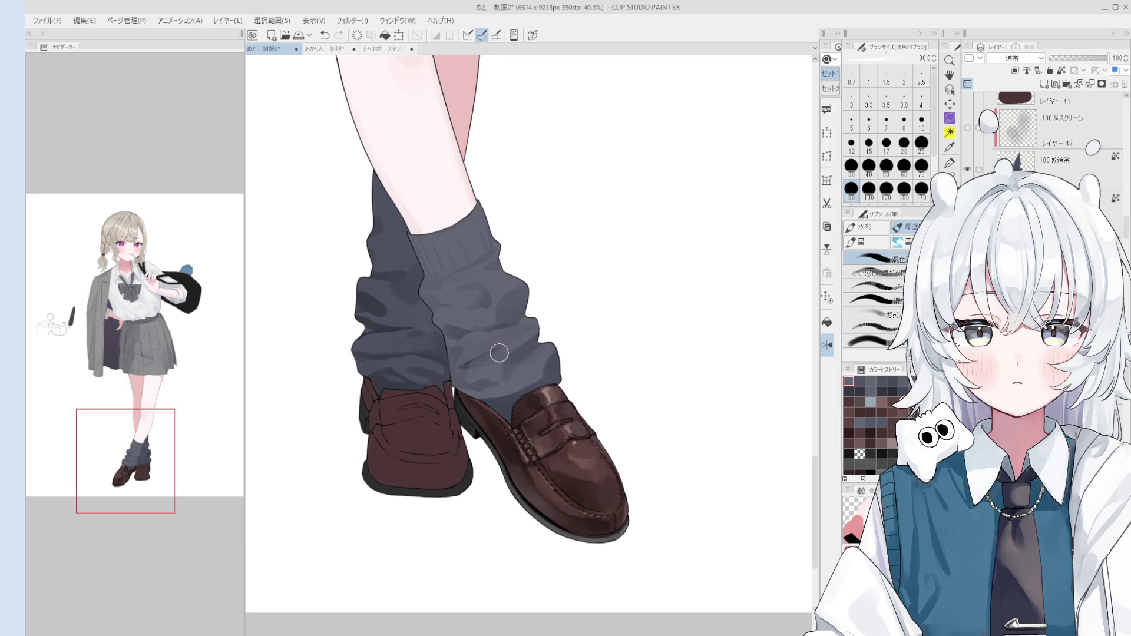
pyautogui.keyDown('alt'); pyautogui.click(465, 359); pyautogui.keyUp('alt')
pyautogui.press('[')
pyautogui.press('[')
pyautogui.press('[')
pyautogui.hotkey('ctrl', 'z')
pyautogui.moveTo(519, 338); pyautogui.dragTo(487, 357)
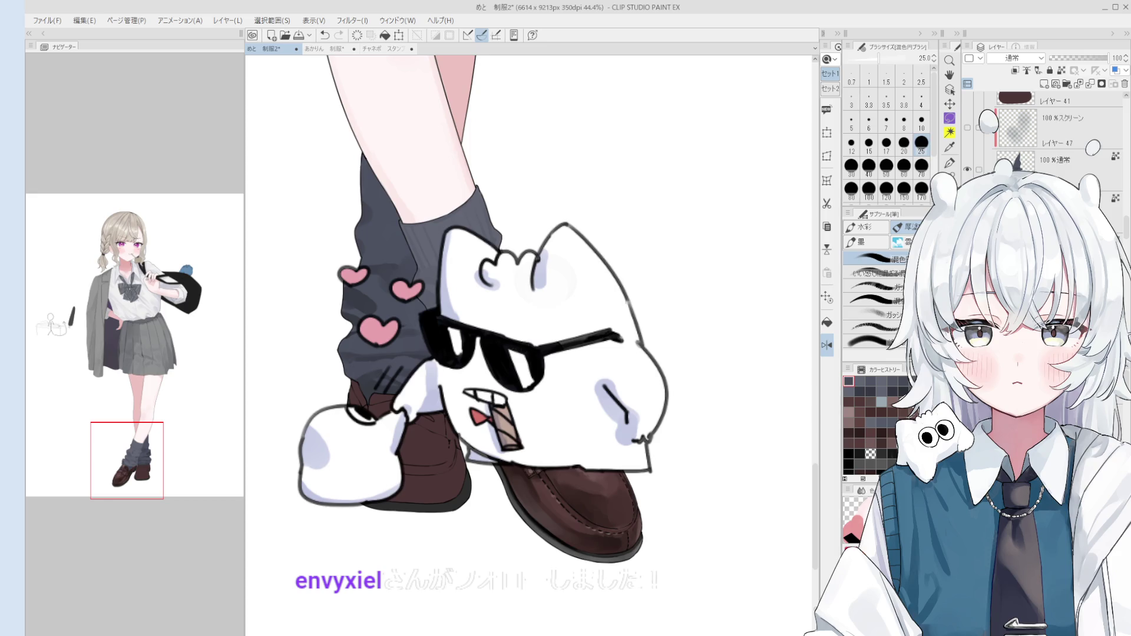
# - Resample the sock greys, enlarge the brush to 150, and straighten the canvas view
pyautogui.press('o')
pyautogui.press('b')
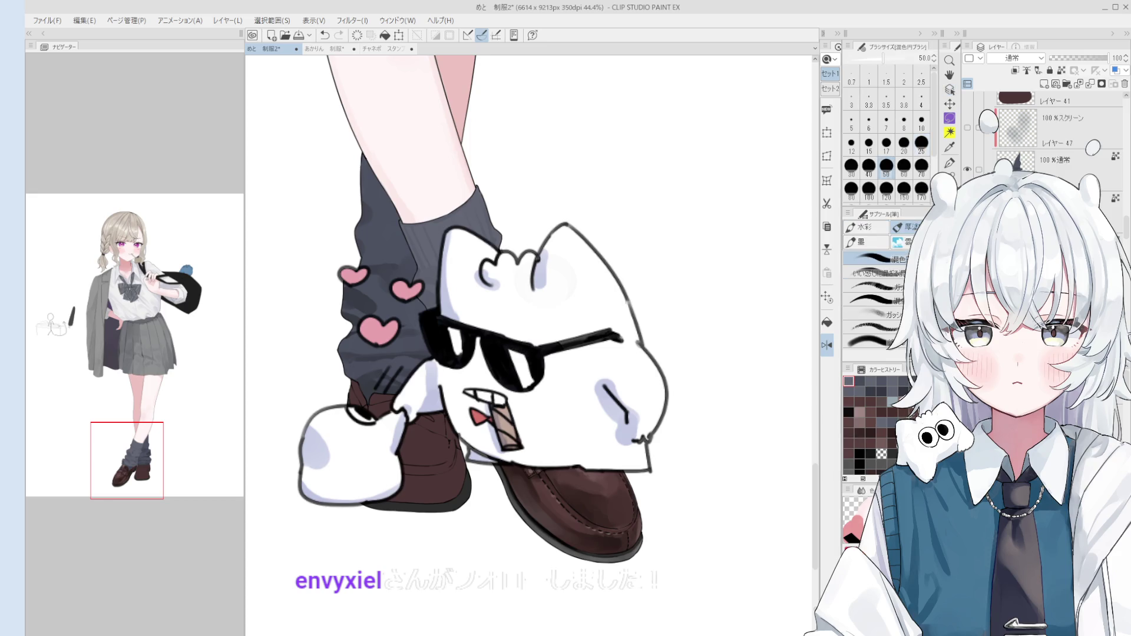
pyautogui.keyDown('alt'); pyautogui.click(494, 407); pyautogui.keyUp('alt')
pyautogui.press(']')
pyautogui.press(']')
pyautogui.press(']')
pyautogui.press('[')
pyautogui.press('[')
pyautogui.press('[')
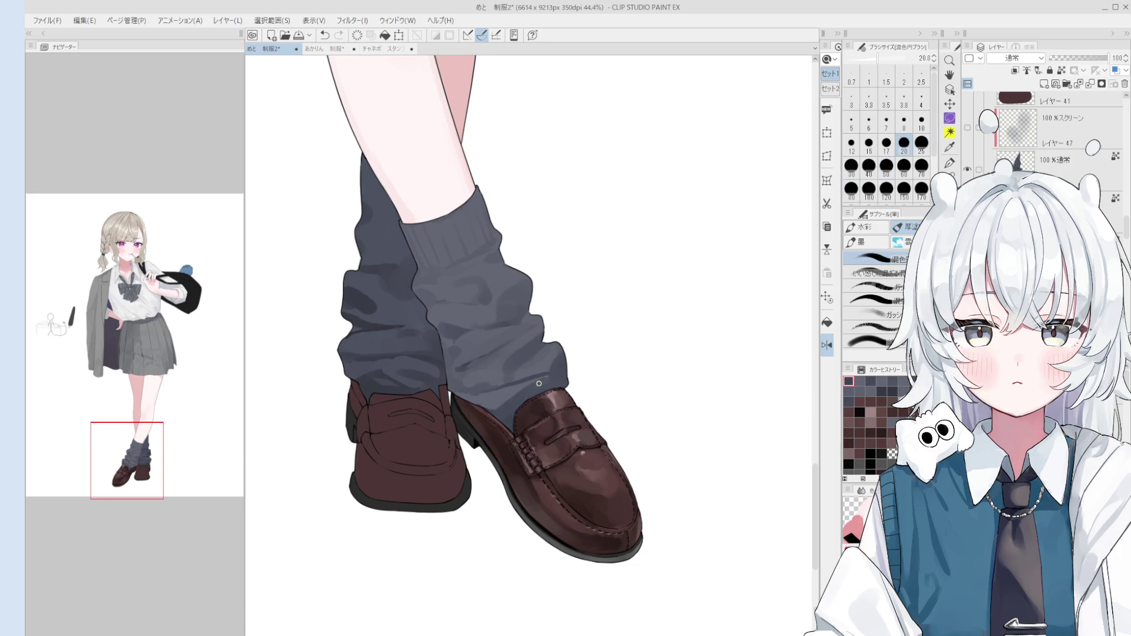
pyautogui.press(']')
pyautogui.press(']')
pyautogui.press(']')
pyautogui.keyDown('alt'); pyautogui.click(528, 377); pyautogui.keyUp('alt')
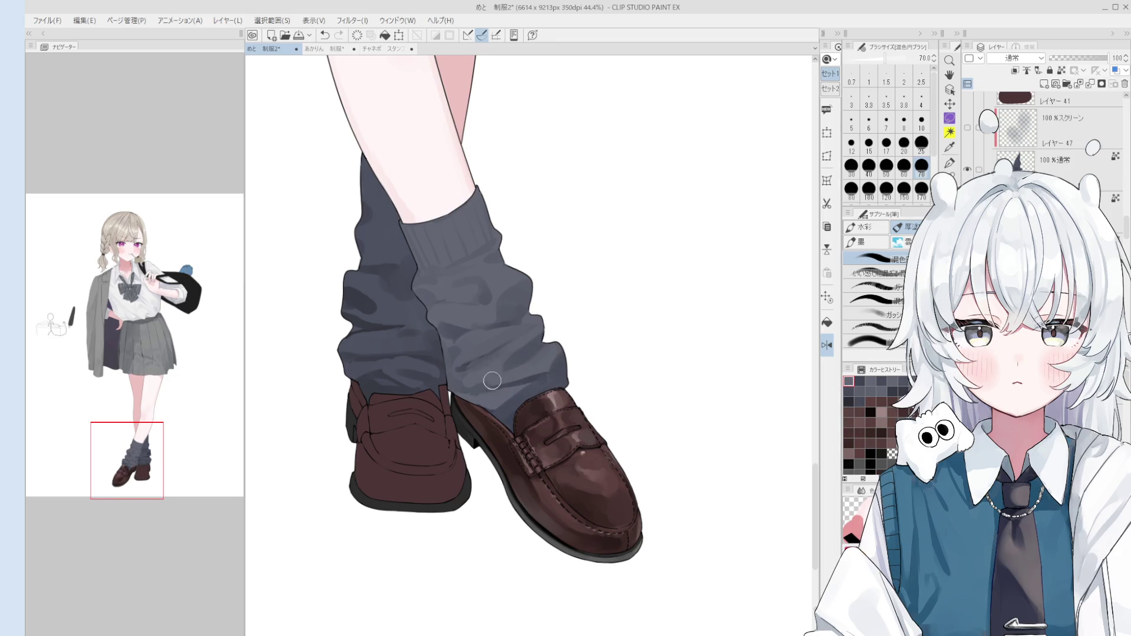
pyautogui.press('h')
pyautogui.scroll(-2, 499, 376)
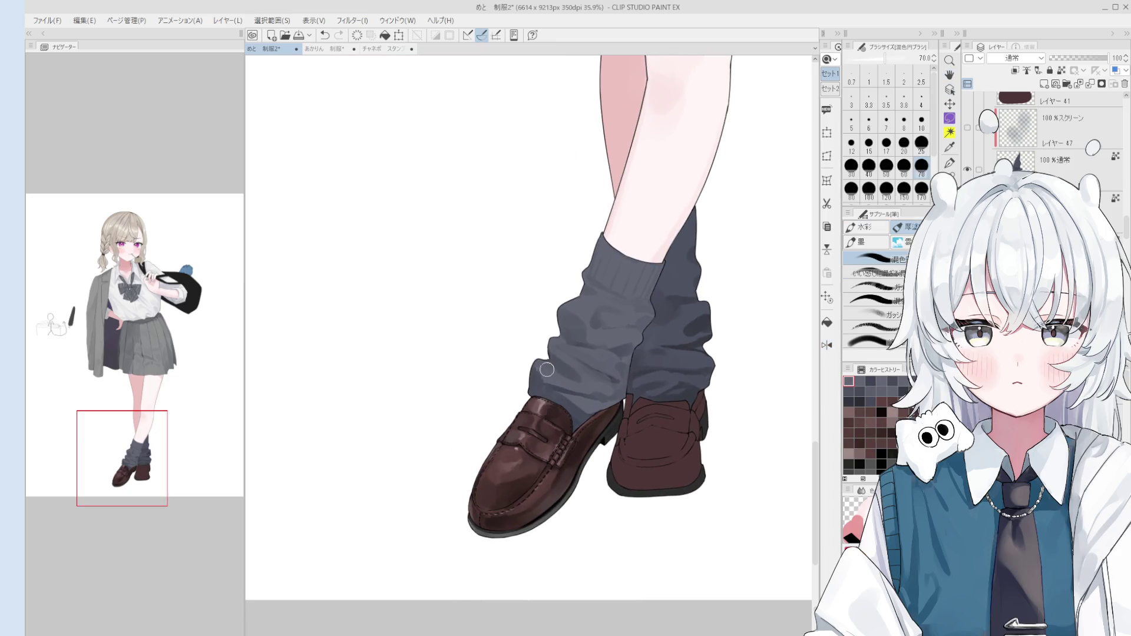
pyautogui.press(']')
pyautogui.press(']')
pyautogui.press(']')
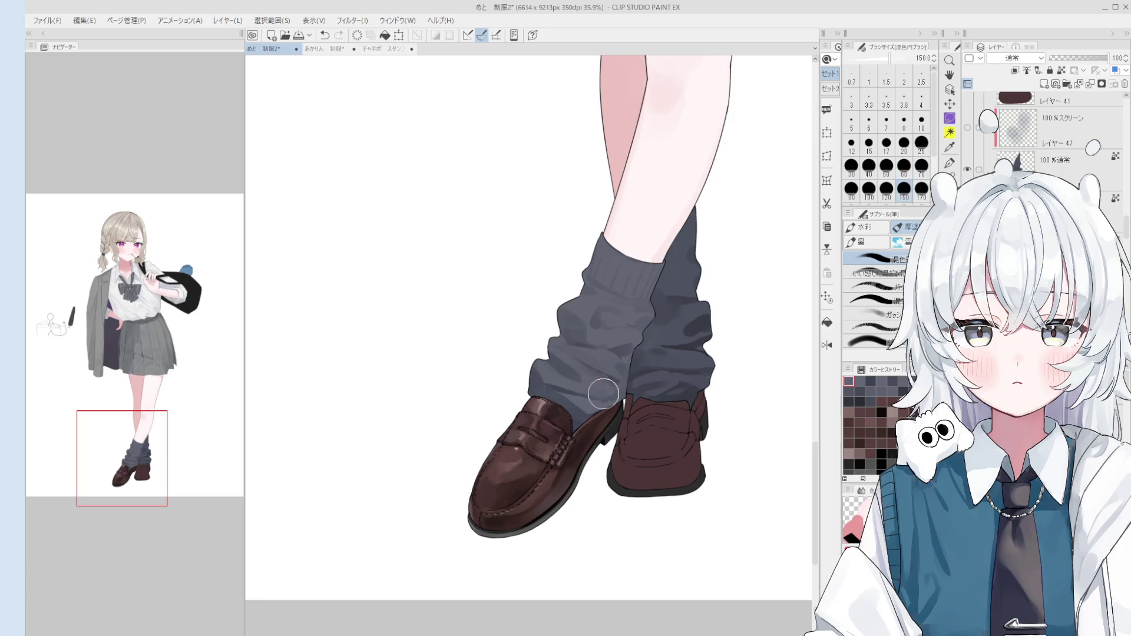
pyautogui.moveTo(616, 360); pyautogui.dragTo(618, 347)
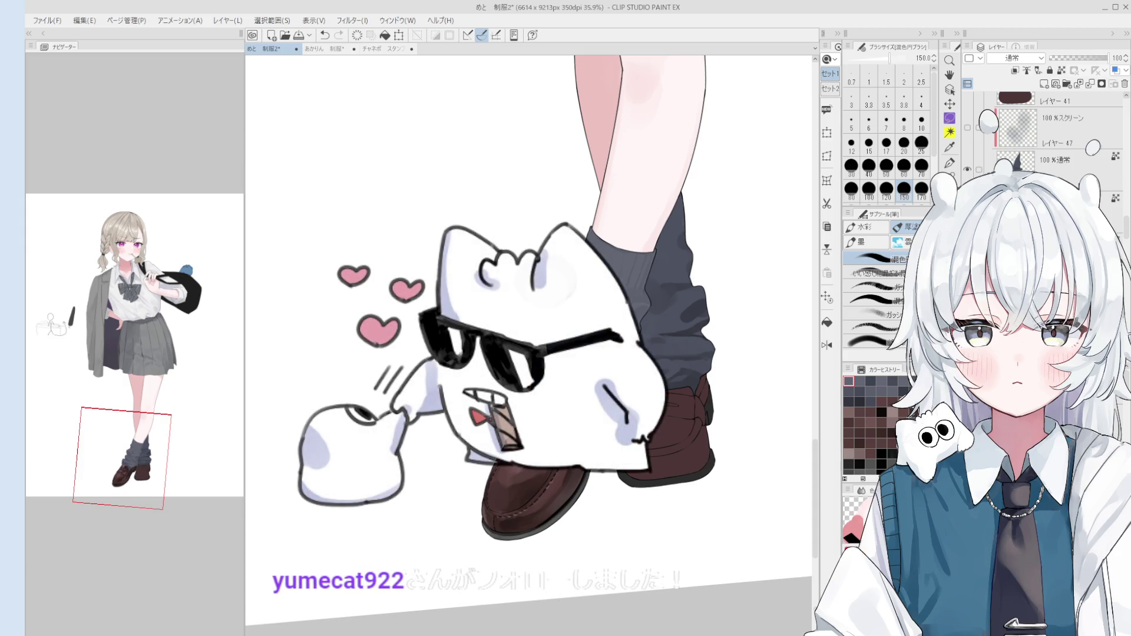
pyautogui.scroll(3, 578, 476)
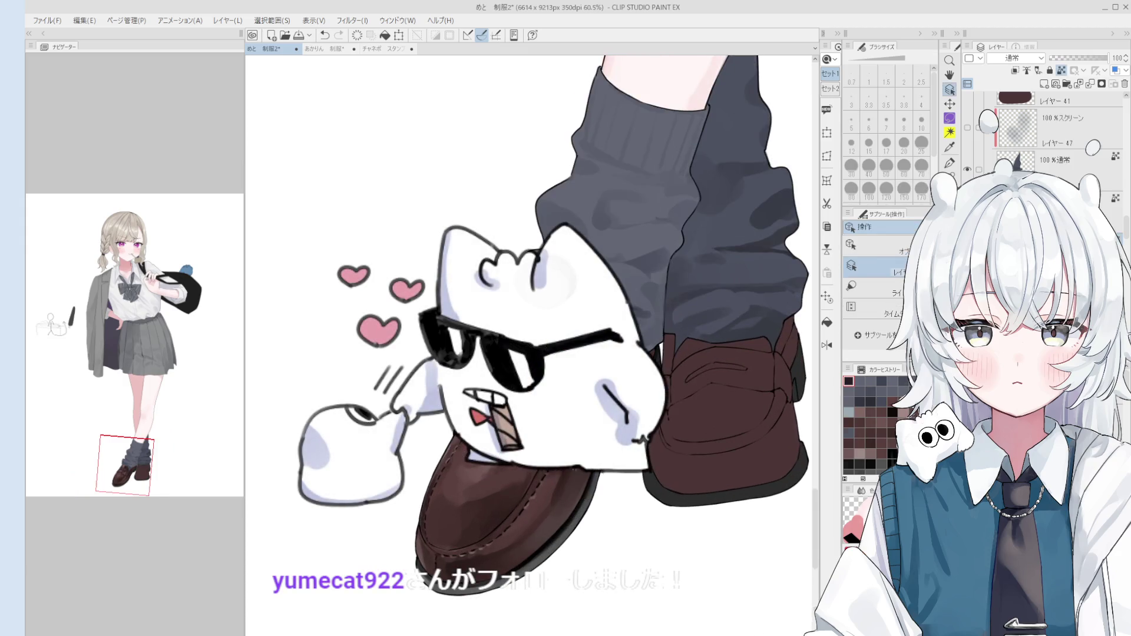
# - Erase a touch of paint on the front loafer, then enlarge the brush to 120
pyautogui.moveTo(554, 479); pyautogui.dragTo(559, 480)
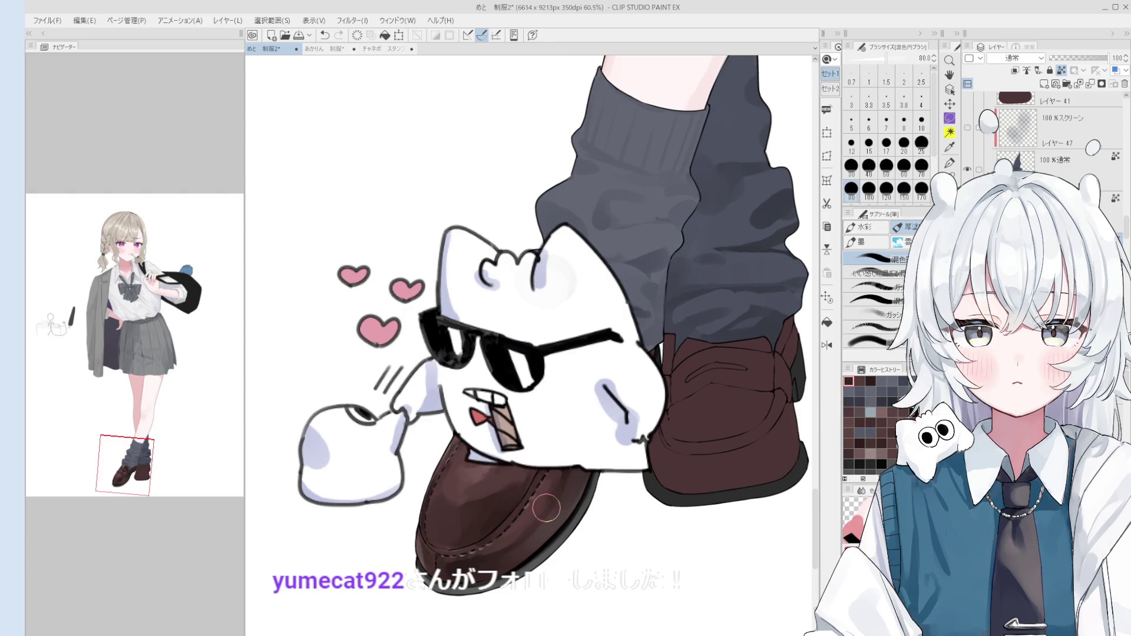
pyautogui.press(']')
pyautogui.press(']')
pyautogui.scroll(-1, 575, 480)
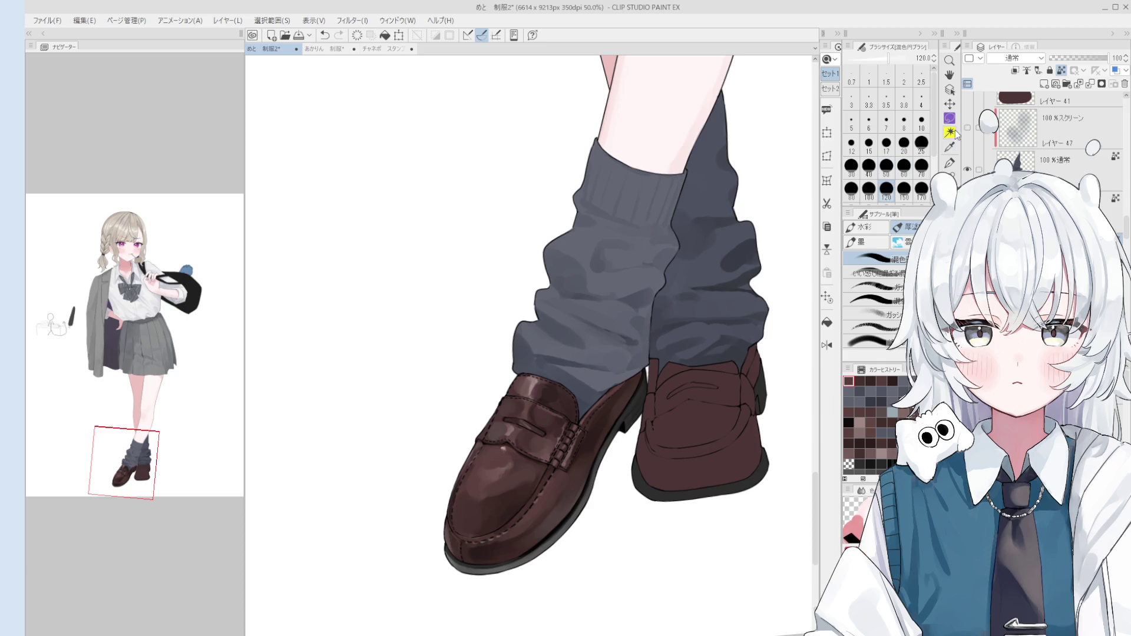
# - Make Layer 8 the active layer in the Layer palette
pyautogui.scroll(2, 1042, 135)
pyautogui.scroll(2, 1043, 135)
pyautogui.click(1054, 154)
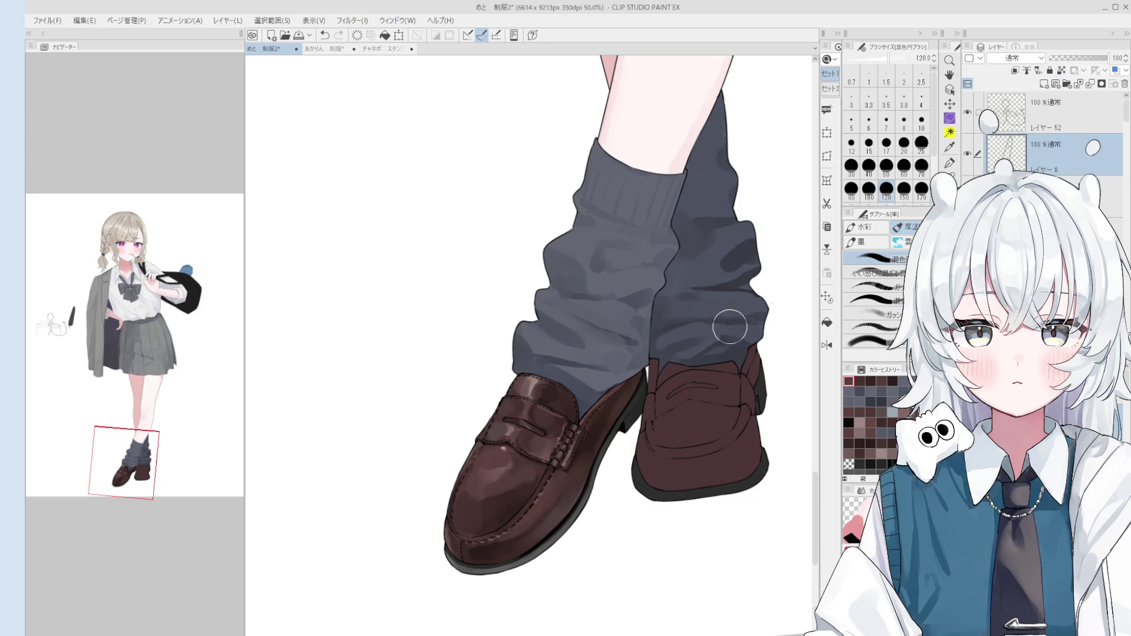
# - Draw a curling line beside the pink hearts with the pen at size 3.5
pyautogui.press('p')
pyautogui.scroll(4, 412, 277)
pyautogui.press('[')
pyautogui.press('[')
pyautogui.hotkey('ctrl', '-')
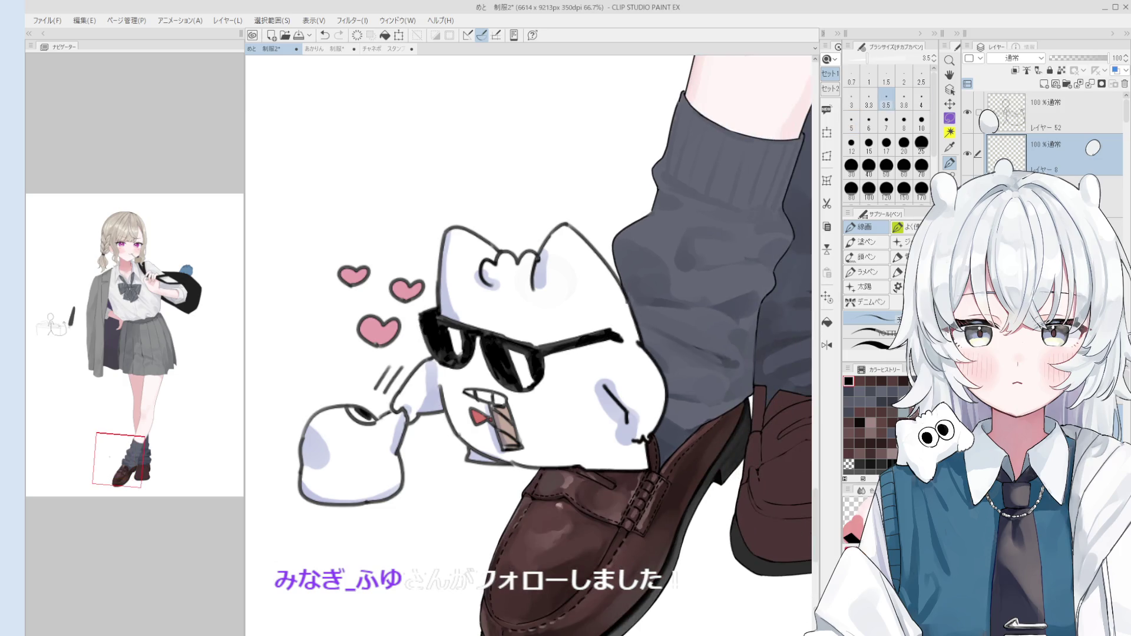
pyautogui.moveTo(373, 262)
pyautogui.mouseDown()
pyautogui.moveTo(393, 277)
pyautogui.moveTo(336, 263)
pyautogui.moveTo(323, 290)
pyautogui.moveTo(346, 319)
pyautogui.moveTo(400, 307)
pyautogui.mouseUp()
# - Undo most of the doodle strokes and add a small fine stroke at pen size 2.0
pyautogui.press('e')
pyautogui.press('p')
pyautogui.hotkey('ctrl', '+')
pyautogui.hotkey('ctrl', '+')
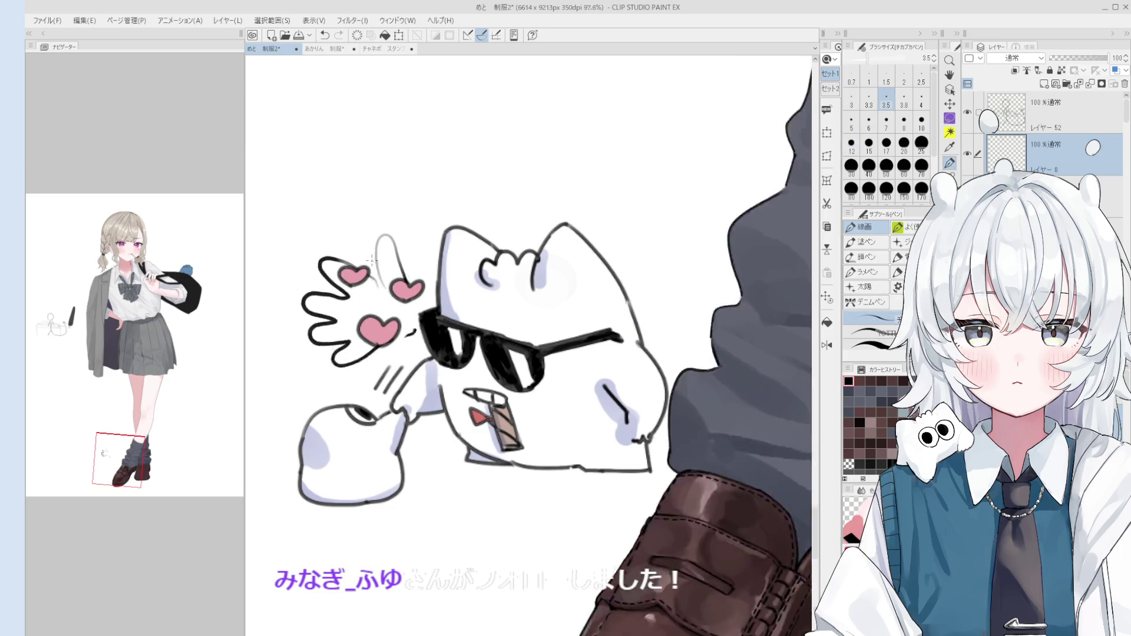
pyautogui.hotkey('ctrl', 'z')
pyautogui.hotkey('ctrl', 'z')
pyautogui.hotkey('ctrl', 'z')
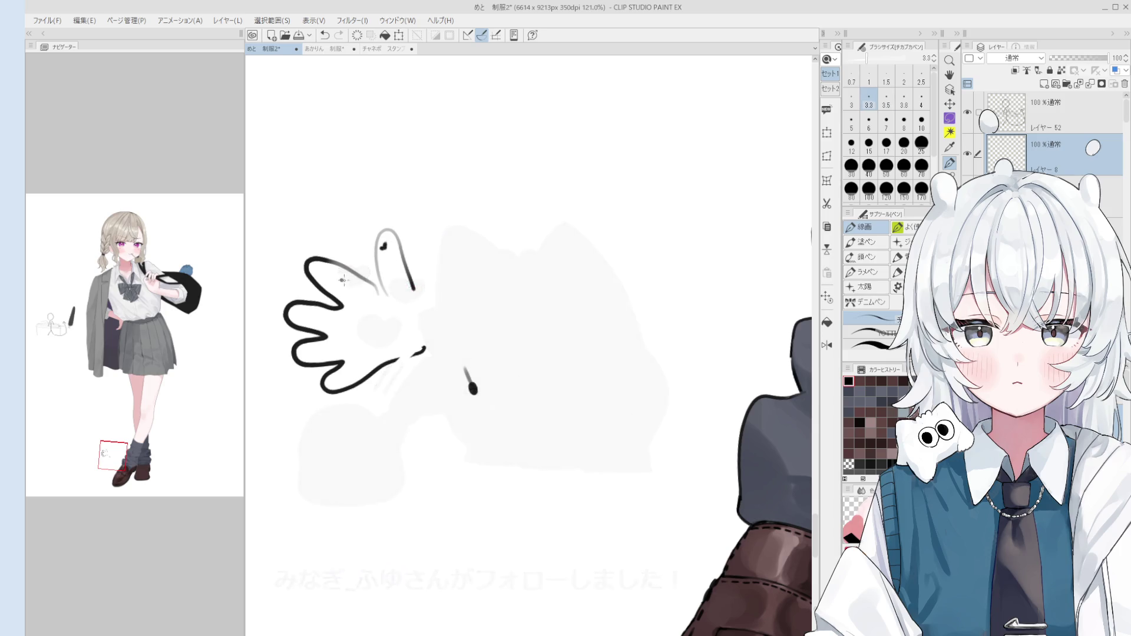
pyautogui.press('[')
pyautogui.press('[')
pyautogui.press('[')
pyautogui.moveTo(337, 273); pyautogui.dragTo(341, 280)
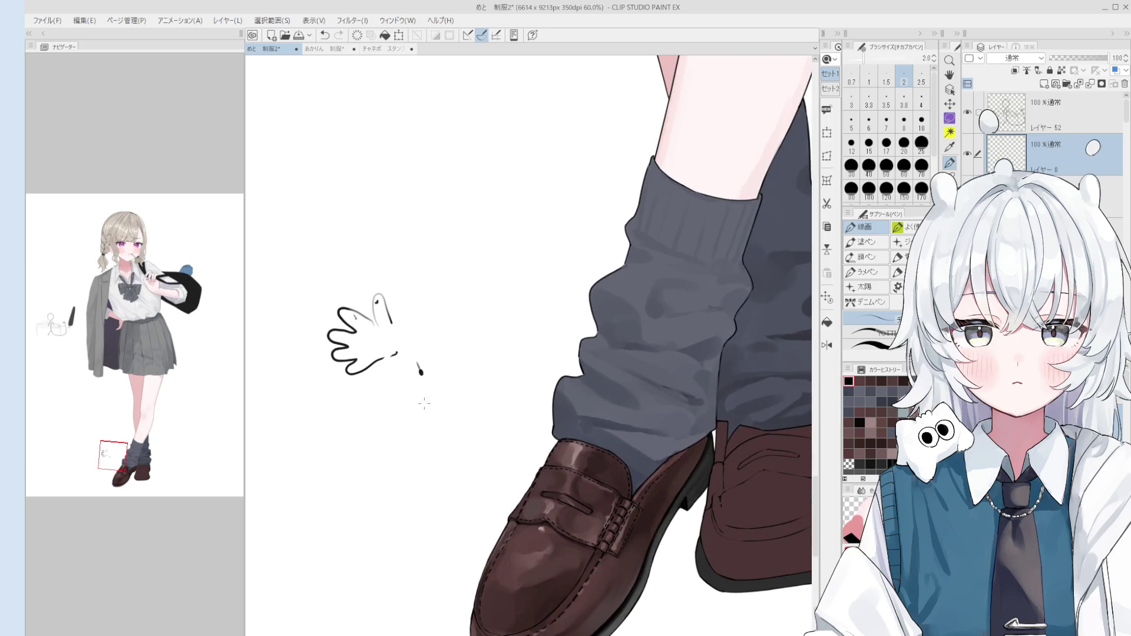
pyautogui.keyDown('ctrl'); pyautogui.keyDown('shift'); pyautogui.click(575, 420); pyautogui.keyUp('shift'); pyautogui.keyUp('ctrl')
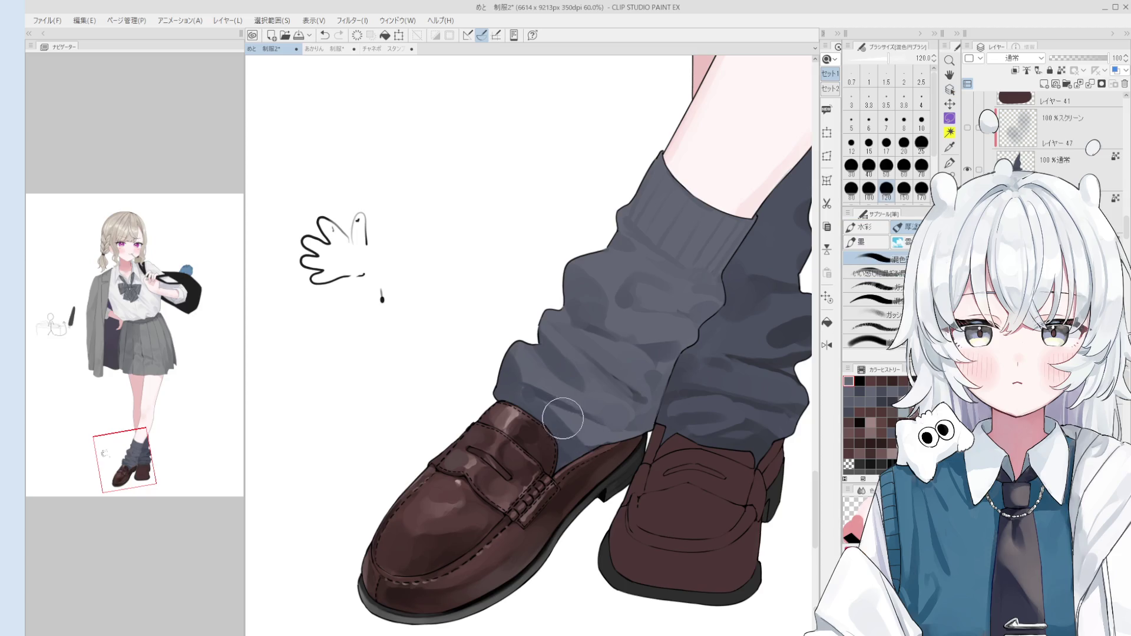
pyautogui.scroll(-1, 587, 439)
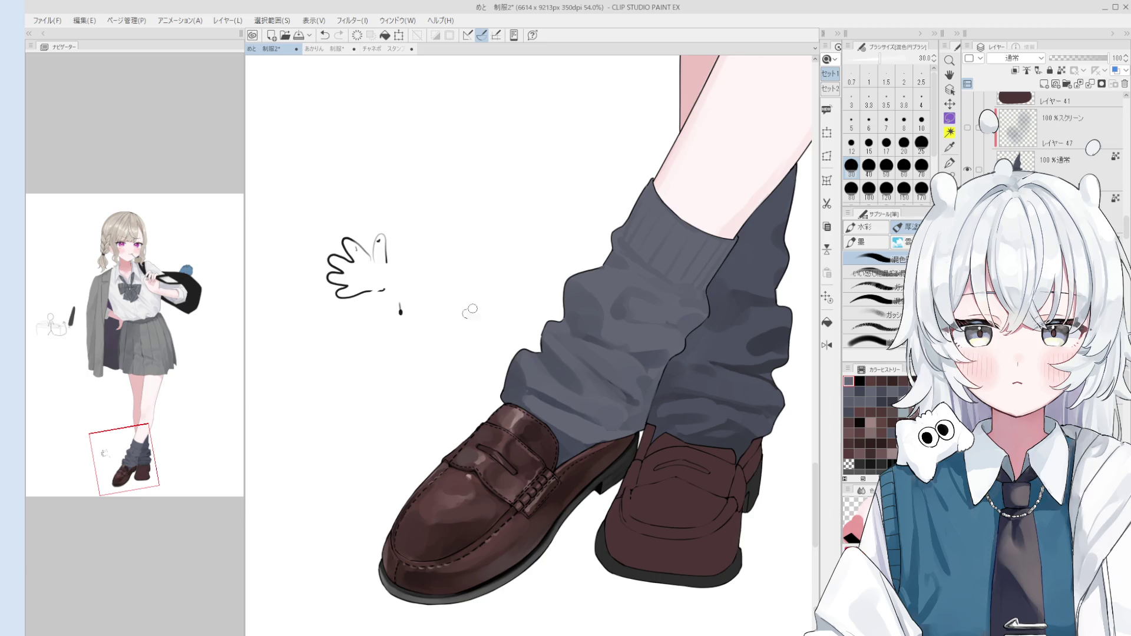
pyautogui.press('space')
pyautogui.moveTo(493, 294); pyautogui.dragTo(580, 361)
pyautogui.scroll(3, 1028, 129)
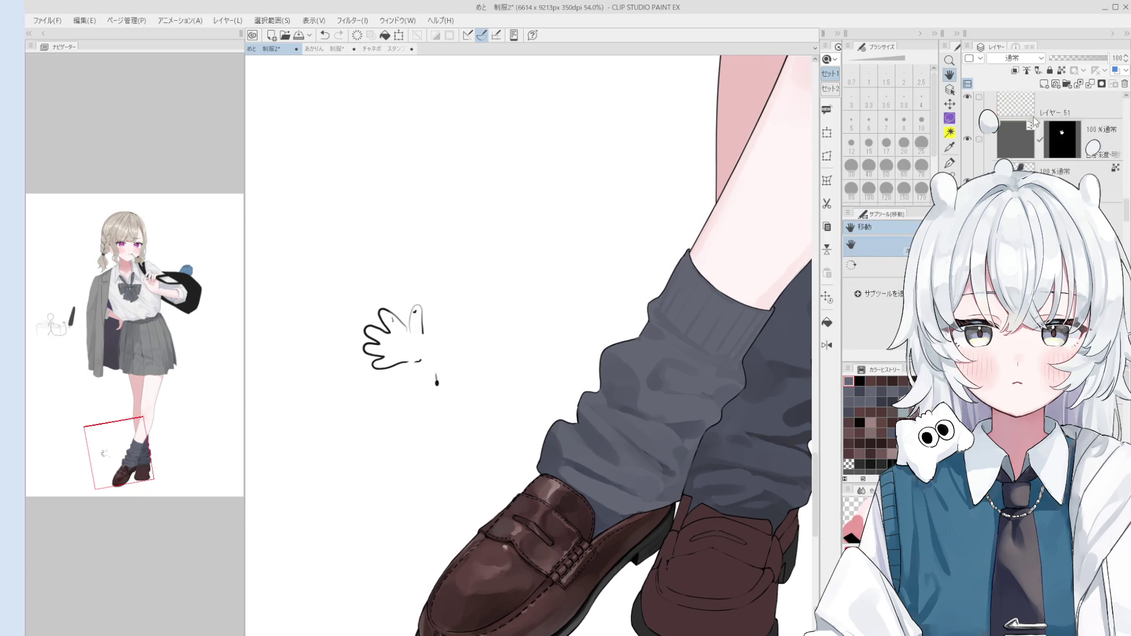
# - On Layer 8, sketch the oval with an ear-like bump, discarding trial inner lines
pyautogui.keyDown('ctrl'); pyautogui.keyDown('shift'); pyautogui.click(437, 380); pyautogui.keyUp('shift'); pyautogui.keyUp('ctrl')
pyautogui.moveTo(442, 379); pyautogui.dragTo(459, 461)
pyautogui.moveTo(498, 351)
pyautogui.mouseDown()
pyautogui.moveTo(457, 277)
pyautogui.moveTo(562, 239)
pyautogui.moveTo(586, 307)
pyautogui.moveTo(441, 337)
pyautogui.mouseUp()
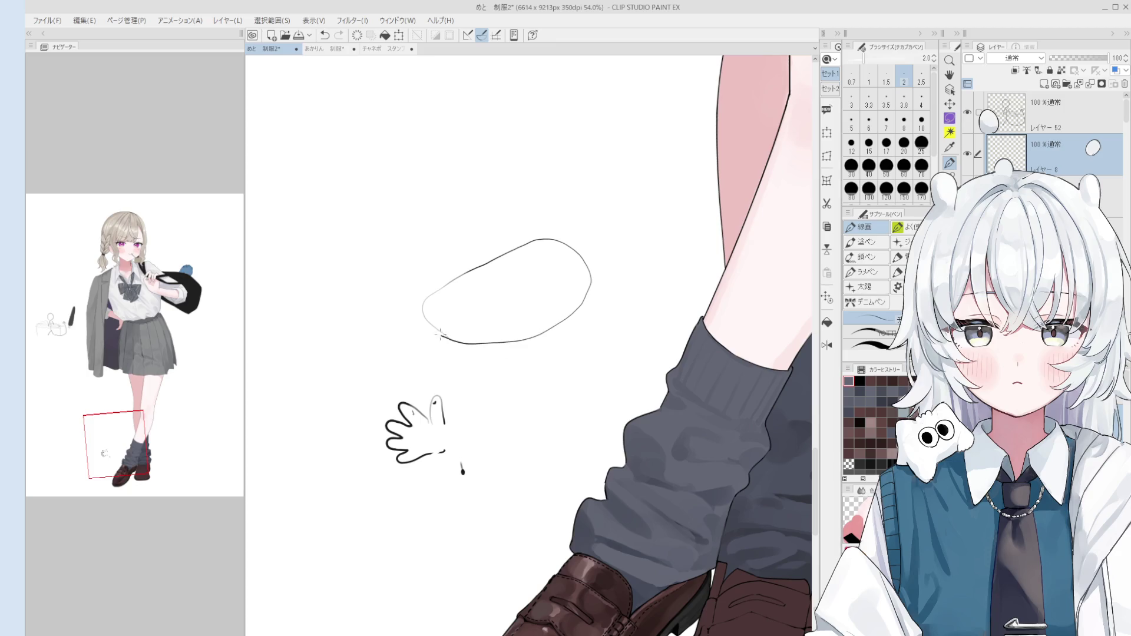
pyautogui.moveTo(502, 255)
pyautogui.mouseDown()
pyautogui.moveTo(551, 242)
pyautogui.moveTo(589, 273)
pyautogui.moveTo(589, 306)
pyautogui.mouseUp()
pyautogui.press('e')
pyautogui.press('p')
pyautogui.moveTo(500, 320)
pyautogui.mouseDown()
pyautogui.moveTo(544, 276)
pyautogui.moveTo(565, 289)
pyautogui.moveTo(579, 269)
pyautogui.moveTo(506, 309)
pyautogui.moveTo(577, 290)
pyautogui.mouseUp()
pyautogui.hotkey('ctrl', 'z')
pyautogui.hotkey('ctrl', 'z')
pyautogui.hotkey('ctrl', 'z')
pyautogui.hotkey('ctrl', 'z')
pyautogui.hotkey('ctrl', 'z')
pyautogui.moveTo(499, 317)
pyautogui.mouseDown()
pyautogui.moveTo(573, 269)
pyautogui.moveTo(563, 289)
pyautogui.moveTo(485, 337)
pyautogui.mouseUp()
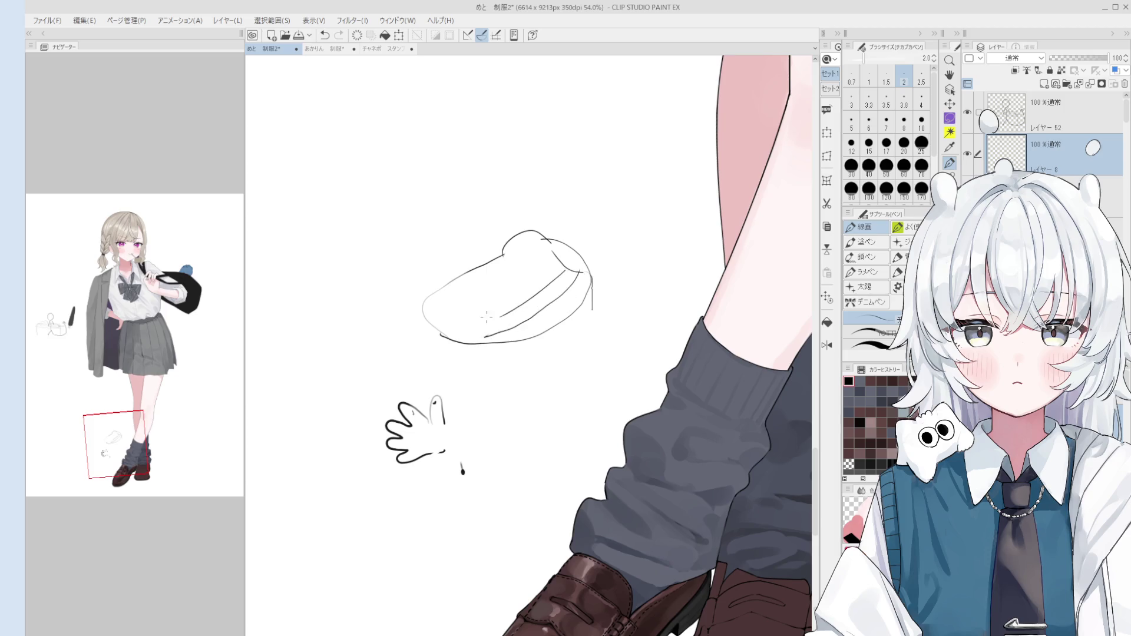
pyautogui.hotkey('ctrl', 'z')
pyautogui.hotkey('ctrl', 'z')
pyautogui.hotkey('ctrl', 'z')
# - Paint thin green parallel and crossing strokes inside the oval with the mixing brush
pyautogui.press('b')
pyautogui.moveTo(482, 333); pyautogui.dragTo(562, 271)
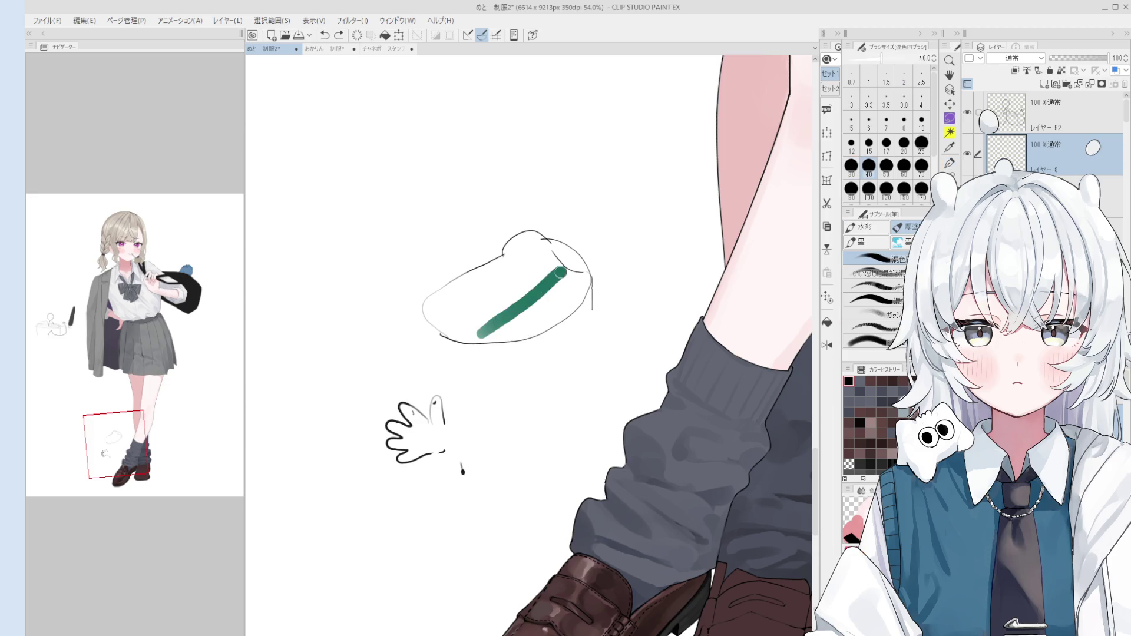
pyautogui.hotkey('ctrl', 'z')
pyautogui.press('[')
pyautogui.press('[')
pyautogui.press('[')
pyautogui.moveTo(494, 323)
pyautogui.mouseDown()
pyautogui.moveTo(578, 273)
pyautogui.moveTo(543, 290)
pyautogui.mouseUp()
pyautogui.moveTo(548, 288); pyautogui.dragTo(578, 306)
pyautogui.hotkey('ctrl', 'z')
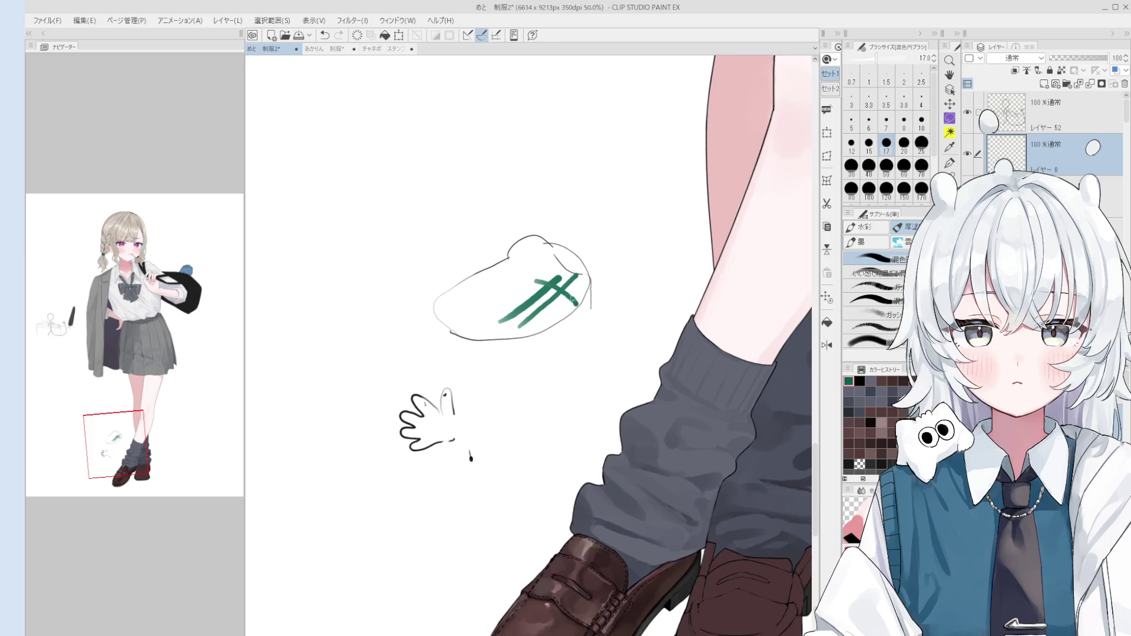
pyautogui.scroll(-3, 528, 345)
pyautogui.scroll(-1, 585, 280)
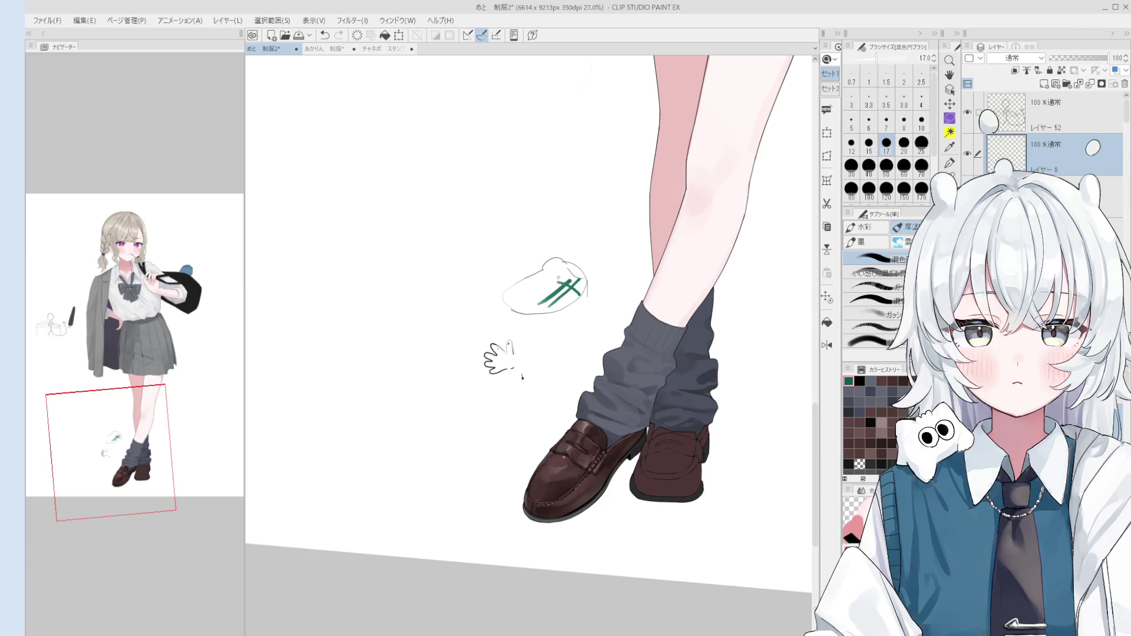
# - Erase the green-marked oval sketch and leftover hand doodle with the size-300 eraser
pyautogui.press('e')
pyautogui.moveTo(569, 301)
pyautogui.mouseDown()
pyautogui.moveTo(563, 285)
pyautogui.moveTo(528, 280)
pyautogui.moveTo(566, 285)
pyautogui.mouseUp()
pyautogui.press('-')
pyautogui.moveTo(535, 379); pyautogui.dragTo(523, 371)
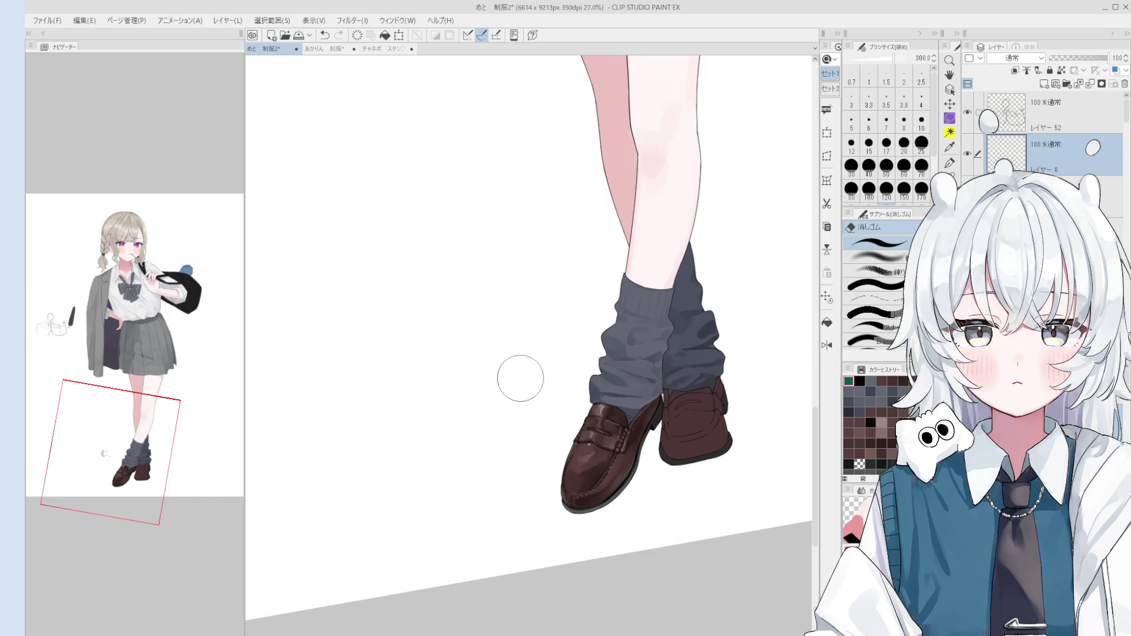
pyautogui.press('o')
pyautogui.scroll(3, 560, 369)
# - Select layer 55, sample the shoe's brown, and blend the pink toe highlight into it
pyautogui.press('^')
pyautogui.keyDown('ctrl'); pyautogui.keyDown('shift'); pyautogui.click(462, 515); pyautogui.keyUp('shift'); pyautogui.keyUp('ctrl')
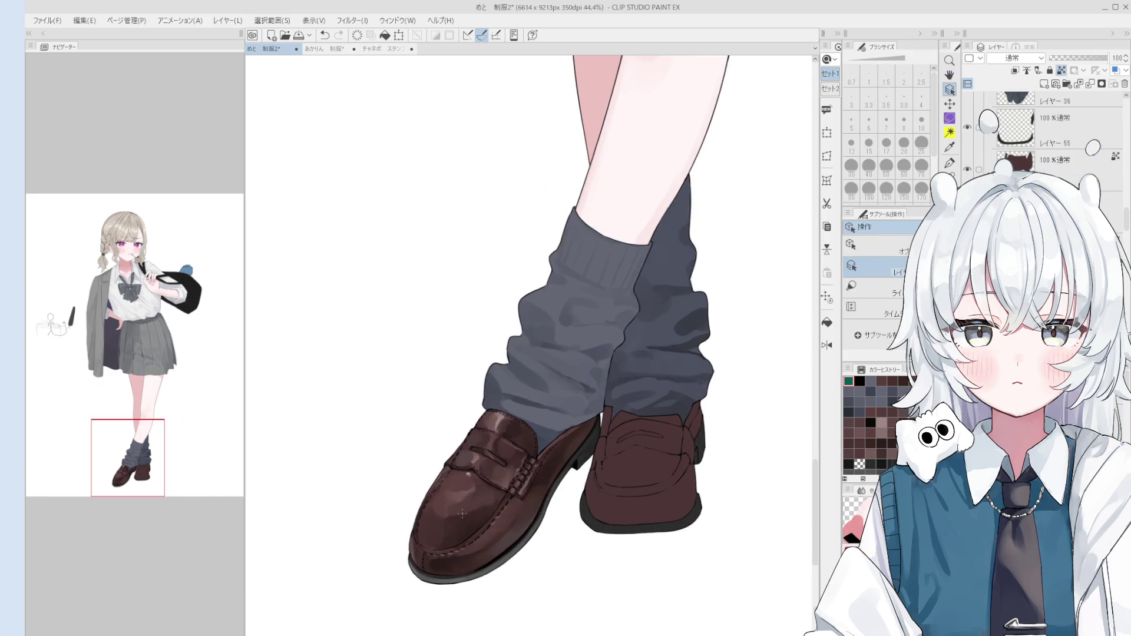
pyautogui.press('b')
pyautogui.keyDown('alt'); pyautogui.click(463, 518); pyautogui.keyUp('alt')
pyautogui.moveTo(465, 524)
pyautogui.mouseDown()
pyautogui.moveTo(445, 529)
pyautogui.moveTo(451, 516)
pyautogui.mouseUp()
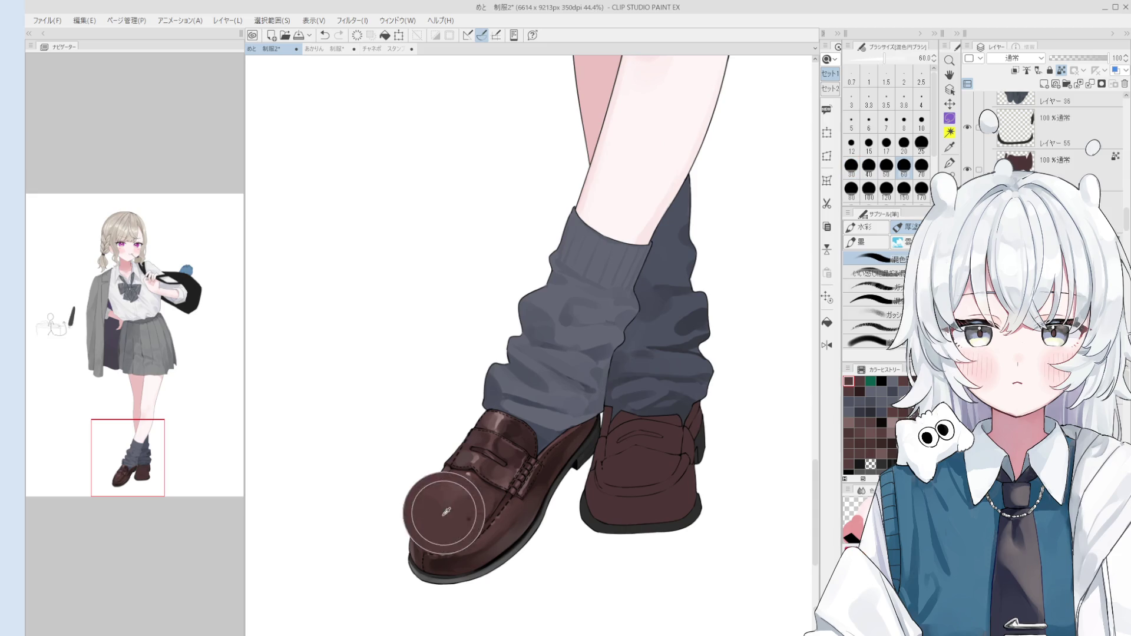
# - Enlarge the blending brush to 120 and undo the last stroke on the shoe
pyautogui.press('h')
pyautogui.scroll(-1, 474, 520)
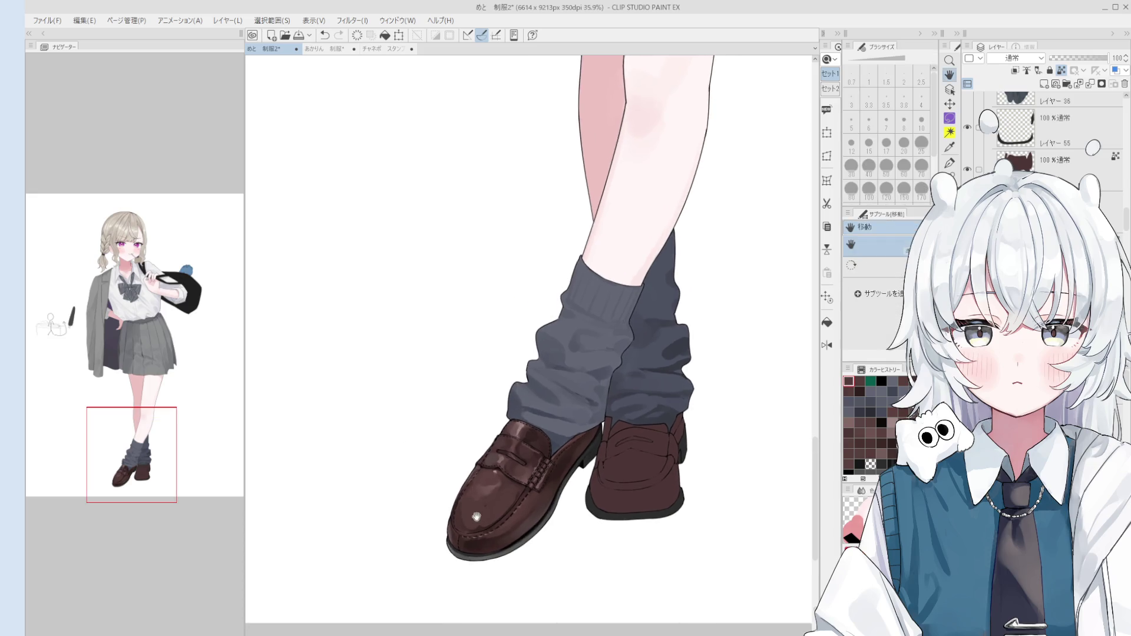
pyautogui.press('b')
pyautogui.press(']')
pyautogui.press(']')
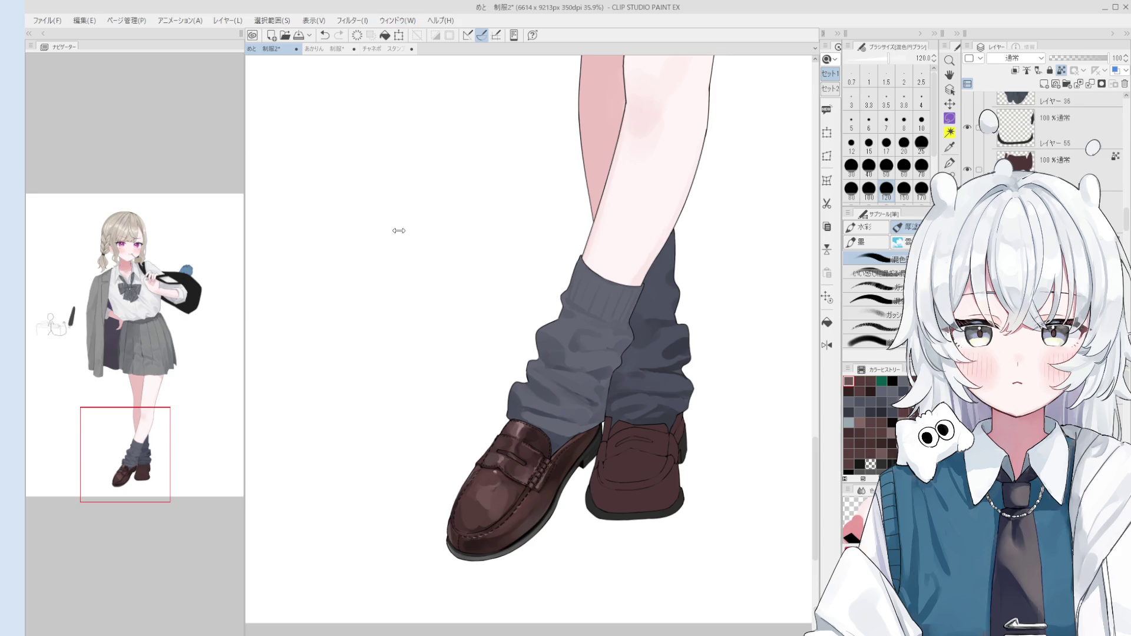
pyautogui.press('o')
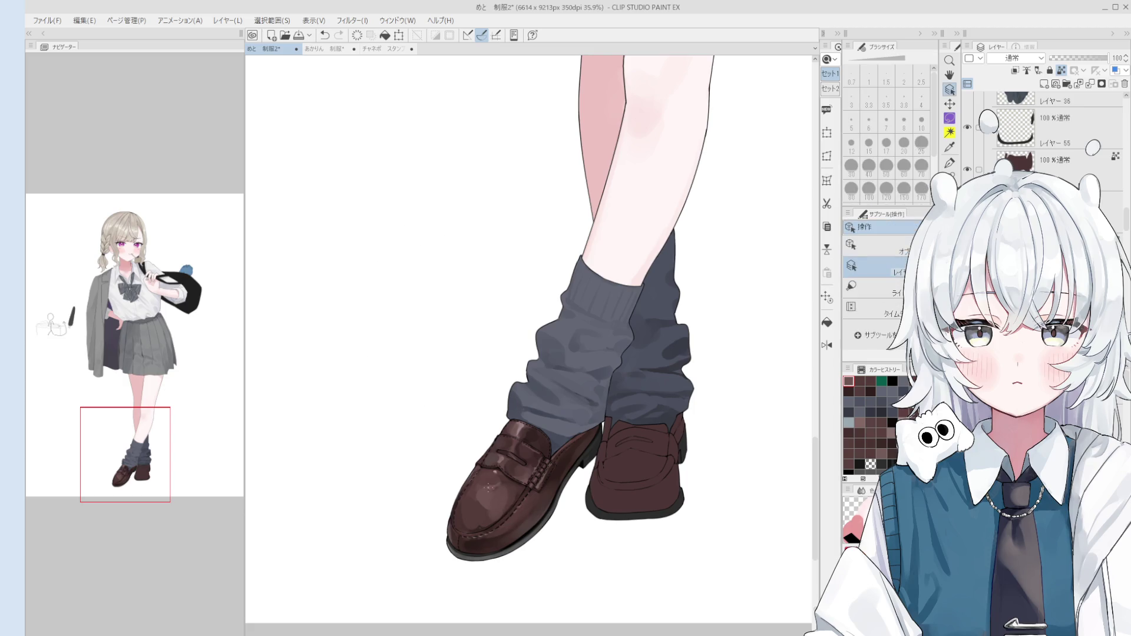
pyautogui.press('b')
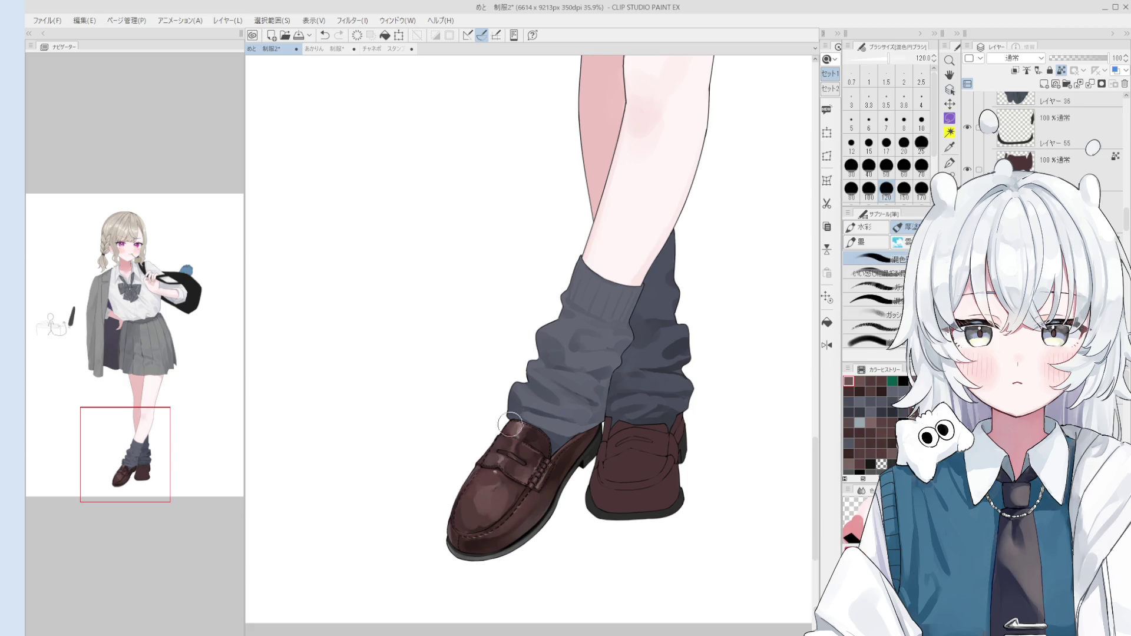
pyautogui.hotkey('ctrl', 'z')
# - Repaint part of the front loafer's toe highlight with short strokes at brush sizes 100–150
pyautogui.moveTo(506, 489); pyautogui.dragTo(495, 515)
pyautogui.press(']')
pyautogui.press(']')
pyautogui.press(']')
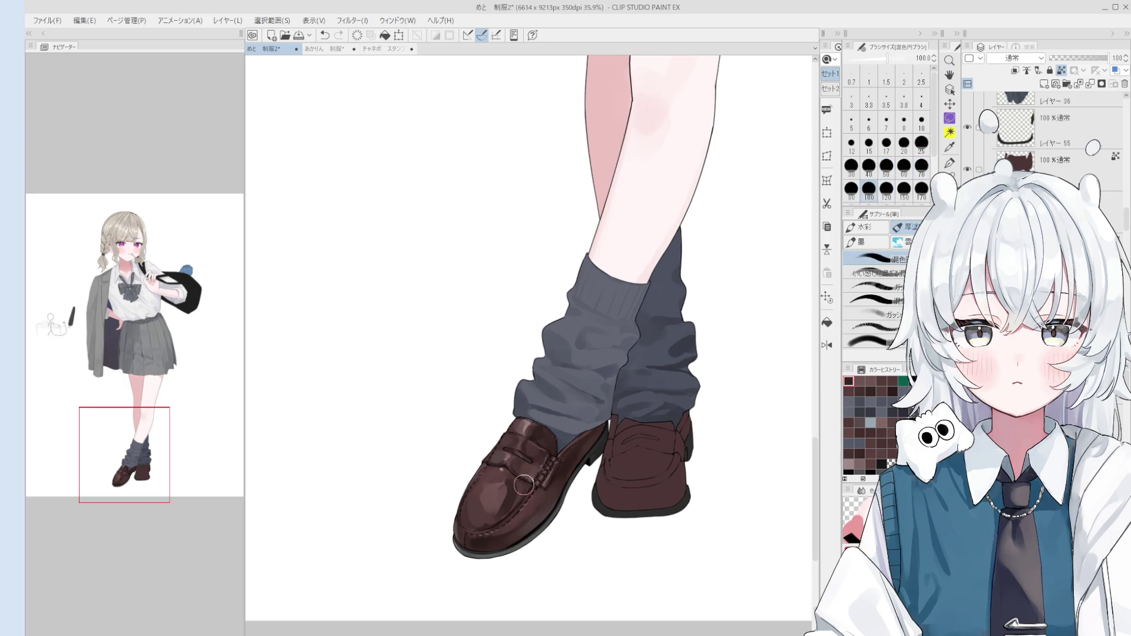
pyautogui.scroll(2, 526, 491)
pyautogui.moveTo(527, 494); pyautogui.dragTo(507, 501)
pyautogui.press(']')
pyautogui.press(']')
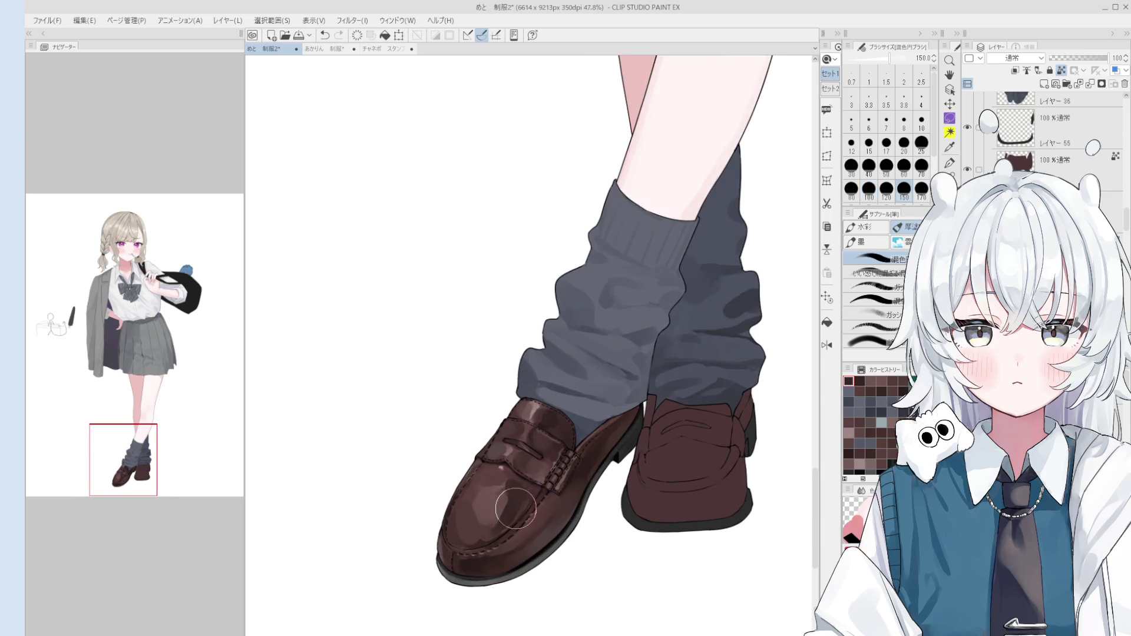
pyautogui.press('[')
pyautogui.press('[')
pyautogui.press('[')
pyautogui.press('[')
# - Dab colour onto the lower part of the toe with a 30–50 brush
pyautogui.moveTo(474, 543); pyautogui.dragTo(490, 540)
pyautogui.press(']')
pyautogui.press(']')
pyautogui.scroll(-2, 530, 513)
pyautogui.press(']')
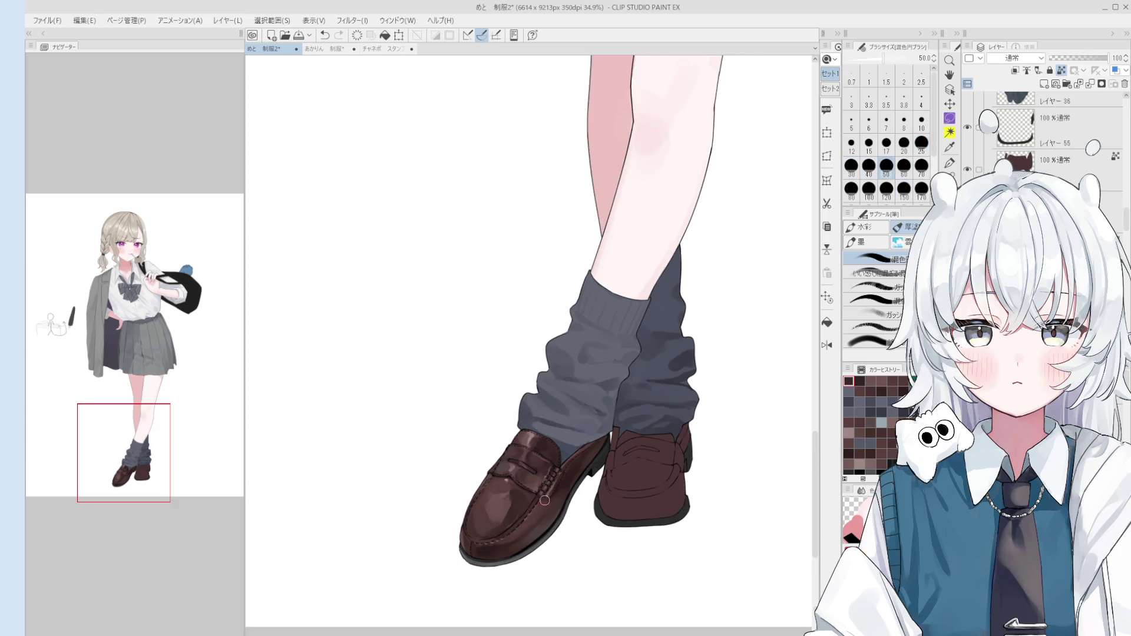
pyautogui.scroll(1, 542, 483)
pyautogui.press('[')
pyautogui.press('[')
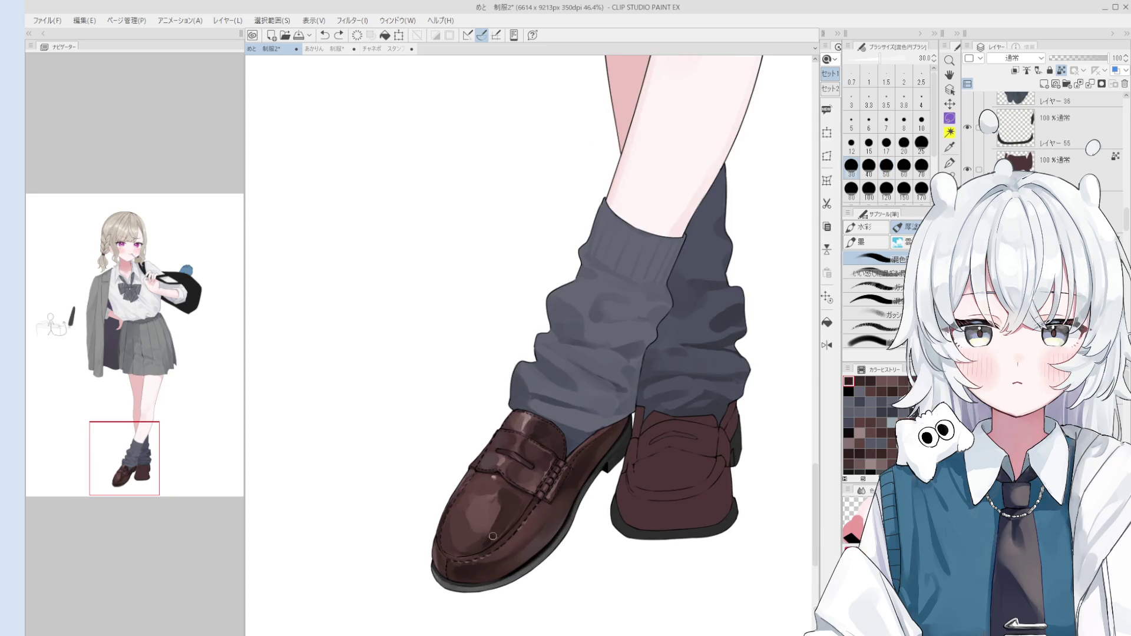
pyautogui.click(489, 542)
pyautogui.press(']')
pyautogui.press(']')
pyautogui.press(']')
pyautogui.press('[')
pyautogui.press('[')
pyautogui.press('[')
# - Paint lighter shading across the toe with 60 and 40 brushes, then touch it up
pyautogui.moveTo(488, 484)
pyautogui.mouseDown()
pyautogui.moveTo(504, 526)
pyautogui.moveTo(539, 498)
pyautogui.mouseUp()
pyautogui.press('[')
pyautogui.press('[')
pyautogui.click(518, 508)
pyautogui.press(']')
pyautogui.press(']')
pyautogui.press(']')
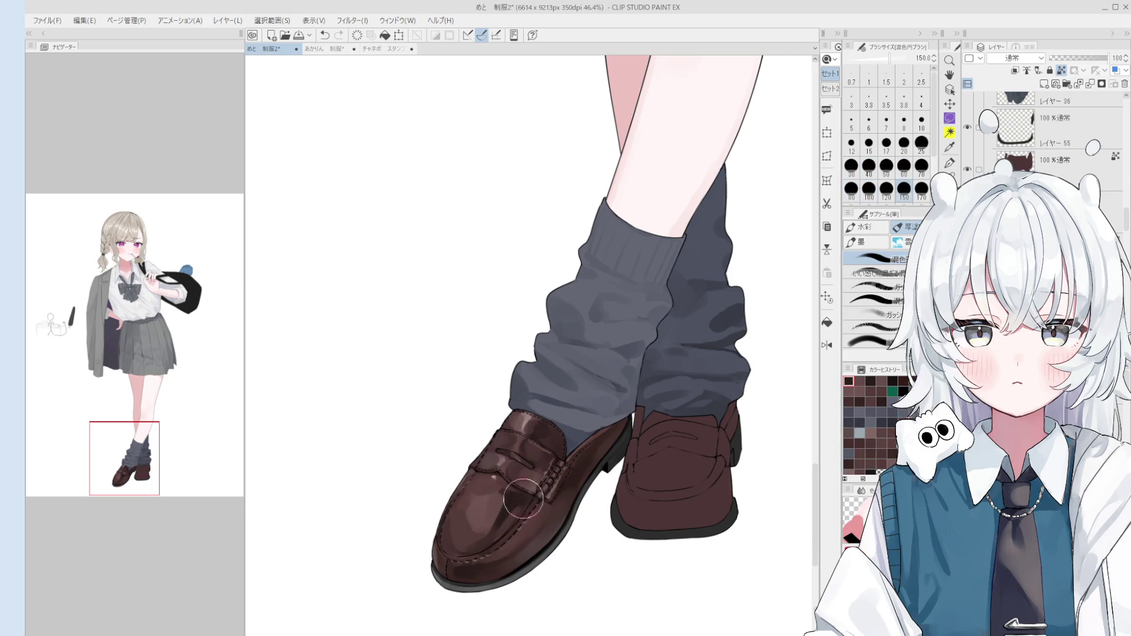
pyautogui.press(']')
pyautogui.press(']')
pyautogui.press(']')
pyautogui.scroll(-2, 533, 540)
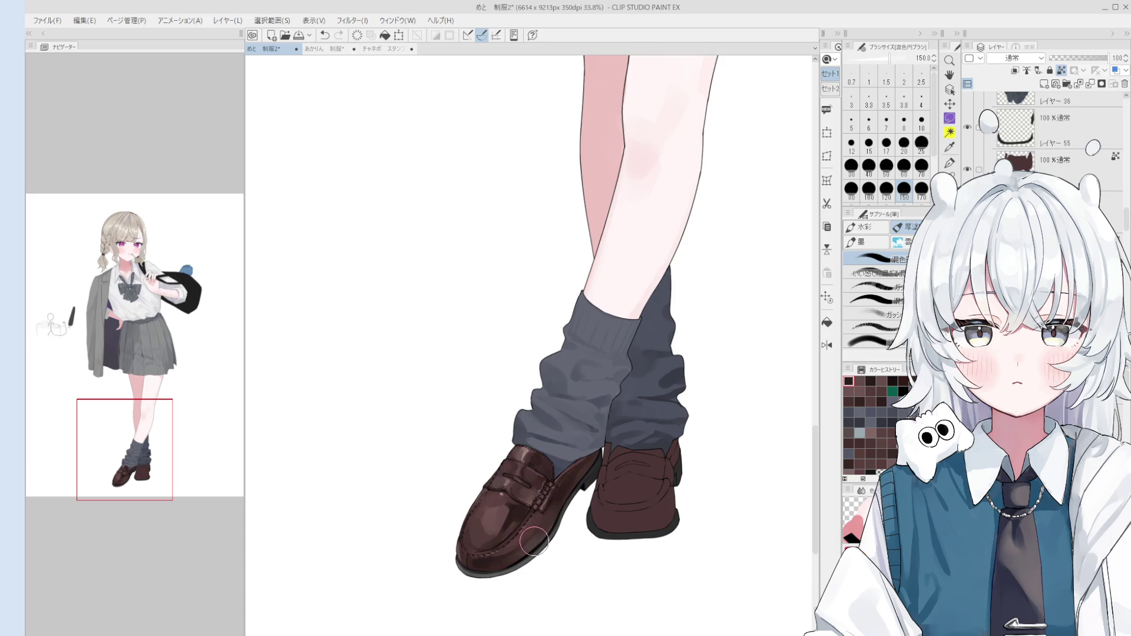
pyautogui.click(492, 539)
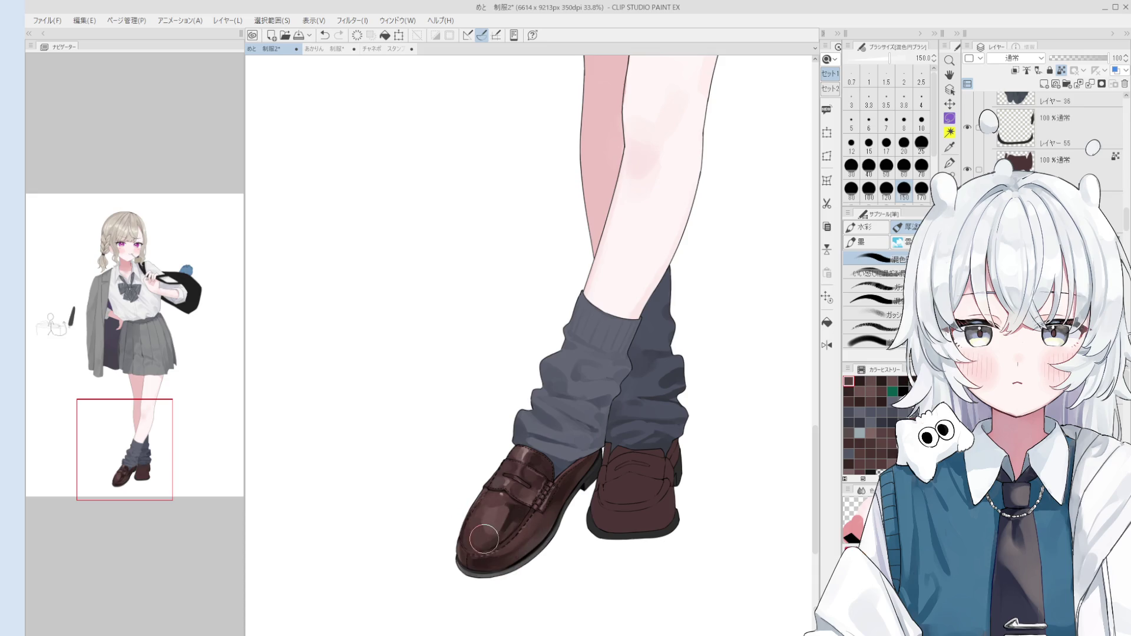
# - Darken the toe over the glossy highlight and blend the dark patch lighter
pyautogui.moveTo(490, 527); pyautogui.dragTo(492, 521)
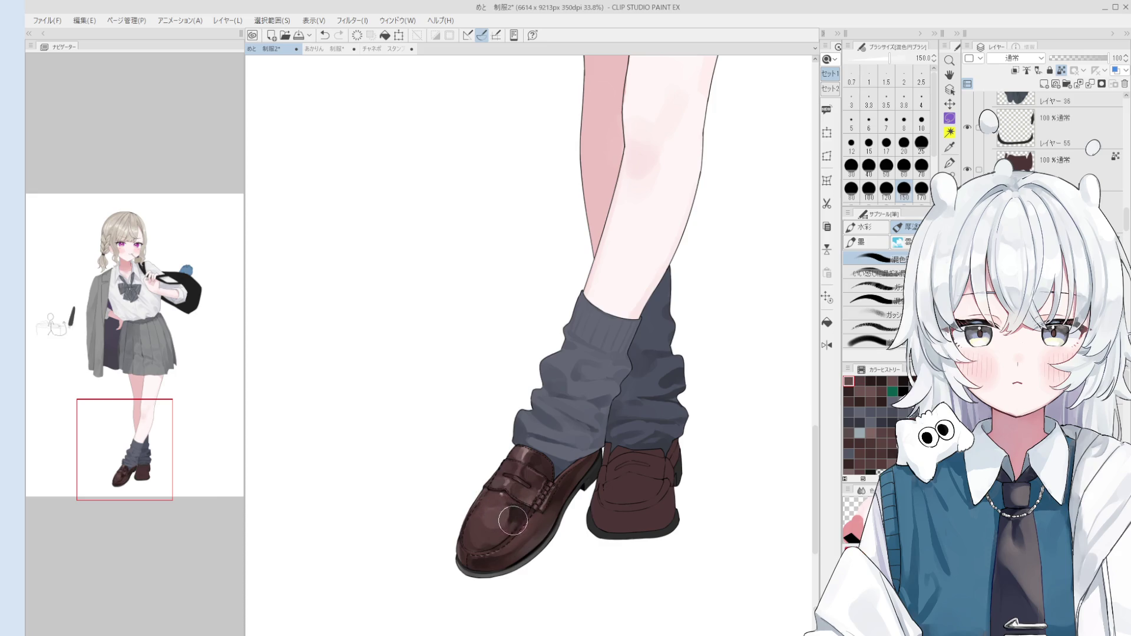
pyautogui.moveTo(519, 507); pyautogui.dragTo(495, 516)
pyautogui.press('[')
pyautogui.press('[')
pyautogui.press('[')
pyautogui.press(']')
pyautogui.press(']')
pyautogui.press(']')
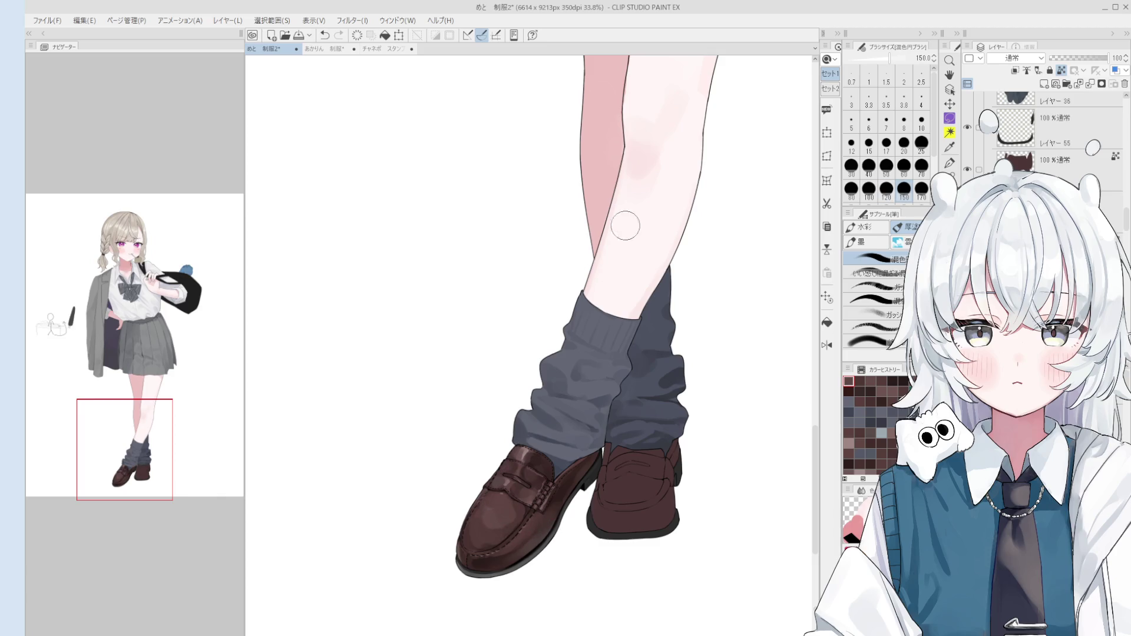
pyautogui.scroll(2, 528, 532)
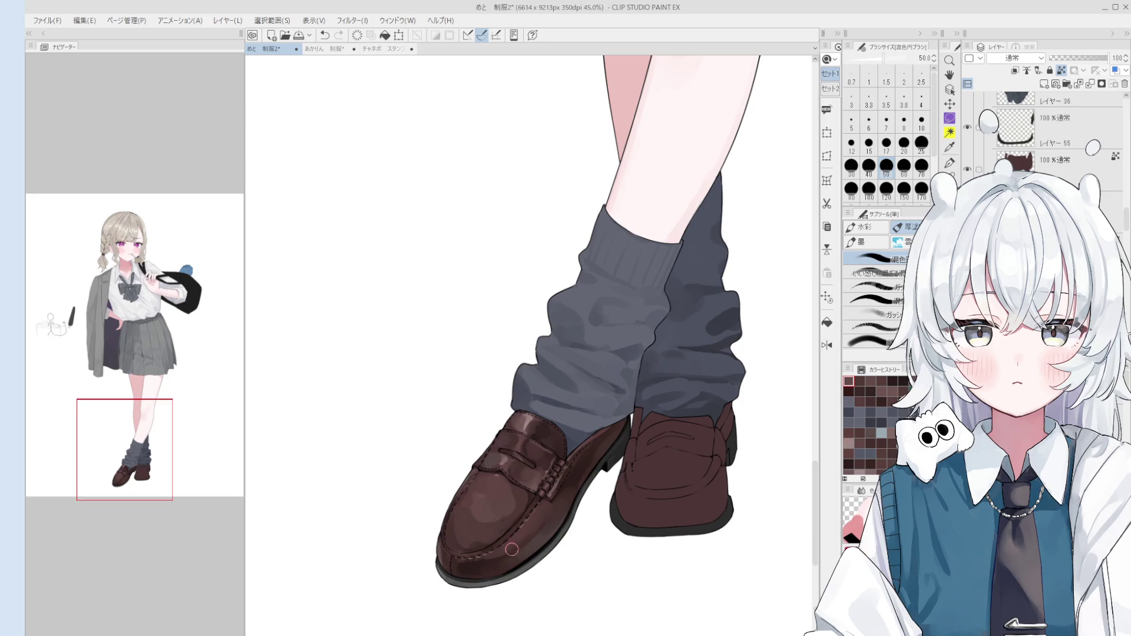
pyautogui.press('[')
pyautogui.press('[')
pyautogui.press('[')
# - Undo stray marks and add fine detail strokes on the toe with a small brush
pyautogui.hotkey('ctrl', 'z')
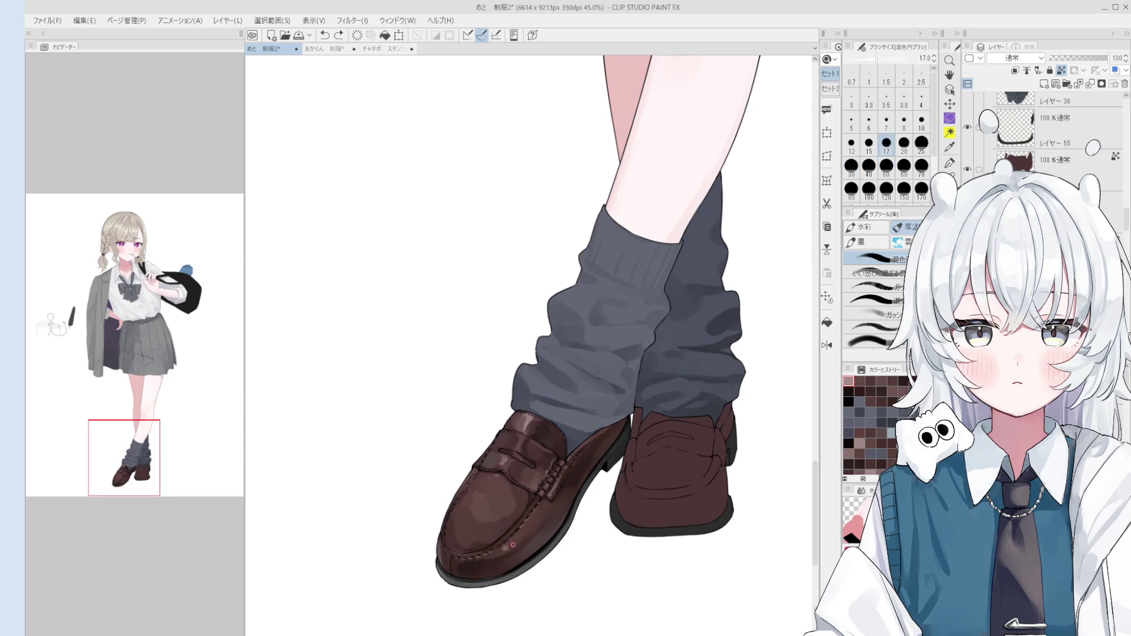
pyautogui.press(']')
pyautogui.press(']')
pyautogui.press(']')
pyautogui.press(']')
pyautogui.press(']')
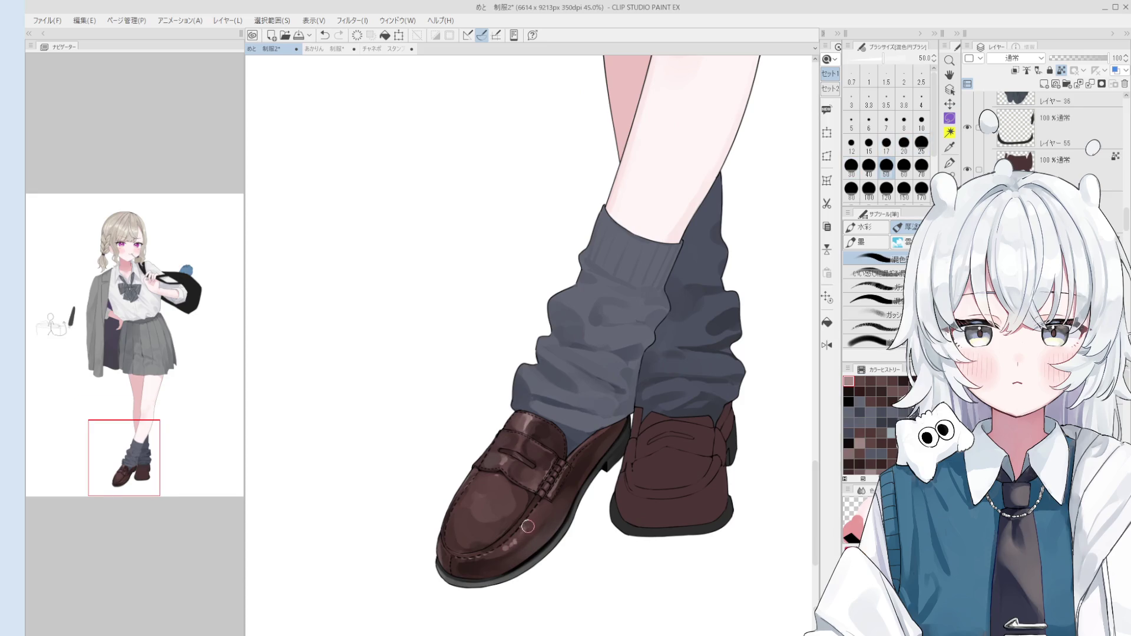
pyautogui.press('[')
pyautogui.press('[')
pyautogui.press('[')
pyautogui.press('[')
pyautogui.press('[')
pyautogui.press('[')
pyautogui.hotkey('ctrl', 'z')
pyautogui.moveTo(527, 512); pyautogui.dragTo(531, 504)
pyautogui.hotkey('ctrl', 'z')
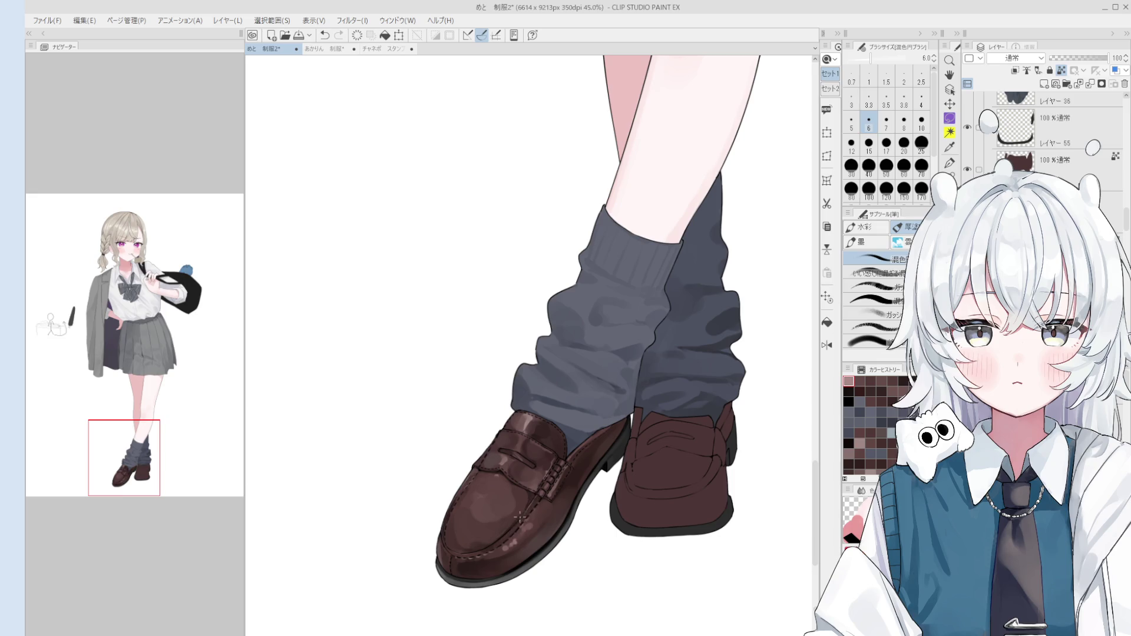
pyautogui.press(']')
pyautogui.press(']')
pyautogui.scroll(-1, 521, 521)
pyautogui.press(']')
pyautogui.press(']')
pyautogui.press(']')
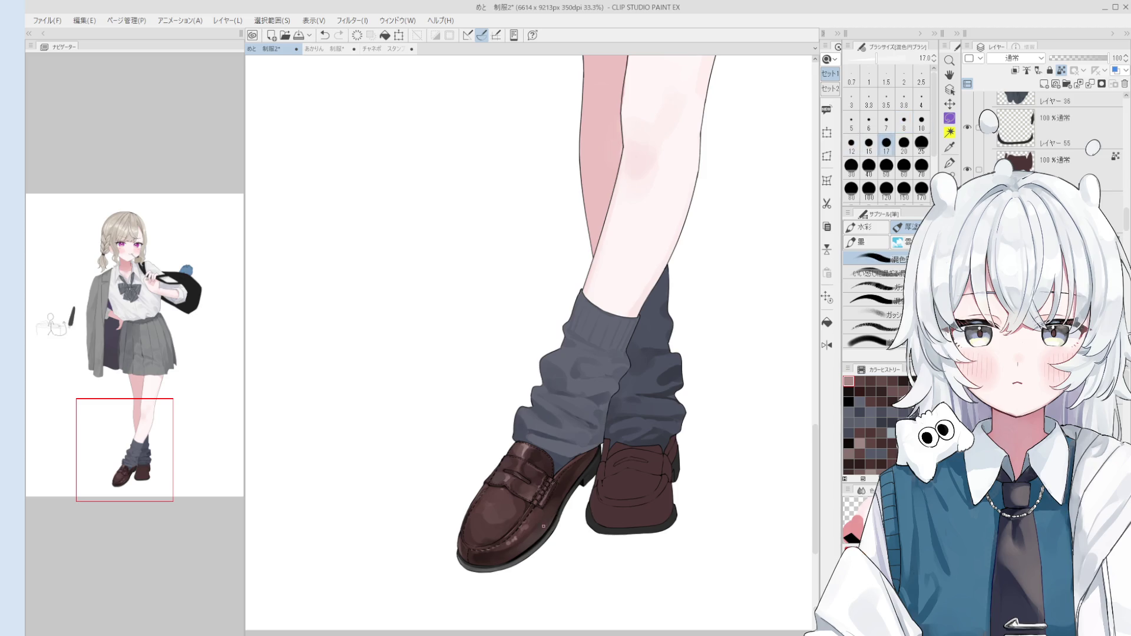
pyautogui.press('o')
pyautogui.click(564, 478)
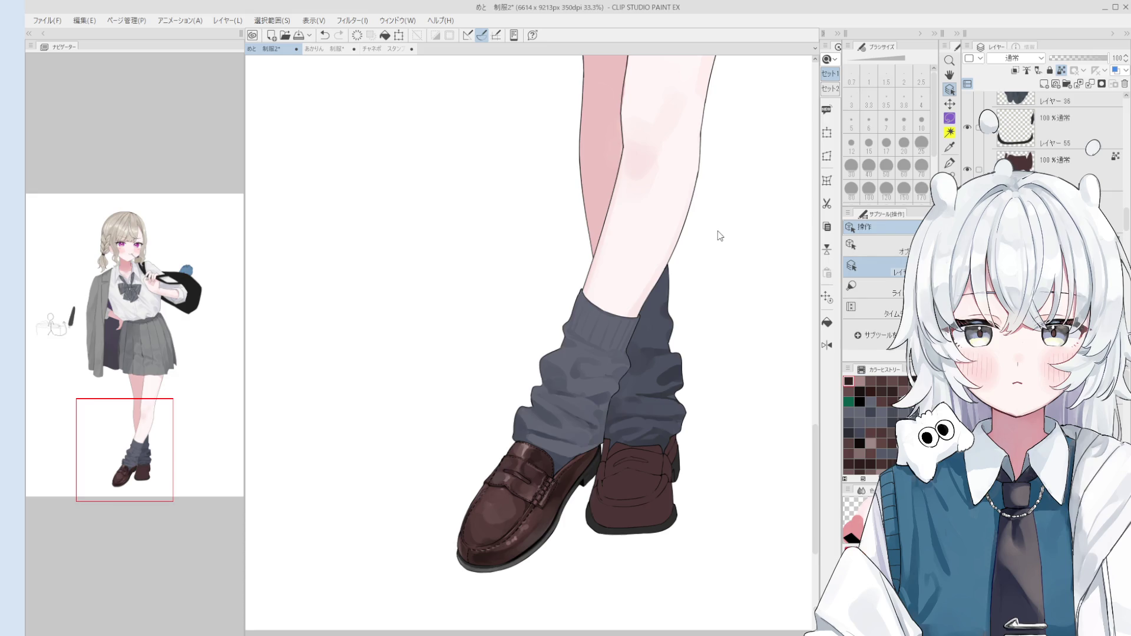
pyautogui.scroll(2, 565, 487)
pyautogui.press('b')
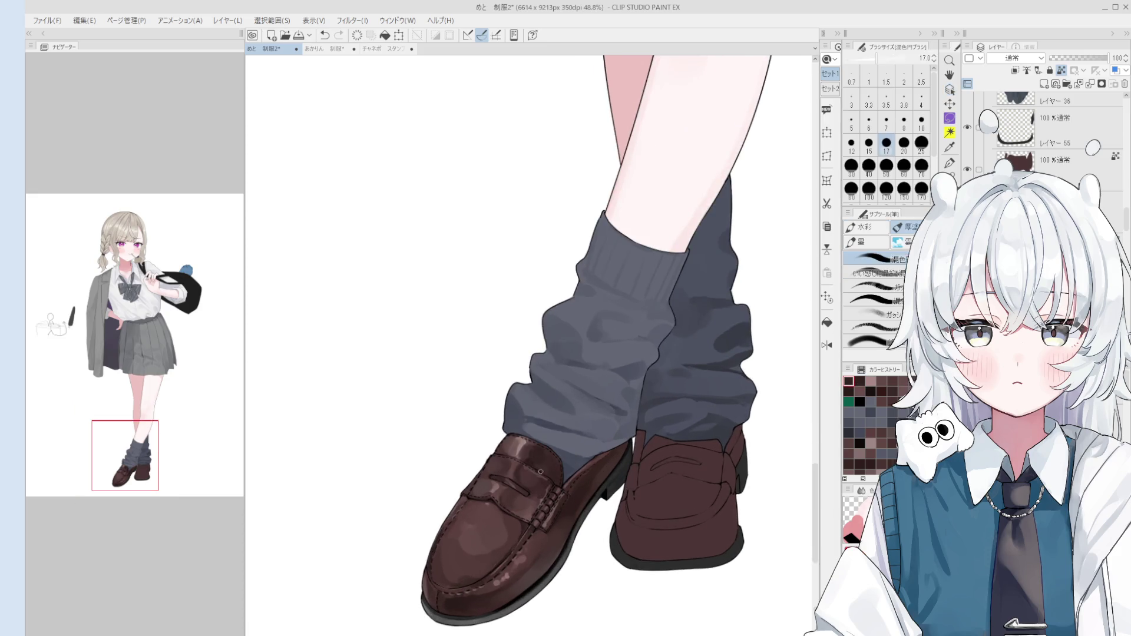
# - Shrink the brush to a tiny tip and paint light highlights along the front loafer's strap stitching
pyautogui.press(']')
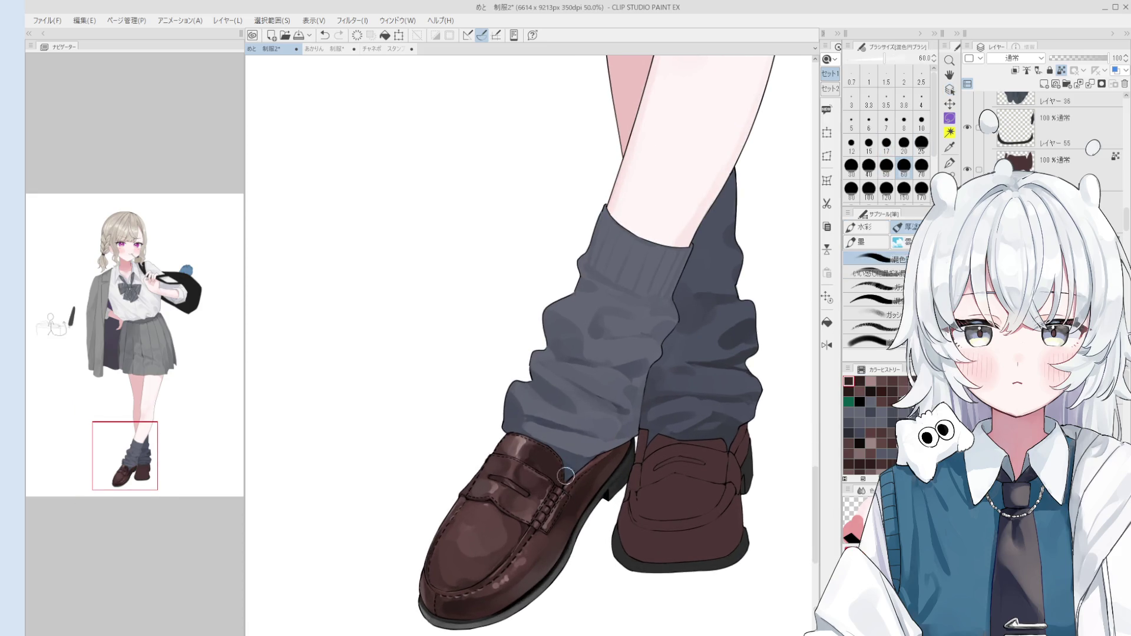
pyautogui.scroll(1, 541, 447)
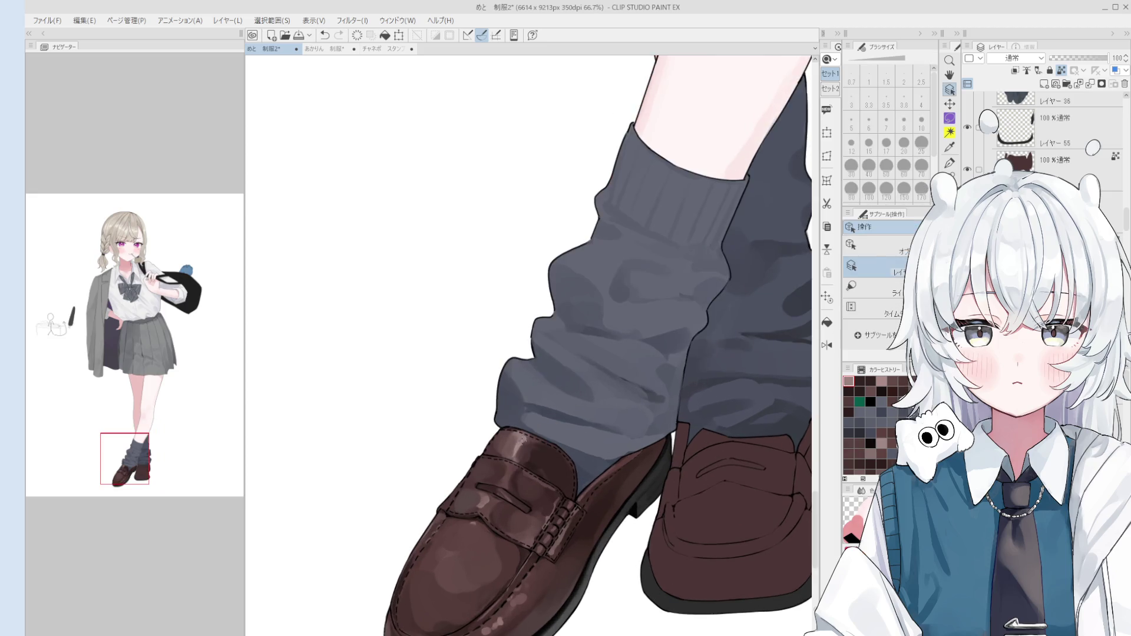
pyautogui.press('[')
pyautogui.press('[')
pyautogui.press('[')
pyautogui.press('[')
pyautogui.press('[')
pyautogui.press('[')
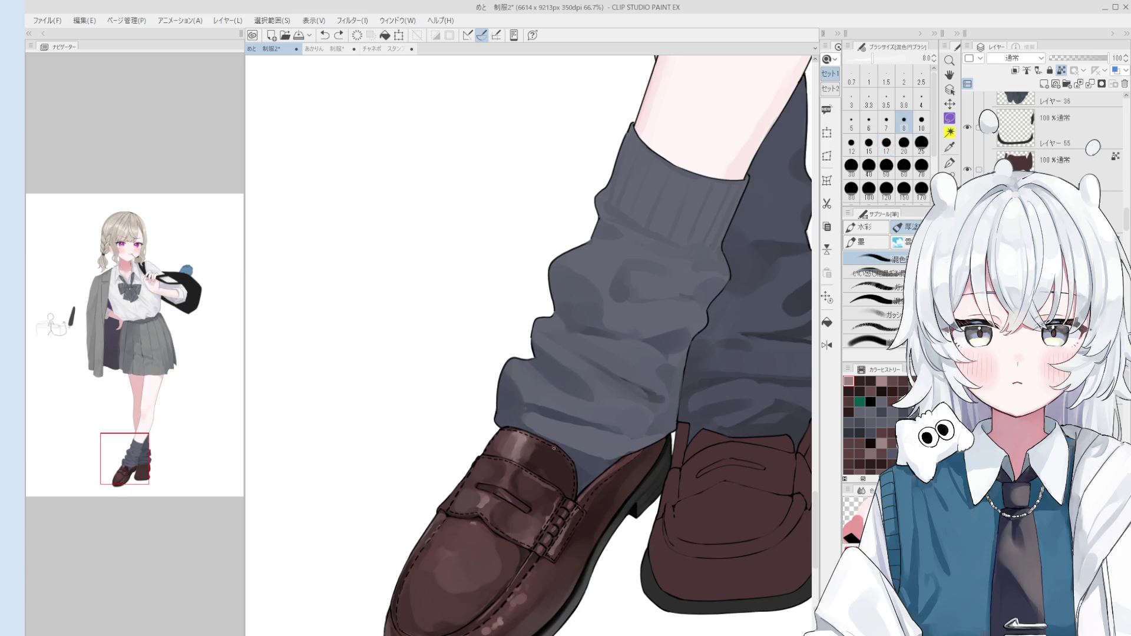
pyautogui.press('[')
pyautogui.press(']')
pyautogui.press(']')
pyautogui.press(']')
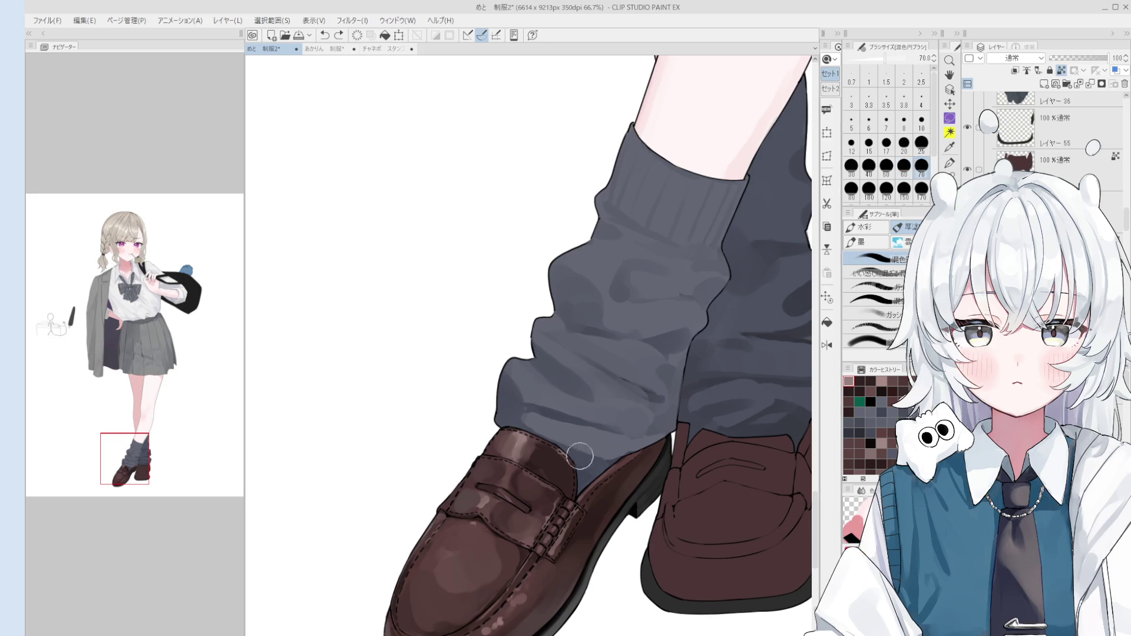
pyautogui.press('[')
pyautogui.press('[')
pyautogui.press('[')
pyautogui.press('[')
pyautogui.press('[')
pyautogui.press('[')
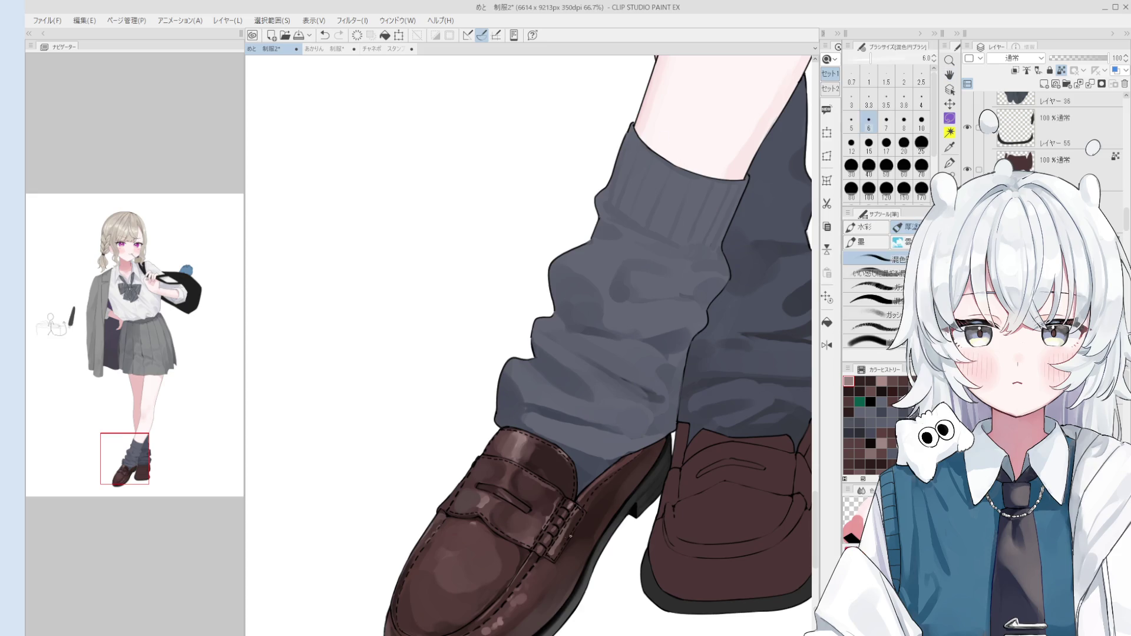
pyautogui.scroll(1, 574, 503)
pyautogui.click(538, 549)
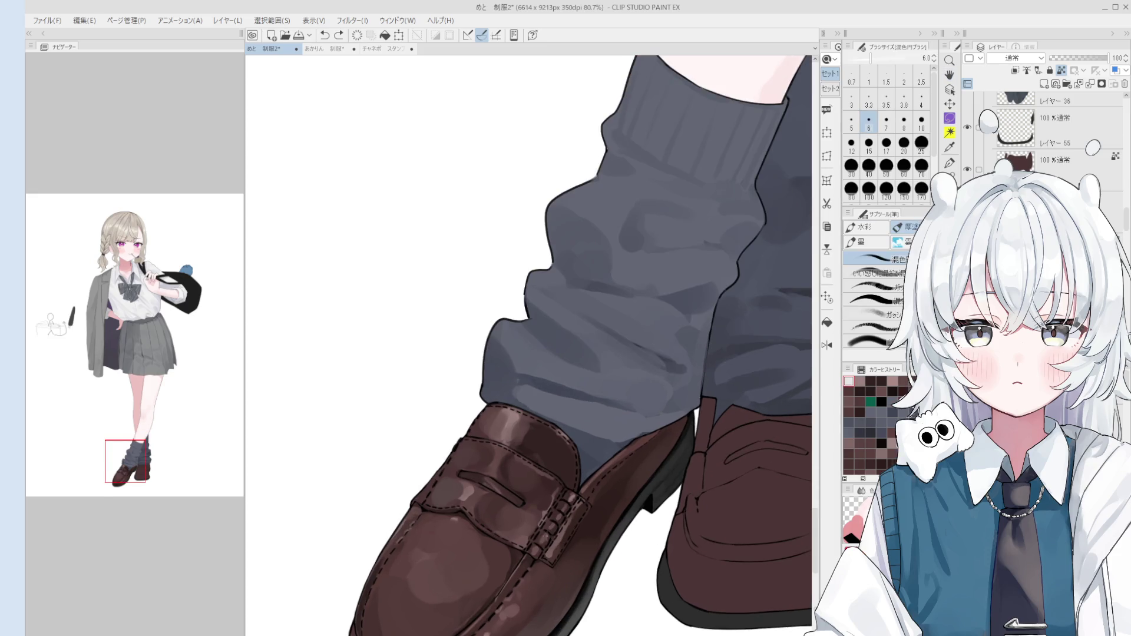
pyautogui.moveTo(554, 518)
pyautogui.mouseDown()
pyautogui.moveTo(539, 548)
pyautogui.moveTo(564, 509)
pyautogui.mouseUp()
pyautogui.scroll(-3, 561, 524)
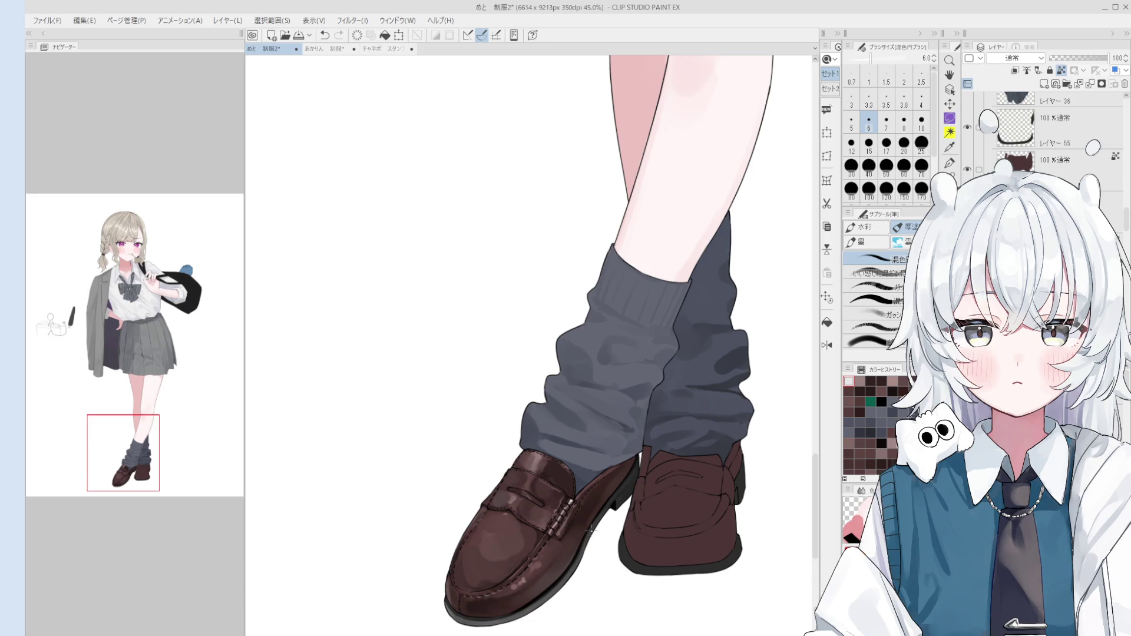
# - Sample the shoe's brown and settle on a medium brush size for shading
pyautogui.keyDown('alt'); pyautogui.click(530, 567); pyautogui.keyUp('alt')
pyautogui.moveTo(575, 508)
pyautogui.mouseDown()
pyautogui.moveTo(580, 541)
pyautogui.moveTo(554, 555)
pyautogui.moveTo(572, 537)
pyautogui.mouseUp()
pyautogui.press(']')
pyautogui.press(']')
pyautogui.press(']')
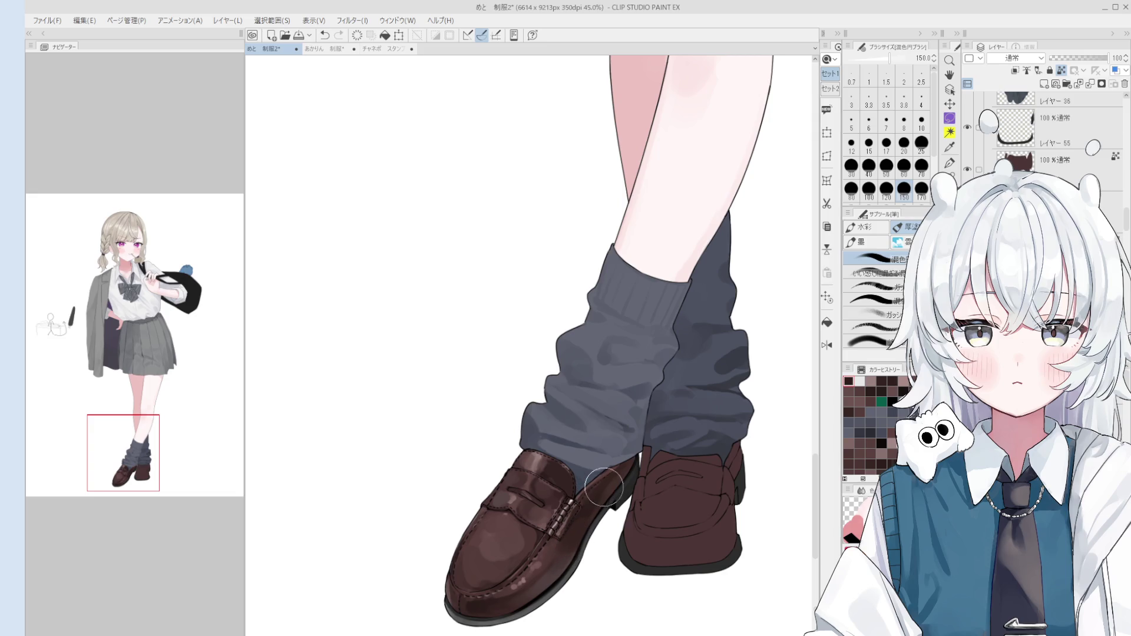
pyautogui.press('[')
pyautogui.press('[')
pyautogui.press('[')
pyautogui.press(']')
pyautogui.press(']')
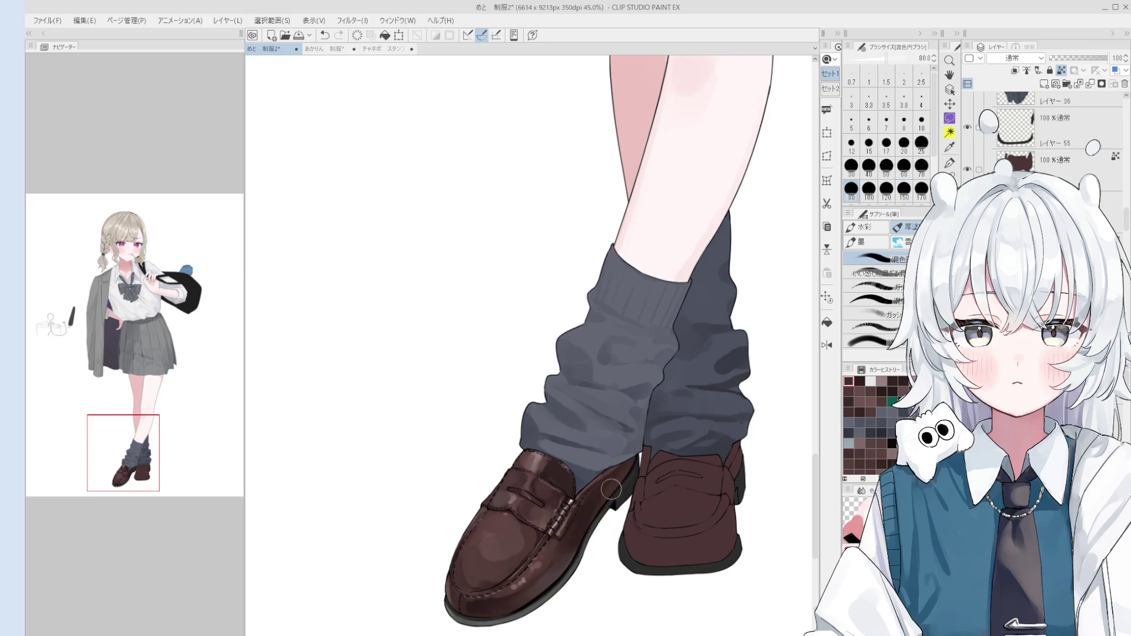
pyautogui.press(']')
pyautogui.press(']')
pyautogui.press('[')
pyautogui.press('[')
pyautogui.press('[')
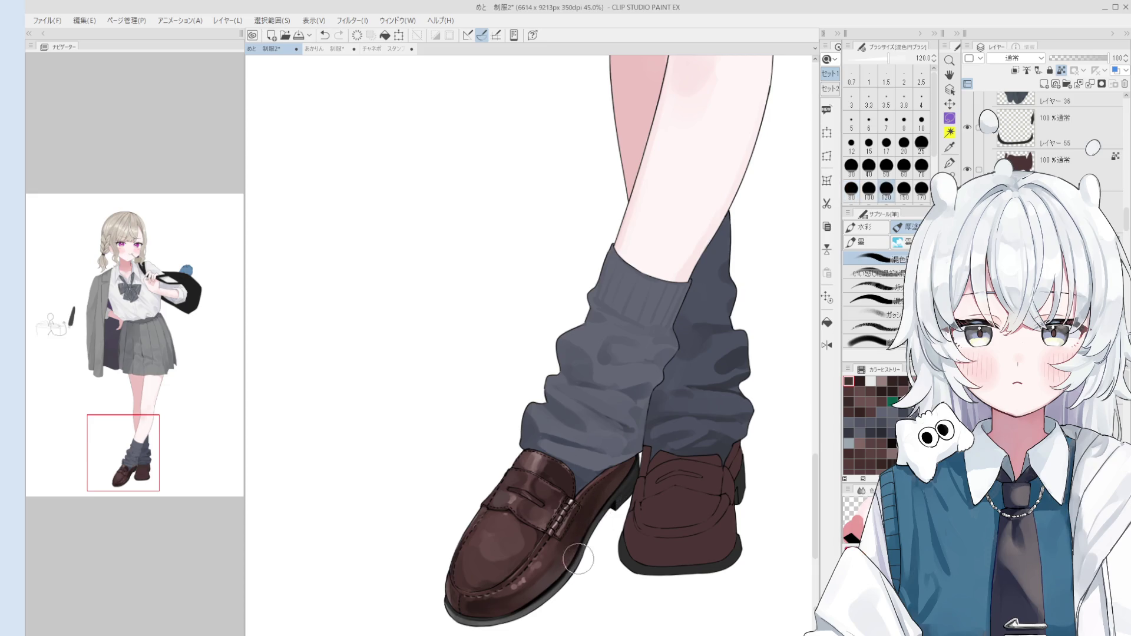
pyautogui.press('[')
pyautogui.press('[')
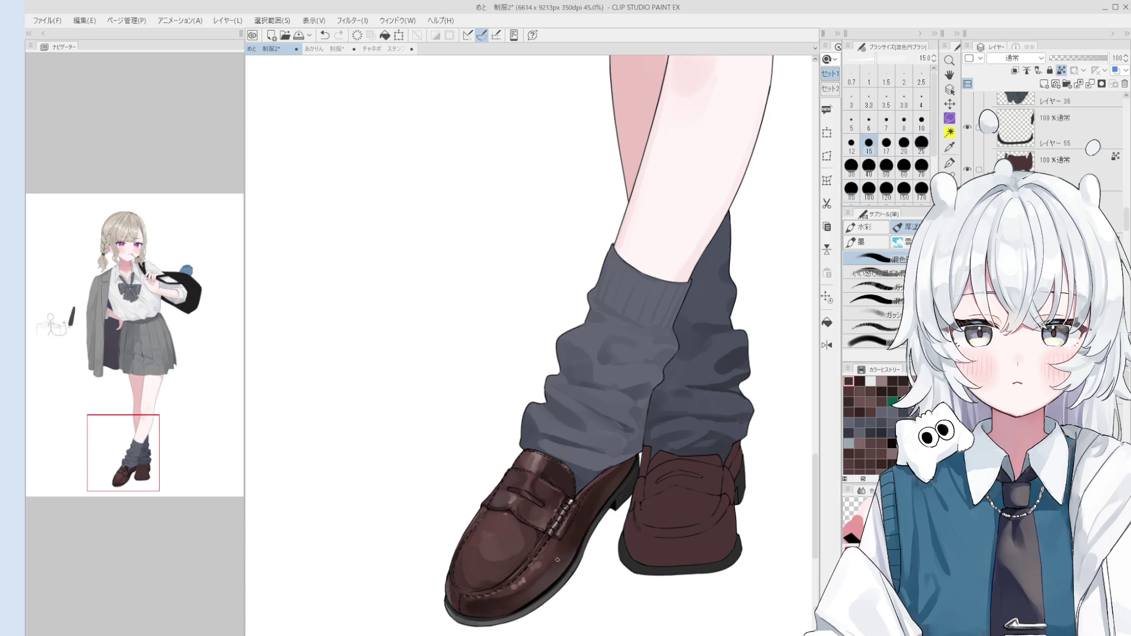
pyautogui.press(']')
pyautogui.press(']')
pyautogui.press(']')
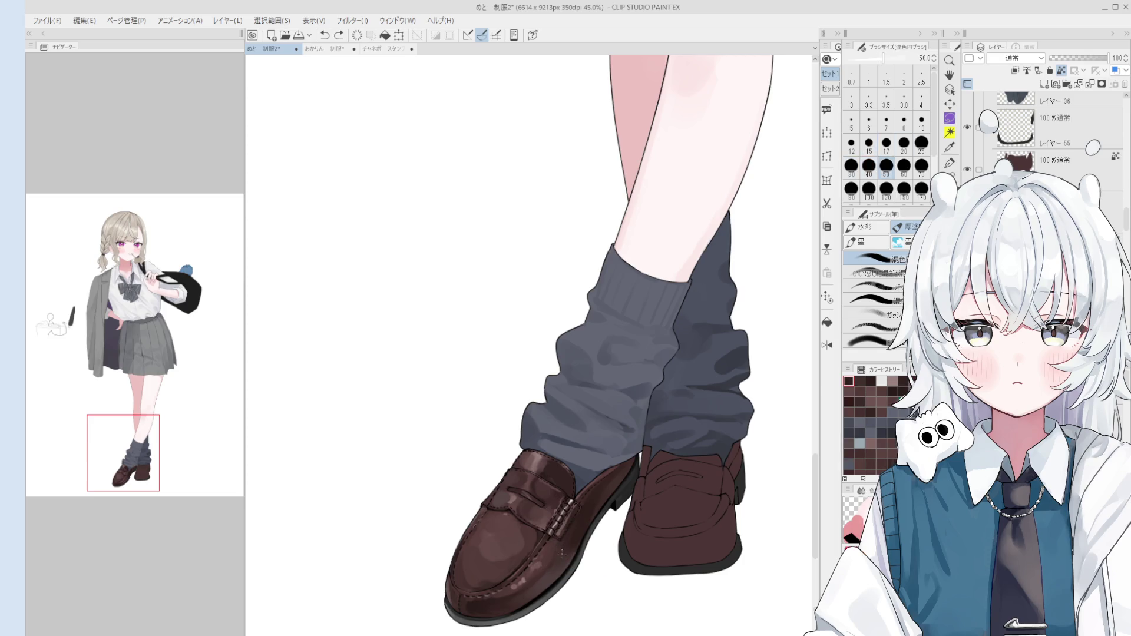
pyautogui.press('[')
pyautogui.press('[')
pyautogui.press('[')
pyautogui.press(']')
pyautogui.press(']')
pyautogui.press(']')
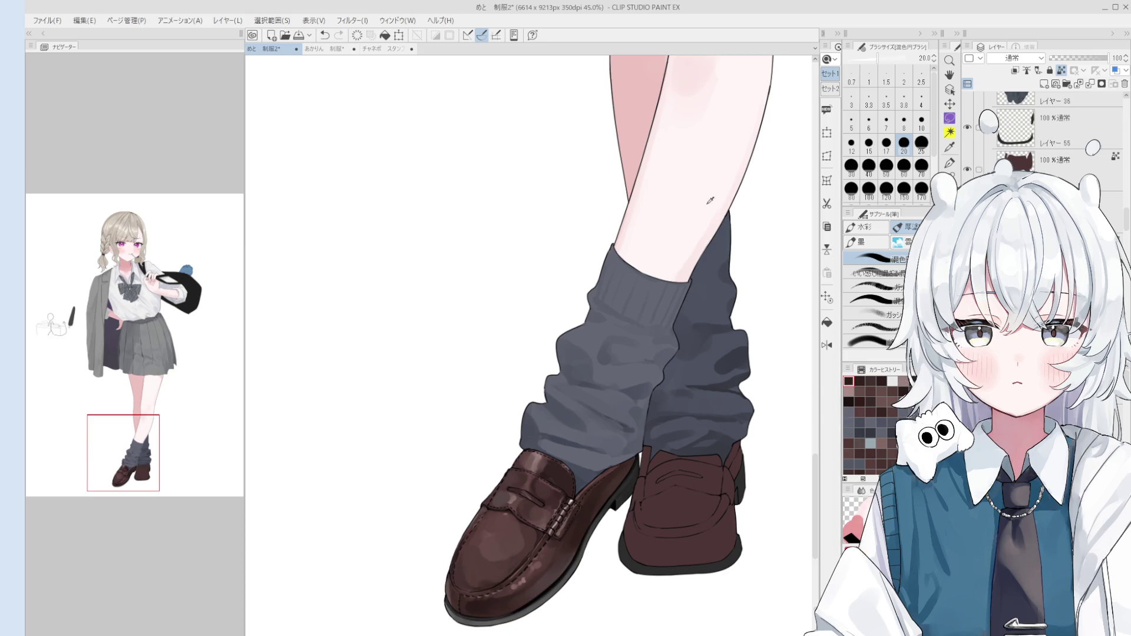
pyautogui.press(']')
pyautogui.press(']')
pyautogui.press(']')
# - Sample a toe colour and undo the stray pale highlight strokes on the toe
pyautogui.click(472, 606)
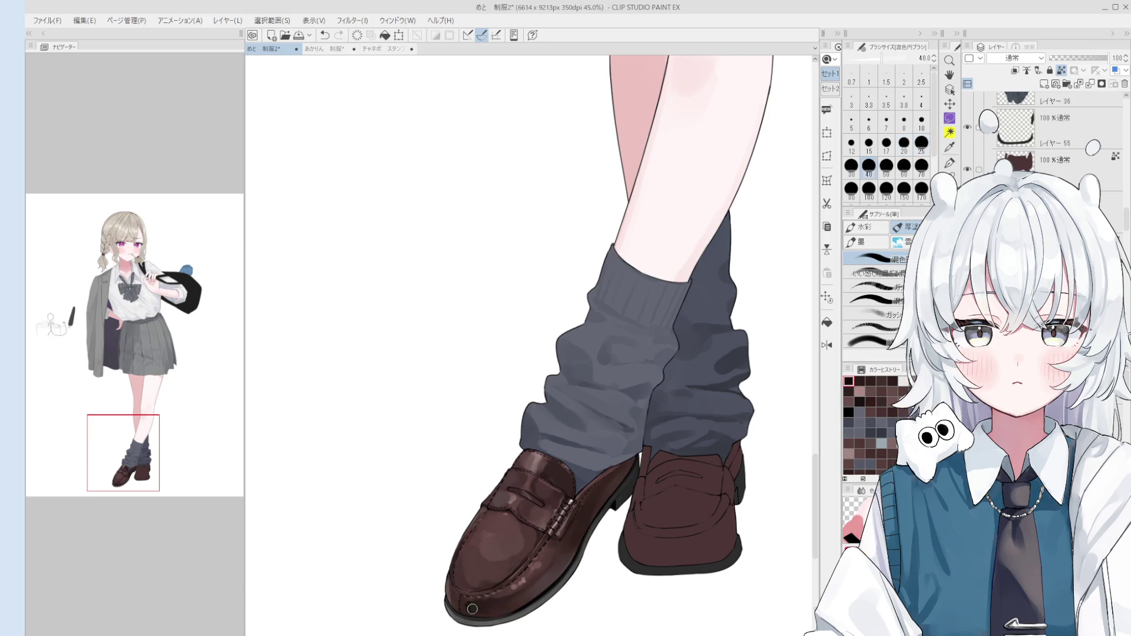
pyautogui.hotkey('ctrl', 'z')
pyautogui.press(']')
pyautogui.press(']')
pyautogui.press(']')
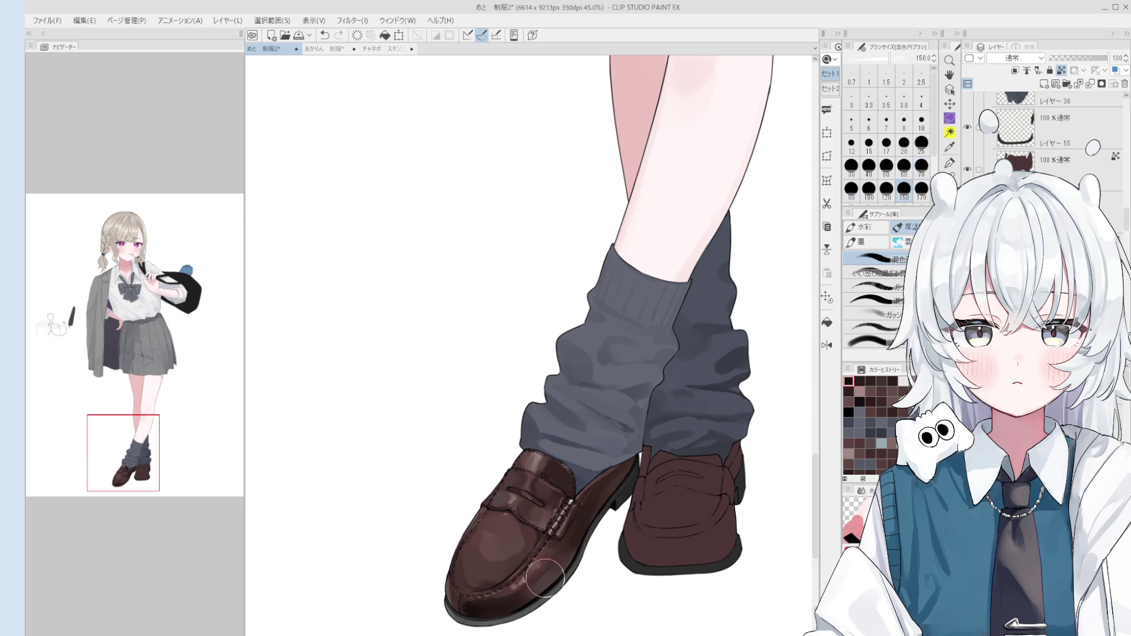
pyautogui.press('[')
pyautogui.press('[')
pyautogui.press('[')
pyautogui.press('[')
pyautogui.press('[')
pyautogui.press('[')
pyautogui.hotkey('ctrl', 'z')
pyautogui.press(']')
pyautogui.press(']')
pyautogui.press(']')
pyautogui.press(']')
pyautogui.press(']')
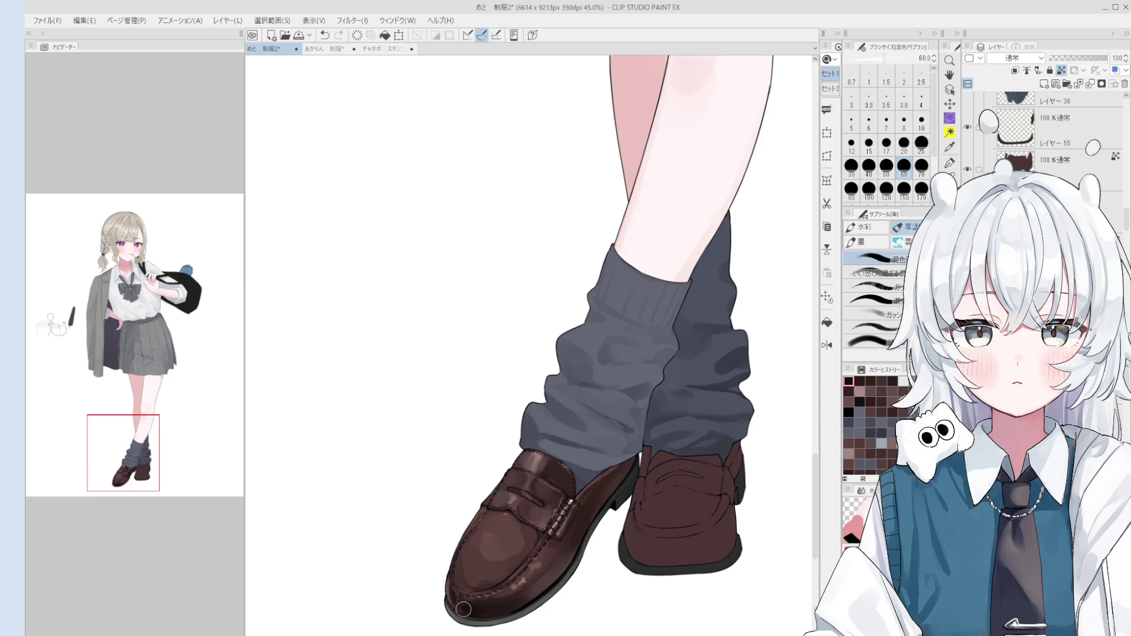
pyautogui.hotkey('ctrl', 'z')
pyautogui.press(']')
pyautogui.press(']')
# - Repaint the toe highlights, resampling the shoe colour for light dabs
pyautogui.moveTo(497, 612); pyautogui.dragTo(470, 607)
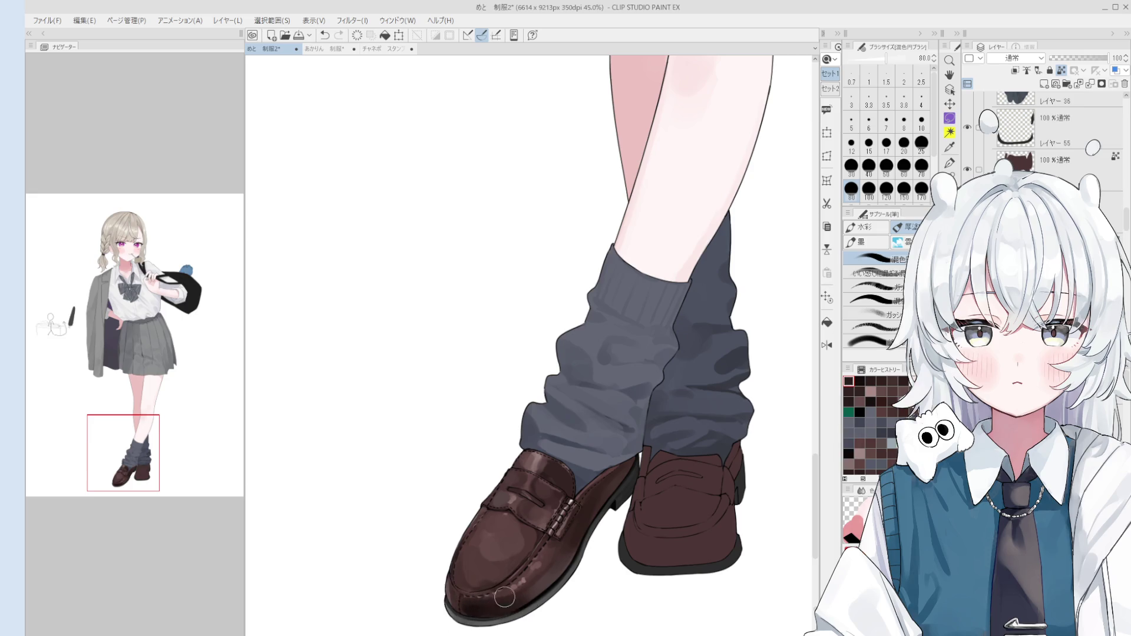
pyautogui.hotkey('ctrl', 'z')
pyautogui.keyDown('alt'); pyautogui.click(534, 588); pyautogui.keyUp('alt')
pyautogui.click(517, 586)
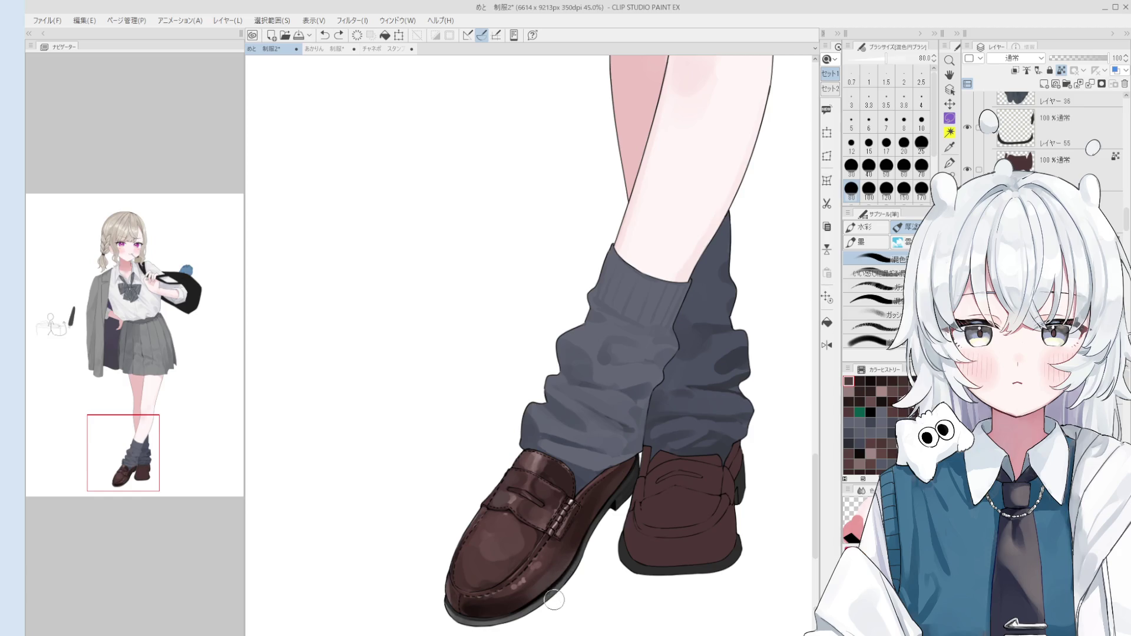
pyautogui.scroll(1, 565, 568)
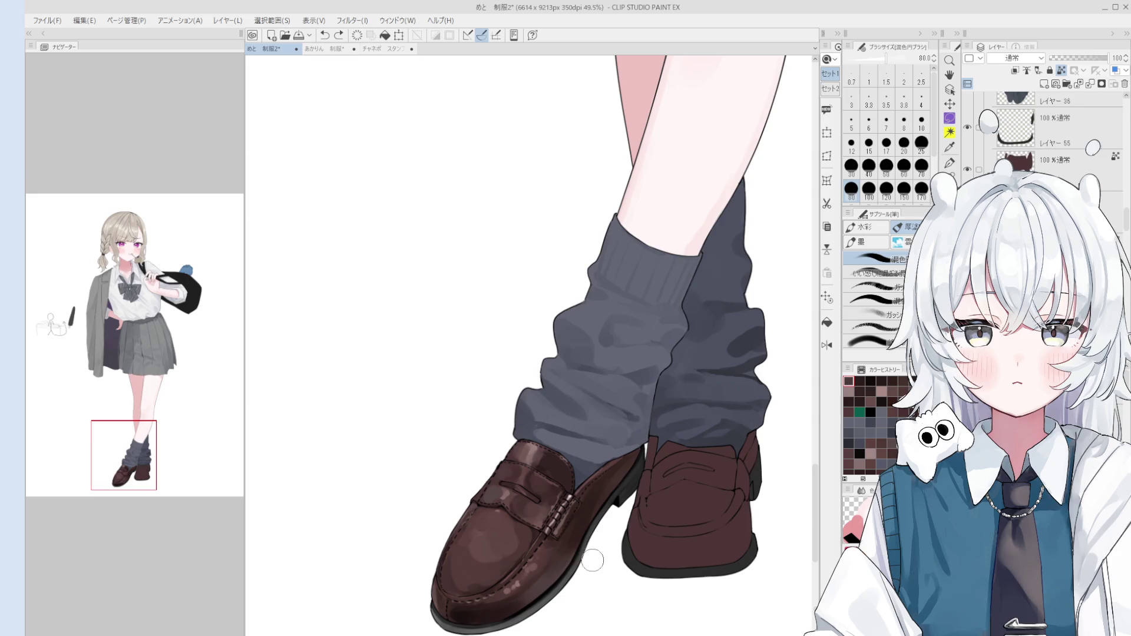
pyautogui.press('[')
pyautogui.press('[')
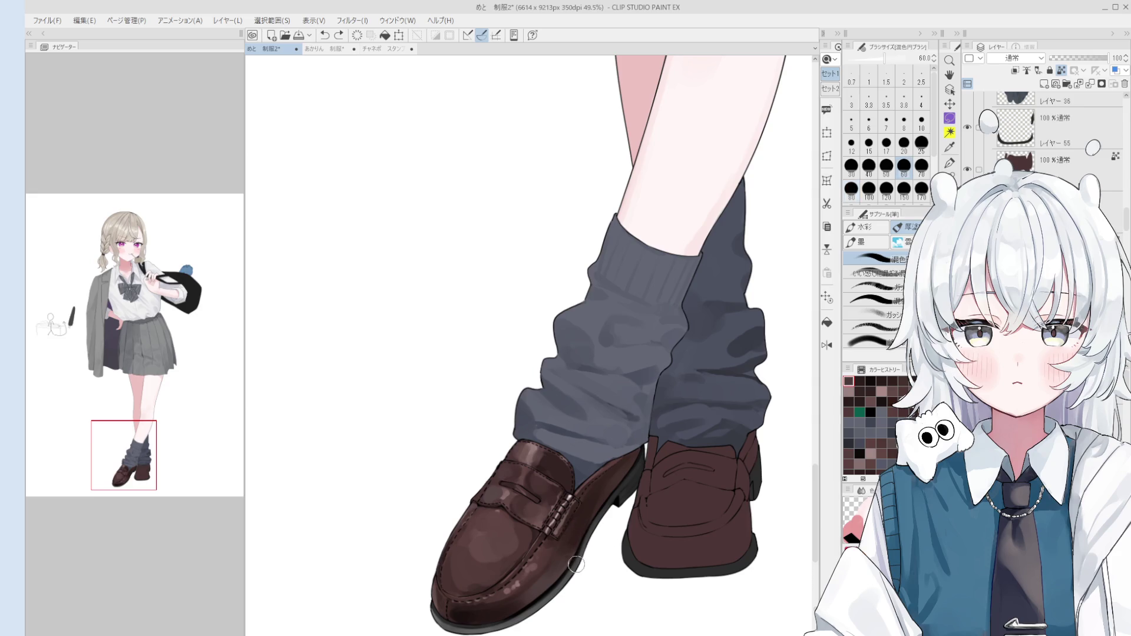
# - Sample the sole's dark colour, undo a stray stroke, and enlarge the brush for blending
pyautogui.keyDown('alt'); pyautogui.click(469, 604); pyautogui.keyUp('alt')
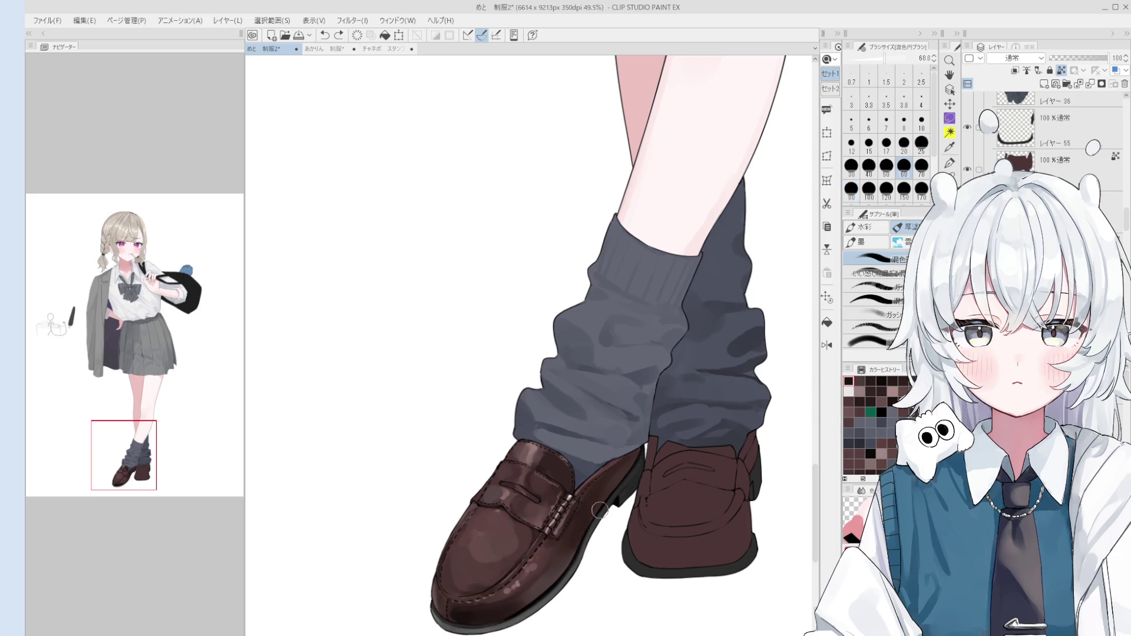
pyautogui.press('[')
pyautogui.press('[')
pyautogui.press('[')
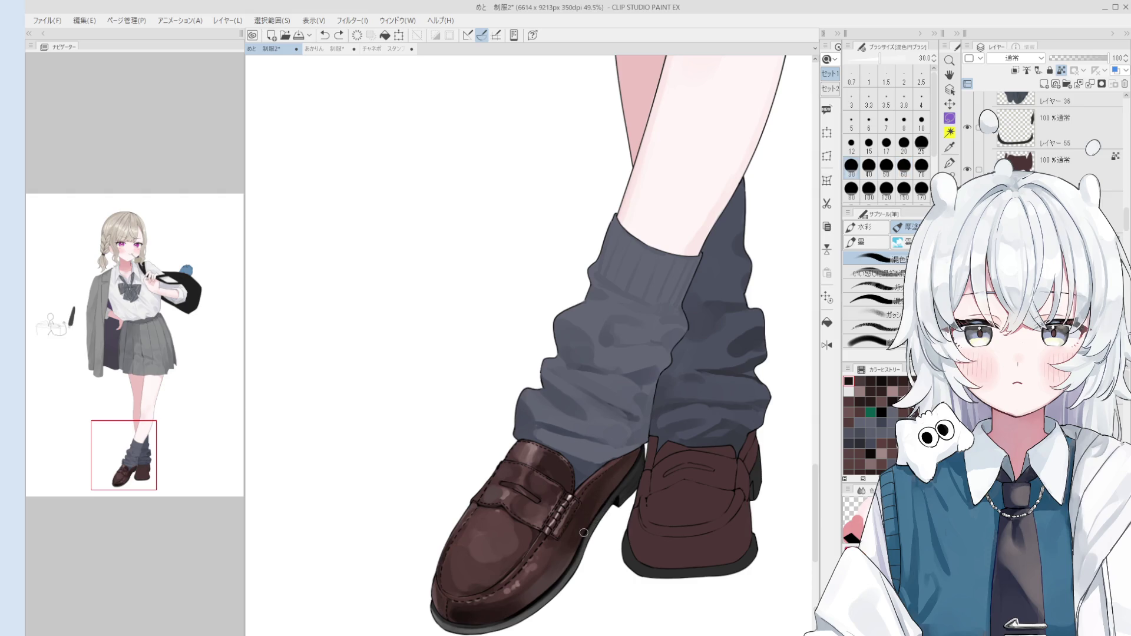
pyautogui.press(']')
pyautogui.press(']')
pyautogui.press(']')
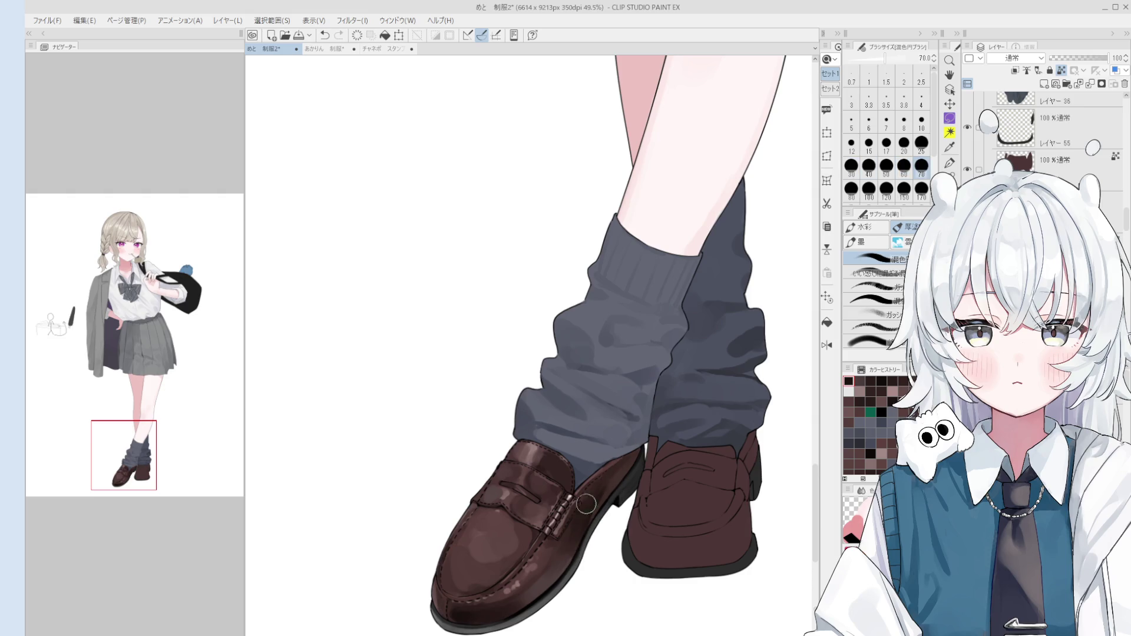
pyautogui.press('[')
pyautogui.press('[')
pyautogui.hotkey('ctrl', 'z')
pyautogui.press('[')
pyautogui.press('[')
pyautogui.press('[')
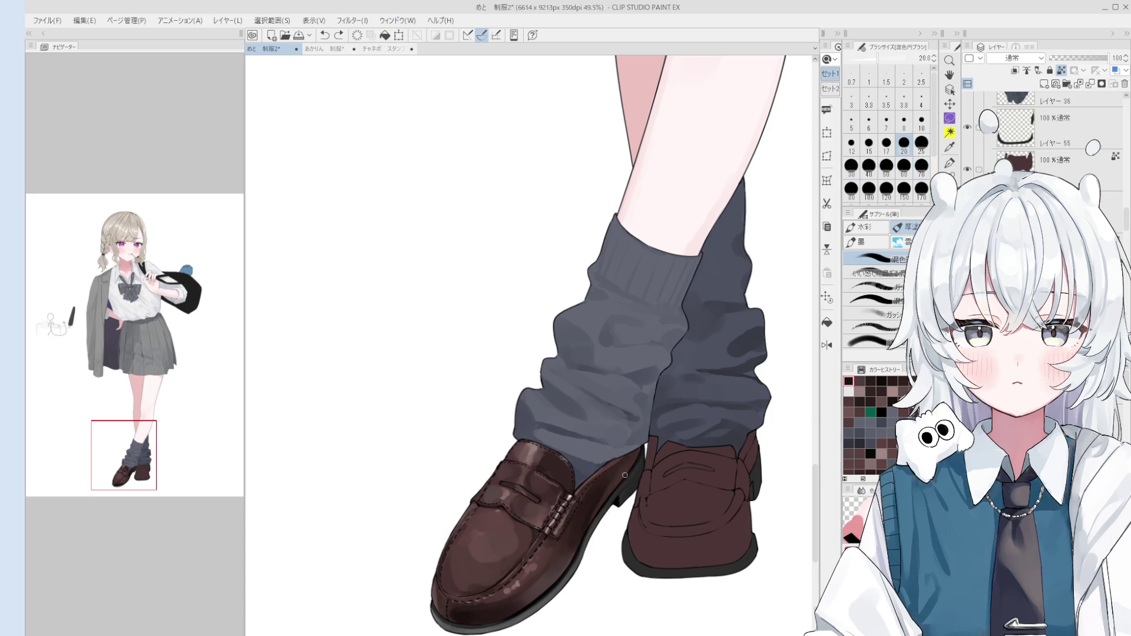
pyautogui.press(']')
pyautogui.press(']')
pyautogui.press(']')
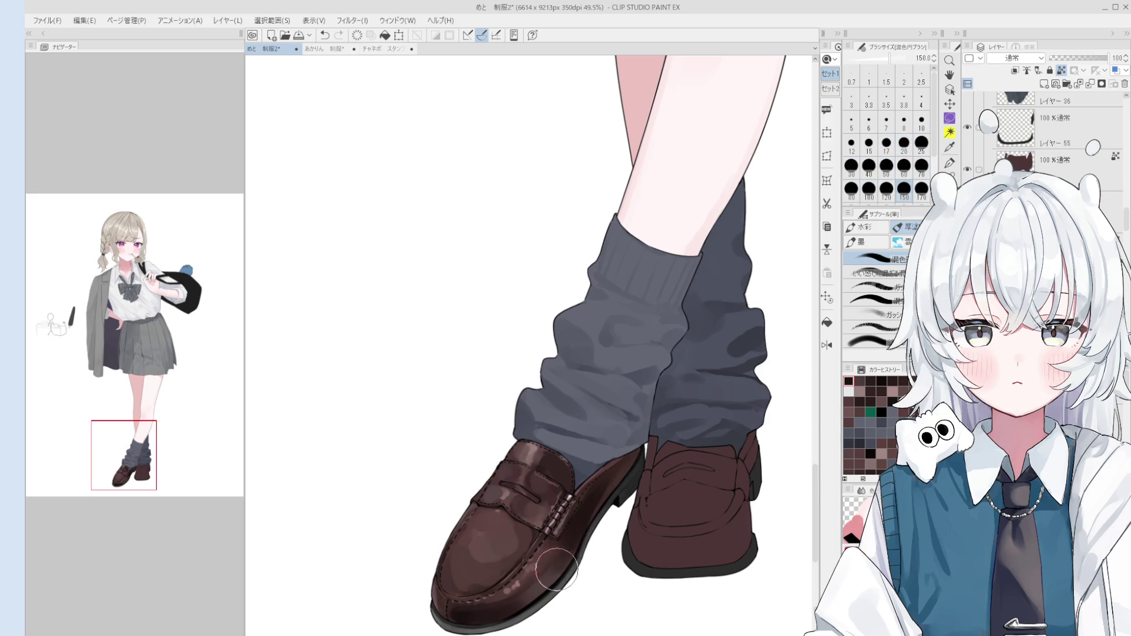
pyautogui.scroll(1, 559, 537)
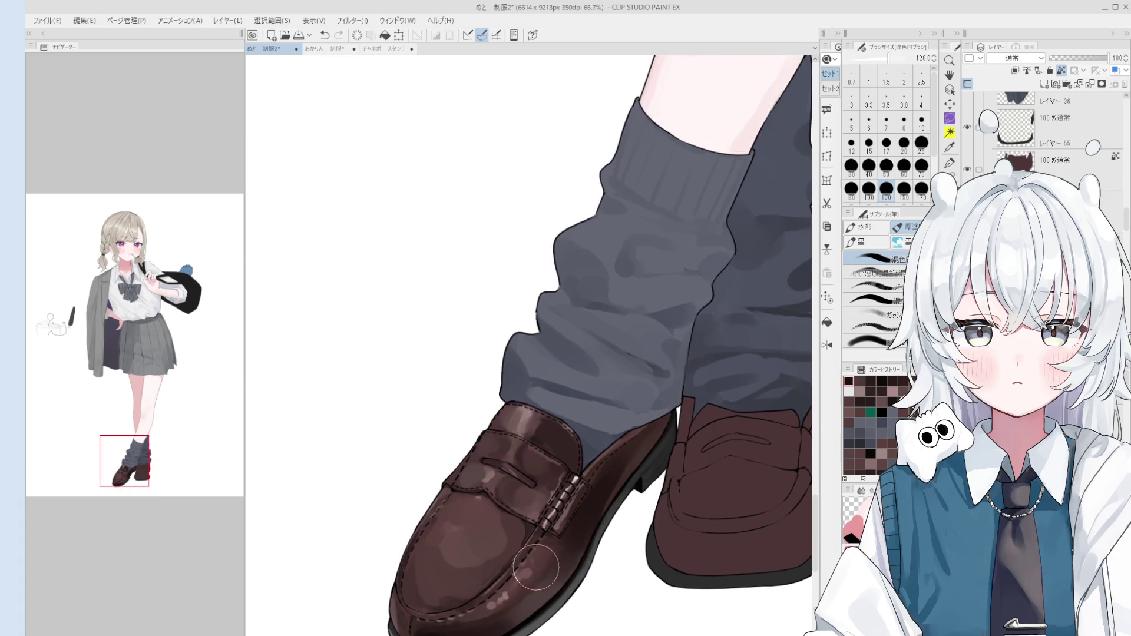
# - Sample a light shoe colour and dab it onto the front loafer's toe
pyautogui.scroll(1, 547, 548)
pyautogui.press('[')
pyautogui.press('[')
pyautogui.press('[')
pyautogui.press(']')
pyautogui.press(']')
pyautogui.press(']')
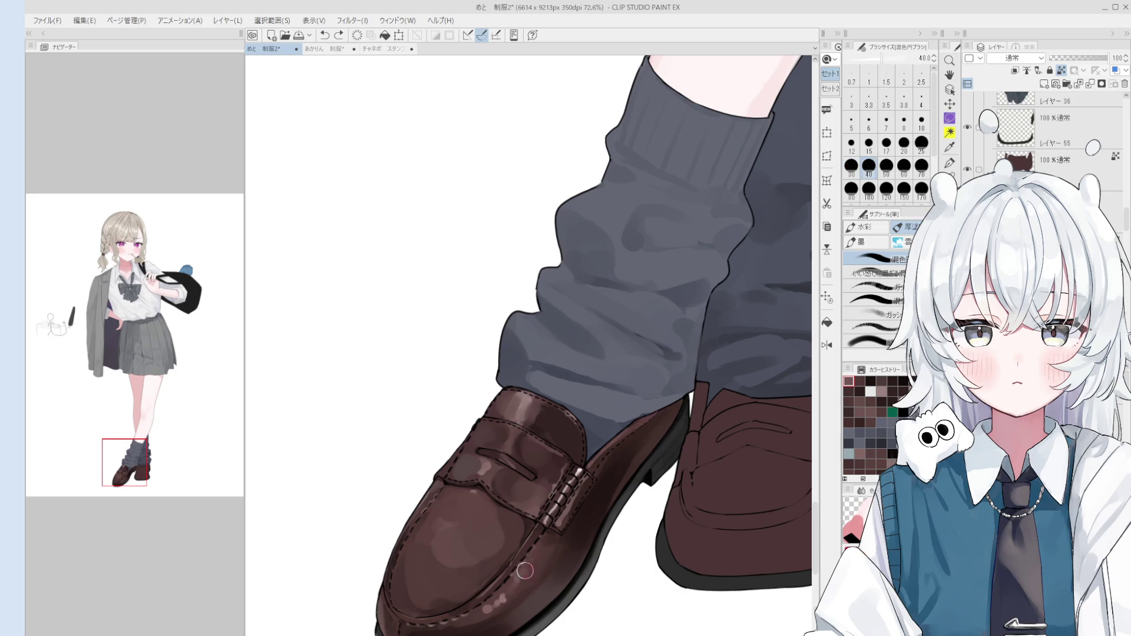
pyautogui.keyDown('alt'); pyautogui.click(534, 565); pyautogui.keyUp('alt')
pyautogui.press('[')
pyautogui.press('[')
pyautogui.press(']')
pyautogui.press(']')
pyautogui.press(']')
pyautogui.click(528, 572)
pyautogui.press(']')
pyautogui.press(']')
pyautogui.press(']')
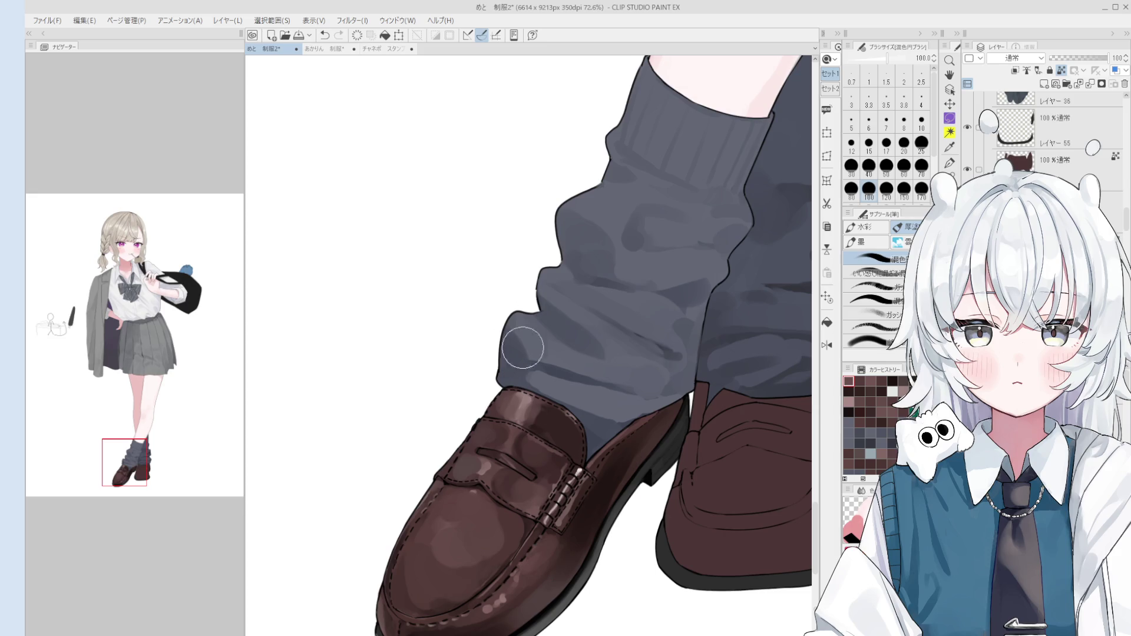
# - Return to the blending brush and blend paint around the loafer strap slot
pyautogui.press('o')
pyautogui.hscroll(-1, 521, 474)
pyautogui.press('b')
pyautogui.moveTo(523, 471)
pyautogui.mouseDown()
pyautogui.moveTo(533, 487)
pyautogui.moveTo(517, 481)
pyautogui.moveTo(521, 471)
pyautogui.moveTo(498, 477)
pyautogui.moveTo(533, 489)
pyautogui.mouseUp()
pyautogui.press(']')
pyautogui.press('[')
# - Paint a new stroke along the loafer strap, keeping the earlier strap stroke
pyautogui.scroll(-1, 528, 473)
pyautogui.scroll(-1, 528, 473)
pyautogui.press(']')
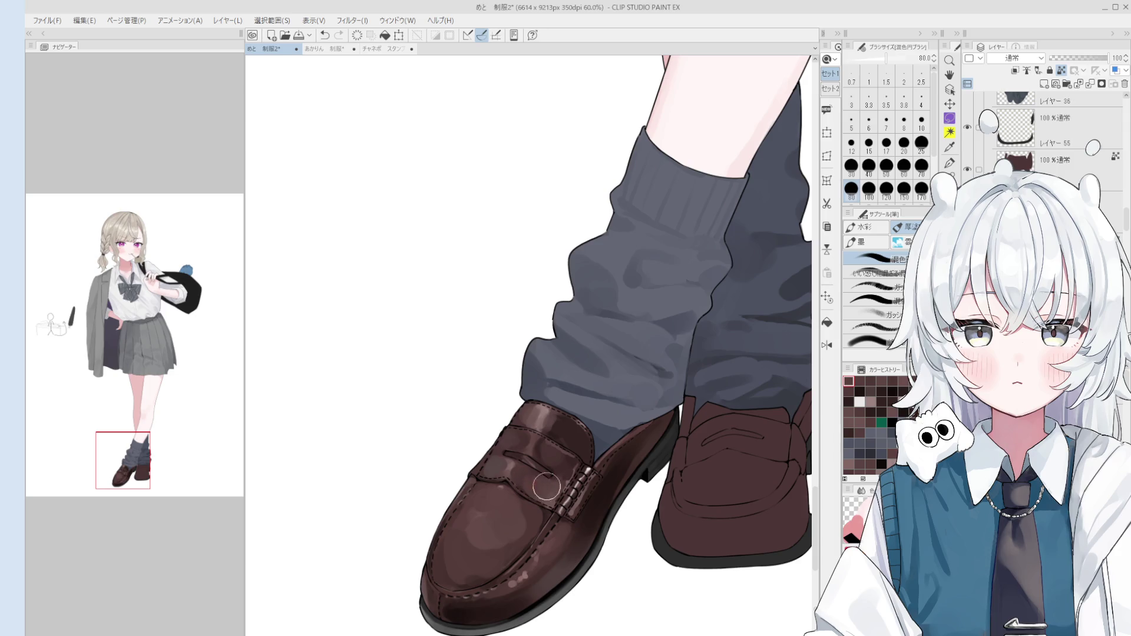
pyautogui.scroll(-1, 568, 482)
pyautogui.hotkey('ctrl', 'z')
pyautogui.hotkey('ctrl', 'y')
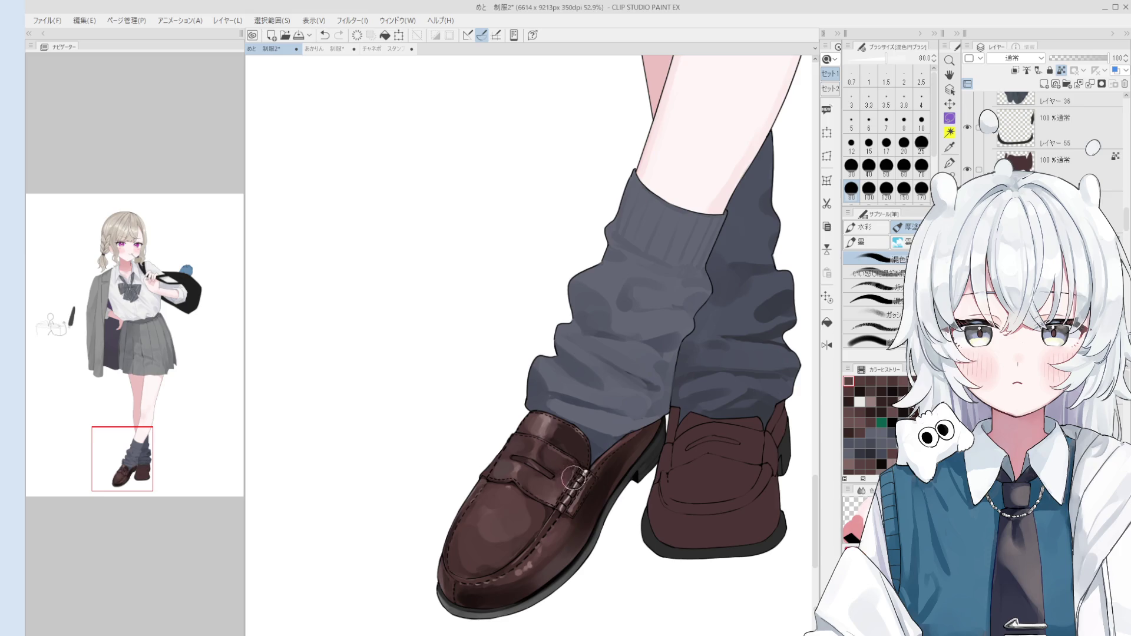
pyautogui.moveTo(556, 464); pyautogui.dragTo(571, 466)
# - Undo the last loafer stroke and pick a shoe colour for broader highlights
pyautogui.scroll(3, 567, 463)
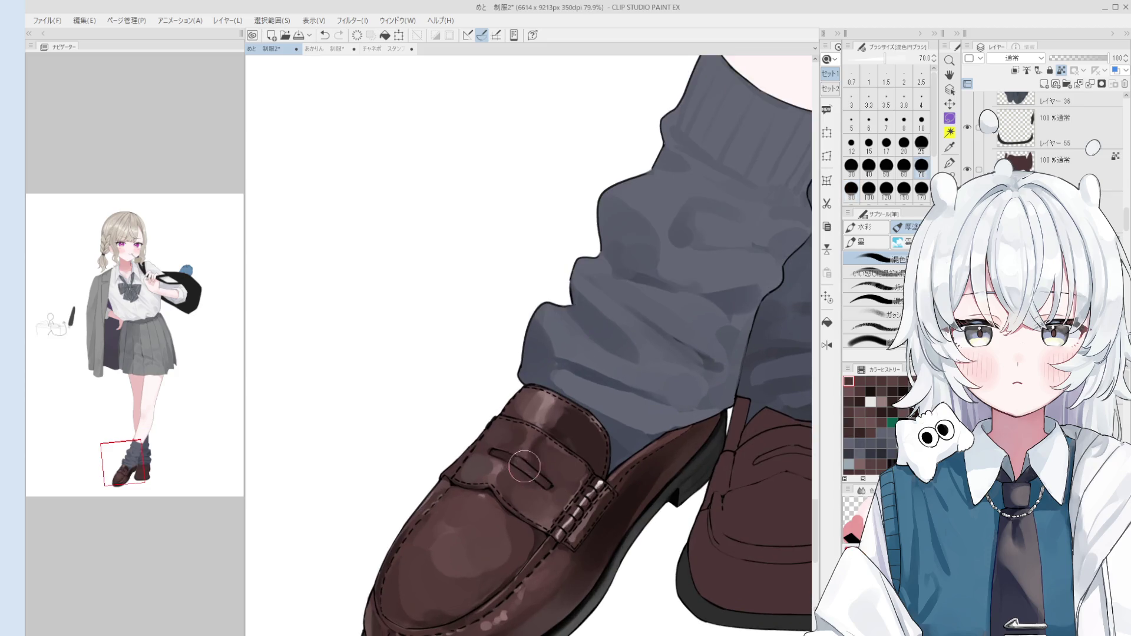
pyautogui.scroll(-3, 536, 524)
pyautogui.press('[')
pyautogui.press('[')
pyautogui.press('[')
pyautogui.press('[')
pyautogui.hotkey('ctrl', 'z')
pyautogui.press(']')
pyautogui.press(']')
pyautogui.press(']')
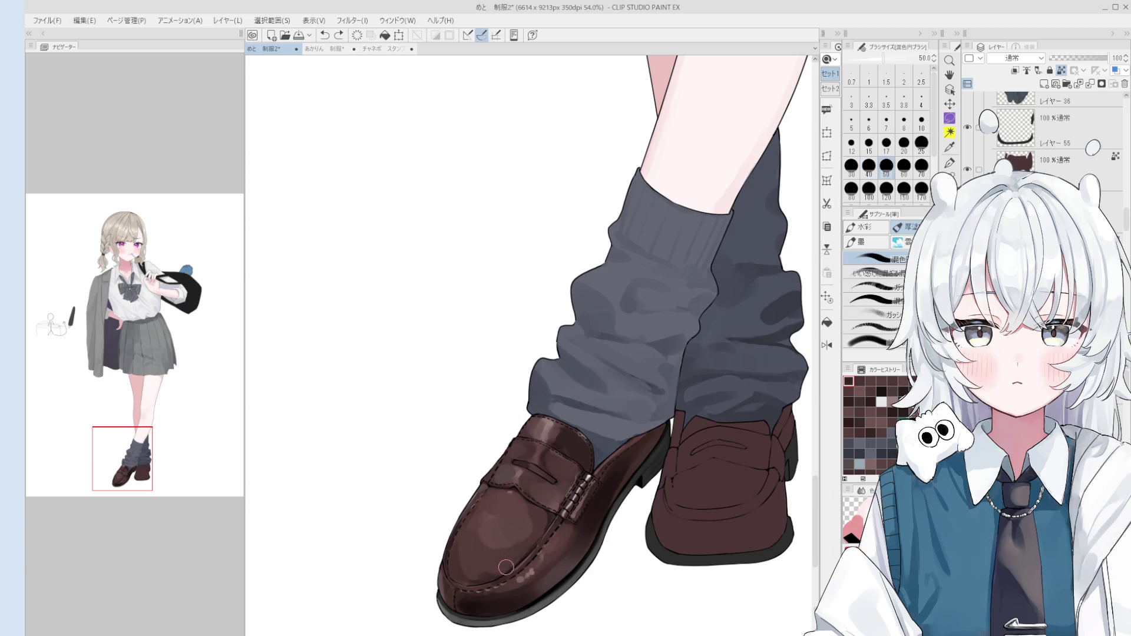
pyautogui.keyDown('alt'); pyautogui.click(497, 553); pyautogui.keyUp('alt')
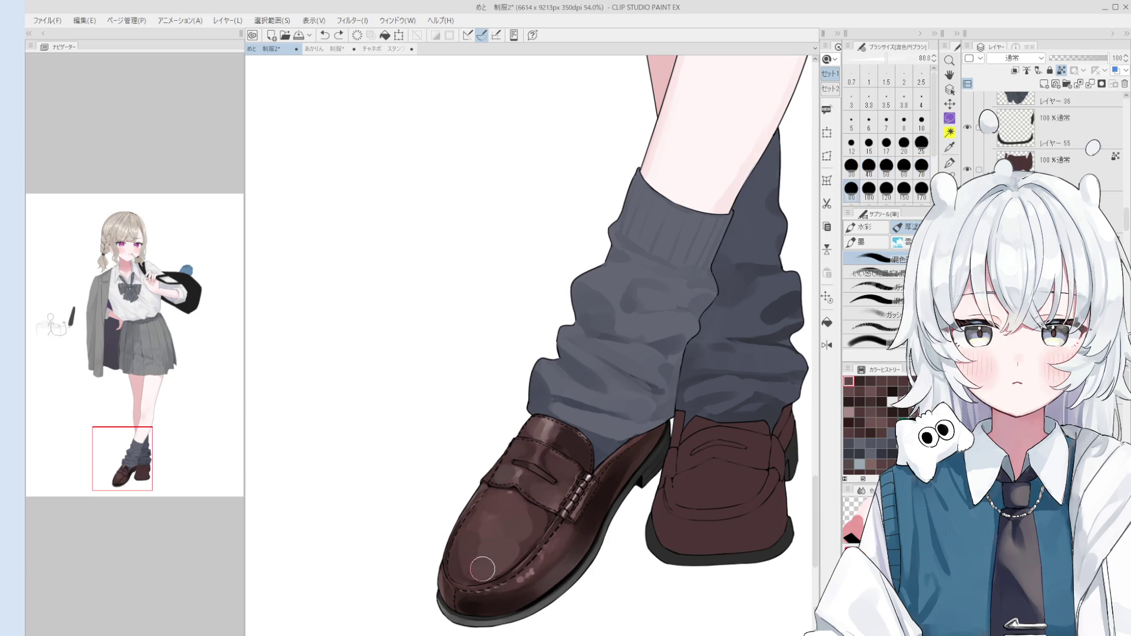
pyautogui.scroll(-1, 495, 559)
pyautogui.scroll(-1, 545, 545)
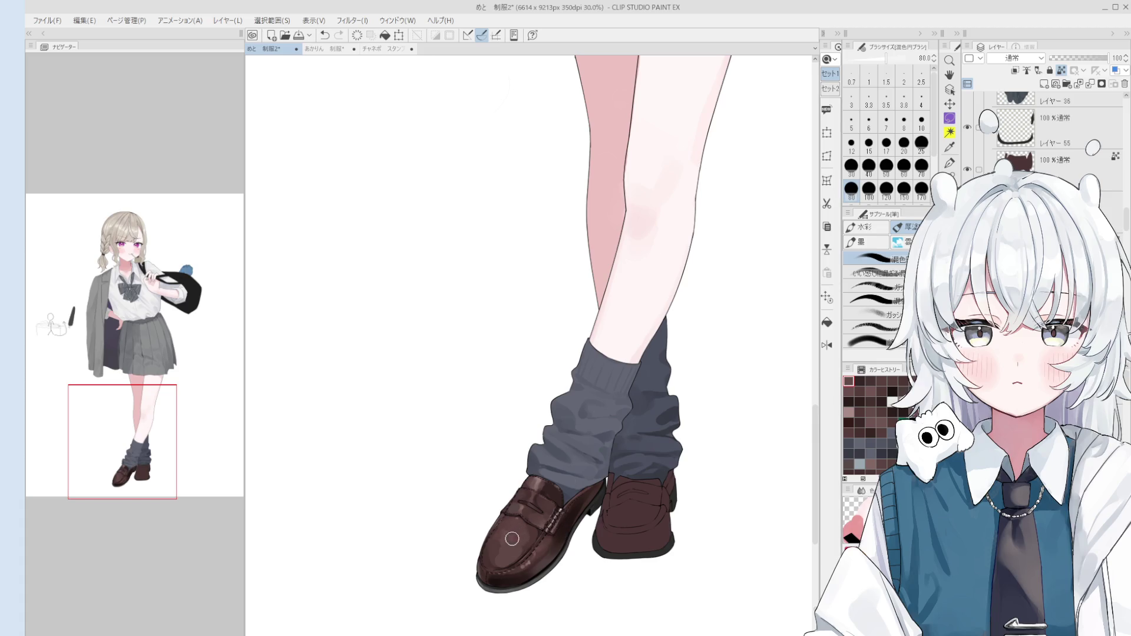
# - Paint a pinkish toe highlight, then sample loafer colours for a broad stroke over it
pyautogui.press(']')
pyautogui.press(']')
pyautogui.press(']')
pyautogui.moveTo(508, 530); pyautogui.dragTo(522, 540)
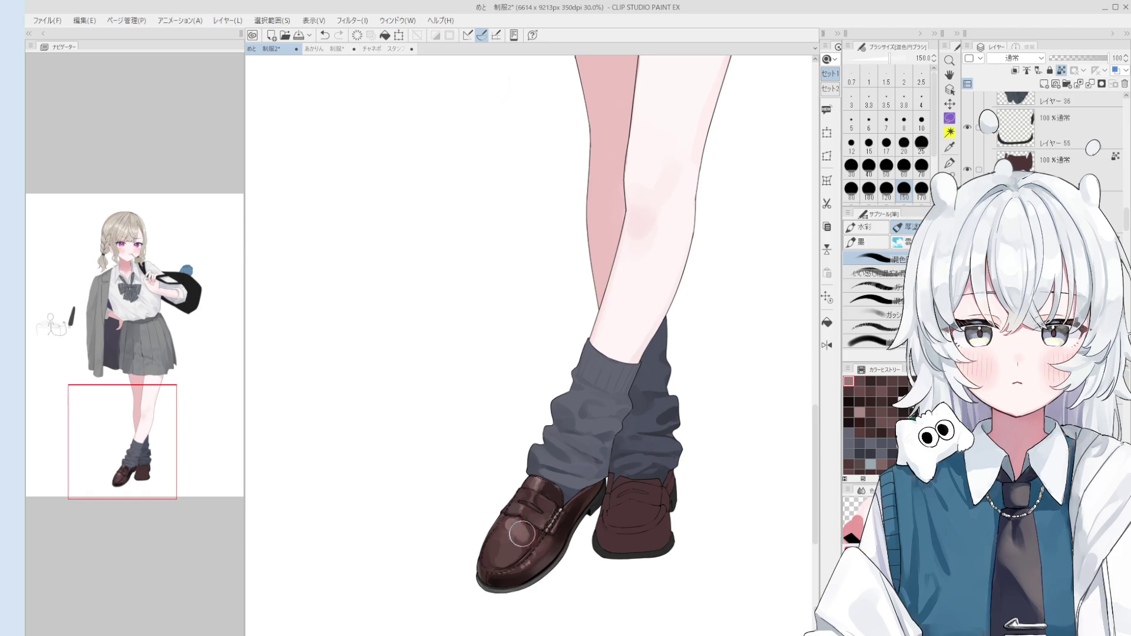
pyautogui.press('[')
pyautogui.press('[')
pyautogui.keyDown('alt'); pyautogui.click(502, 542); pyautogui.keyUp('alt')
pyautogui.press('[')
pyautogui.keyDown('alt'); pyautogui.click(498, 538); pyautogui.keyUp('alt')
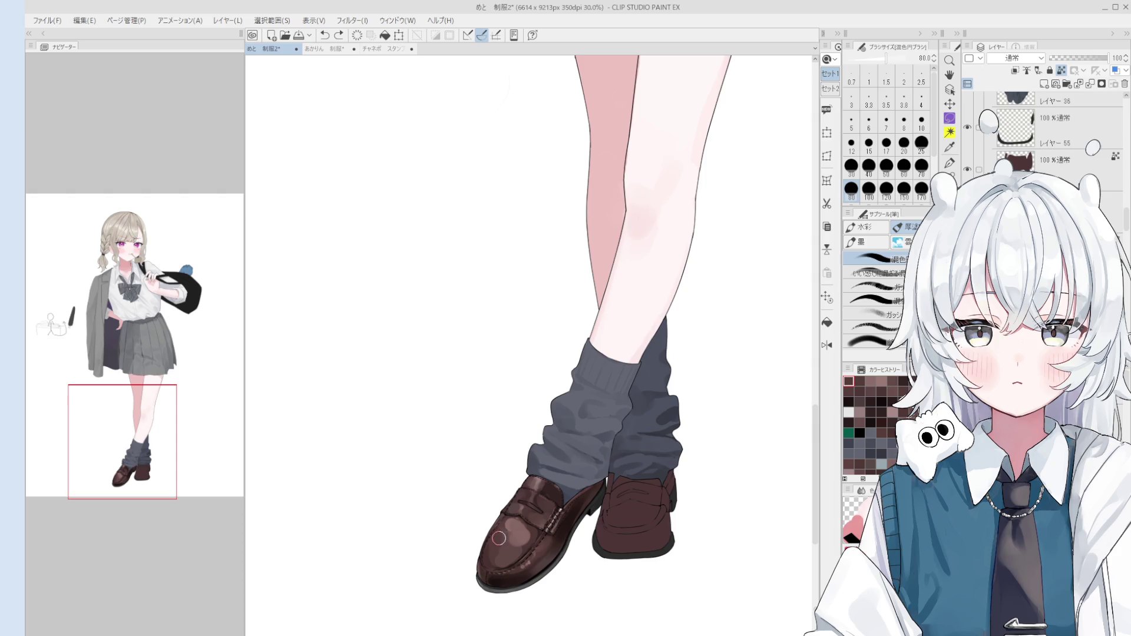
pyautogui.press(']')
pyautogui.press(']')
pyautogui.press(']')
pyautogui.moveTo(500, 545)
pyautogui.mouseDown()
pyautogui.moveTo(527, 547)
pyautogui.moveTo(521, 529)
pyautogui.mouseUp()
# - Darken the toe highlight with a sampled loafer colour and mirror the canvas to check
pyautogui.keyDown('alt'); pyautogui.click(532, 537); pyautogui.keyUp('alt')
pyautogui.scroll(2, 521, 529)
pyautogui.press('[')
pyautogui.press('[')
pyautogui.press('[')
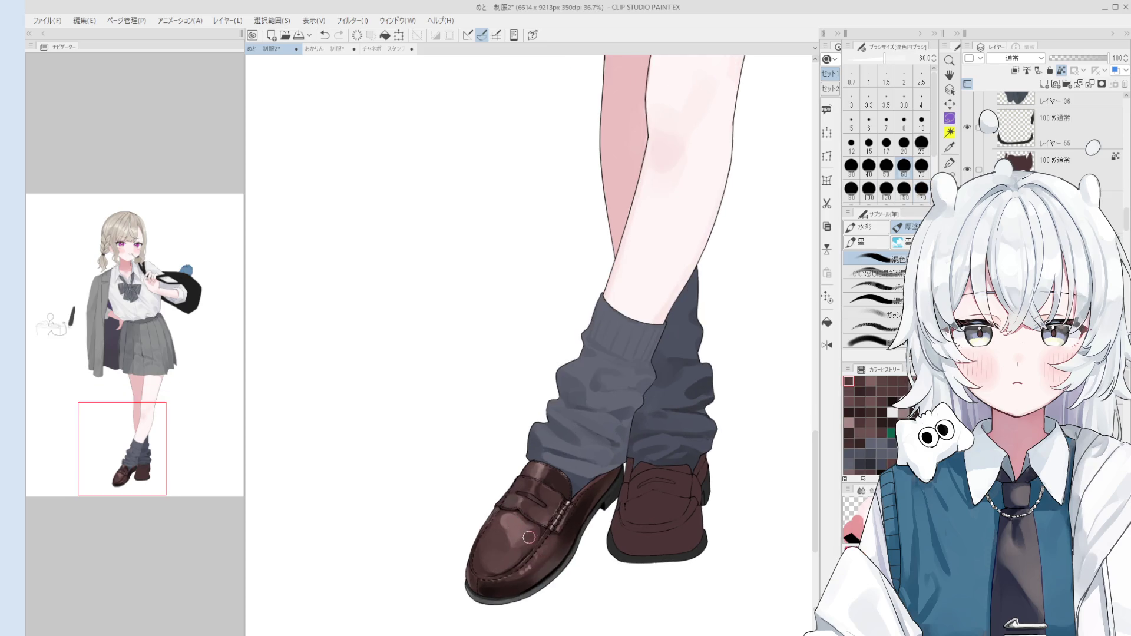
pyautogui.press(']')
pyautogui.press(']')
pyautogui.press(']')
pyautogui.moveTo(516, 530); pyautogui.dragTo(510, 525)
pyautogui.keyDown('alt'); pyautogui.click(517, 523); pyautogui.keyUp('alt')
pyautogui.press('h')
pyautogui.press(']')
pyautogui.press(']')
pyautogui.press(']')
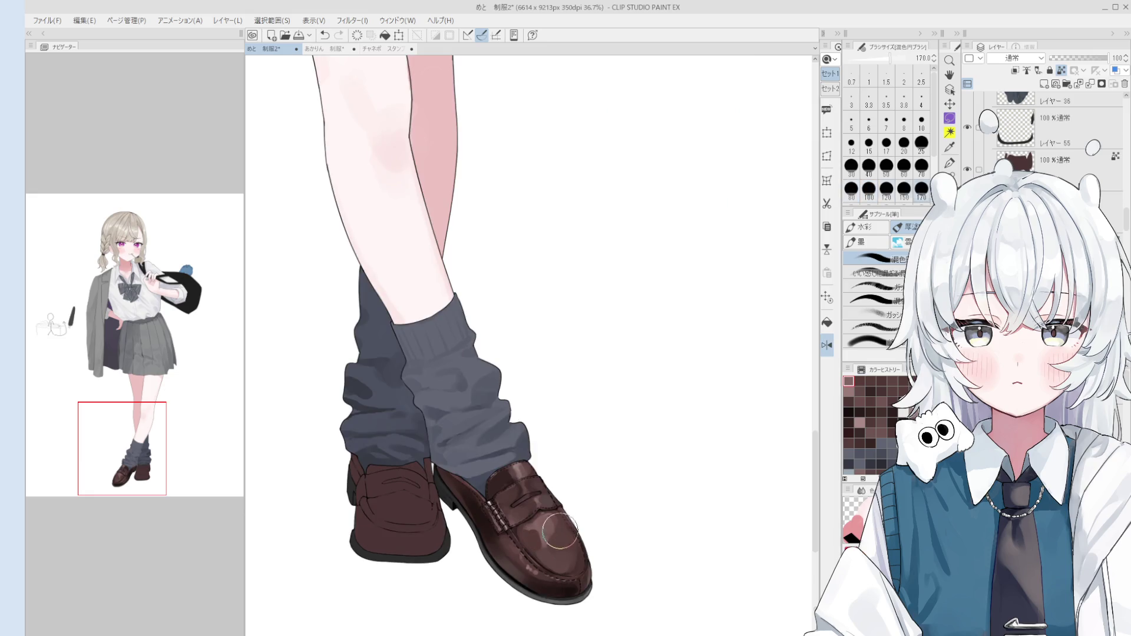
# - Blend and repaint the front loafer's toe highlight with a smaller brush
pyautogui.scroll(1, 557, 526)
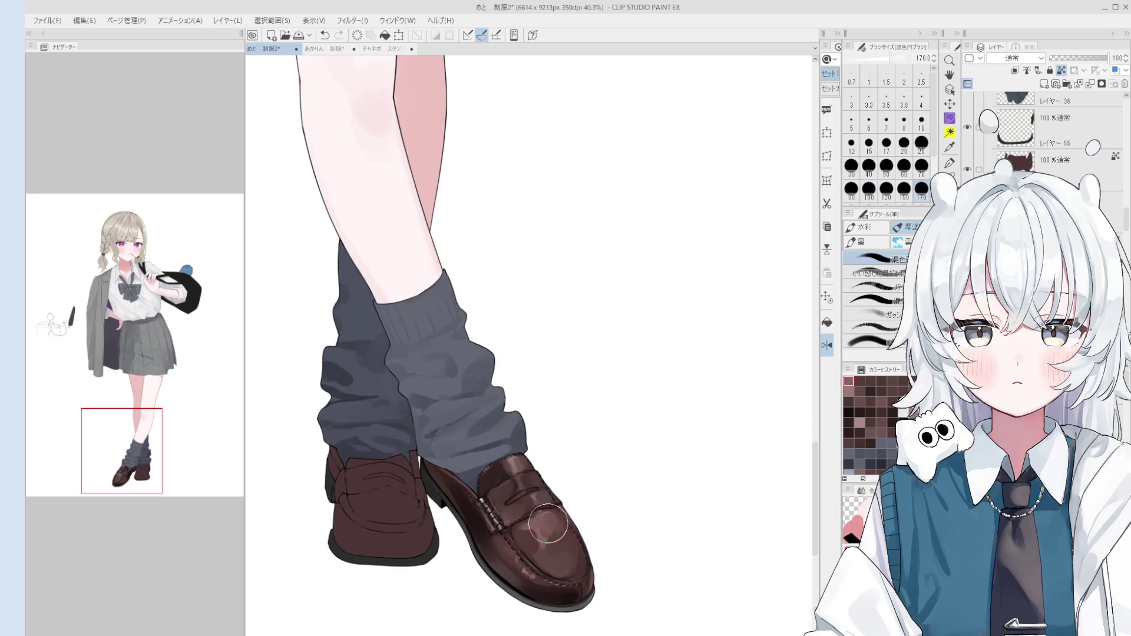
pyautogui.press('[')
pyautogui.press('[')
pyautogui.press('[')
pyautogui.scroll(1, 533, 525)
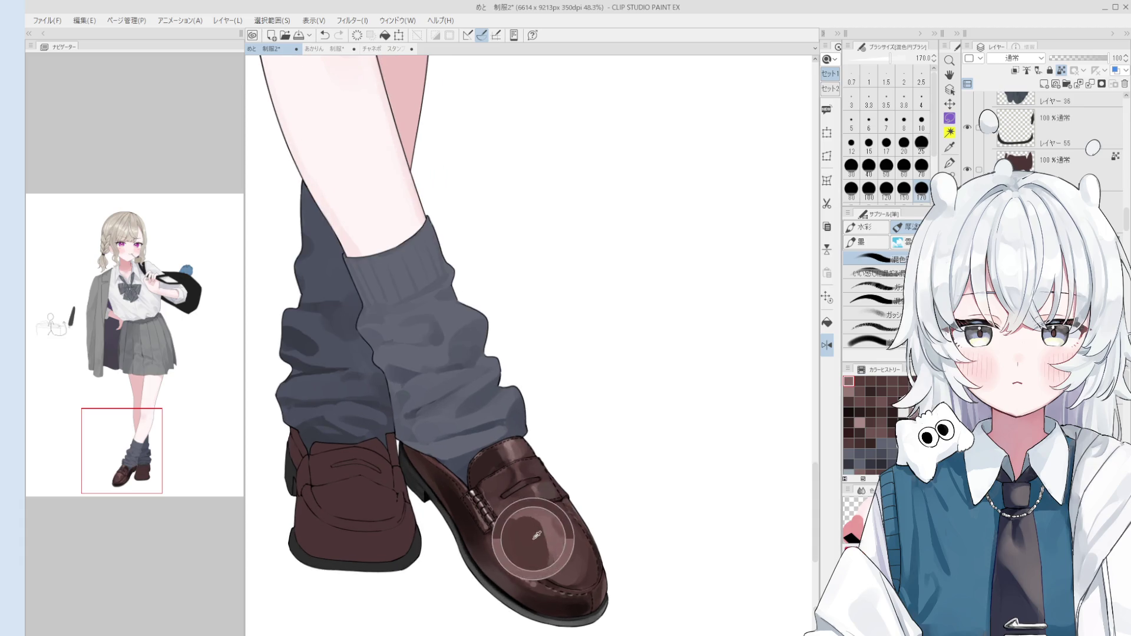
pyautogui.moveTo(524, 532)
pyautogui.mouseDown()
pyautogui.moveTo(533, 528)
pyautogui.moveTo(542, 545)
pyautogui.moveTo(524, 533)
pyautogui.moveTo(538, 557)
pyautogui.moveTo(565, 522)
pyautogui.moveTo(545, 523)
pyautogui.moveTo(569, 536)
pyautogui.moveTo(524, 504)
pyautogui.mouseUp()
pyautogui.press(']')
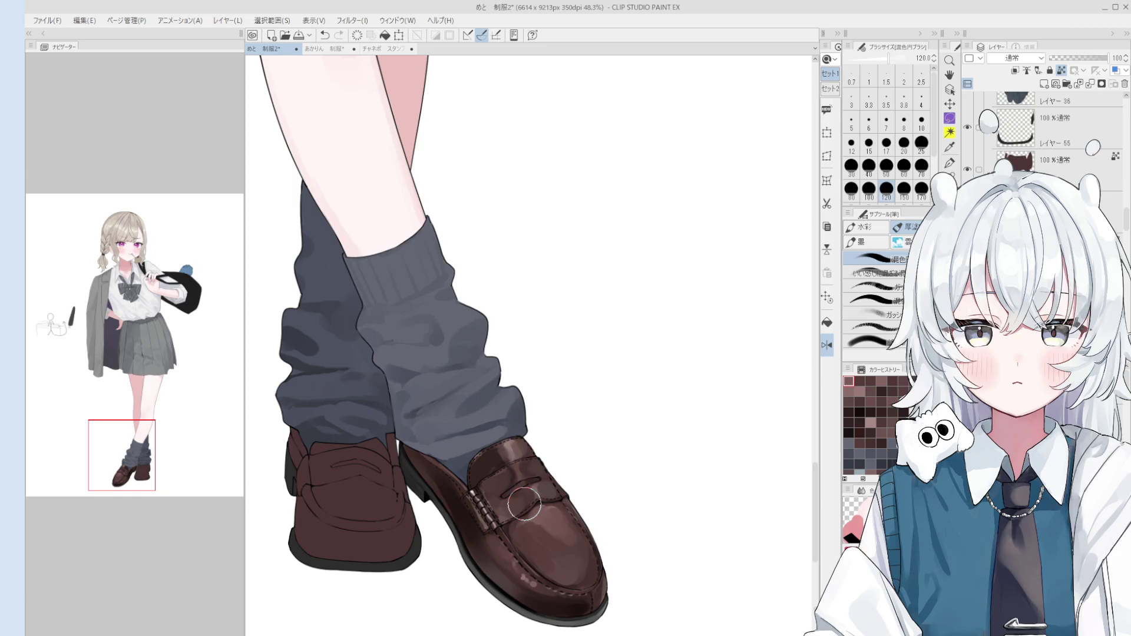
# - Return the canvas view to unmirrored and go back to the brush
pyautogui.press('[')
pyautogui.scroll(1, 524, 504)
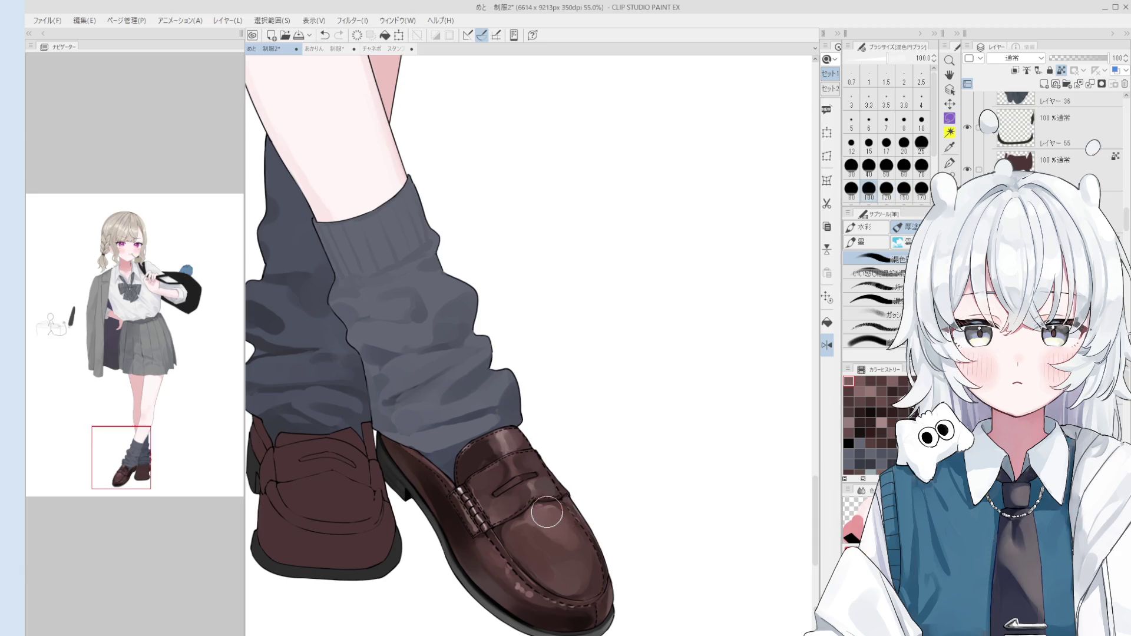
pyautogui.scroll(-1, 566, 530)
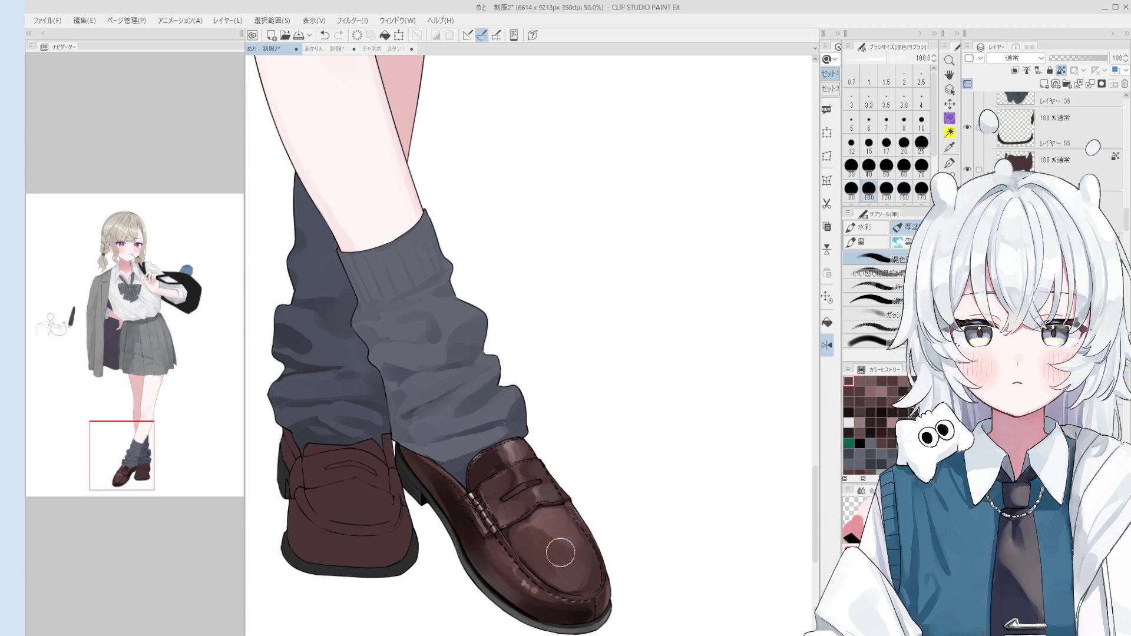
pyautogui.hotkey('ctrl', '-')
pyautogui.press('o')
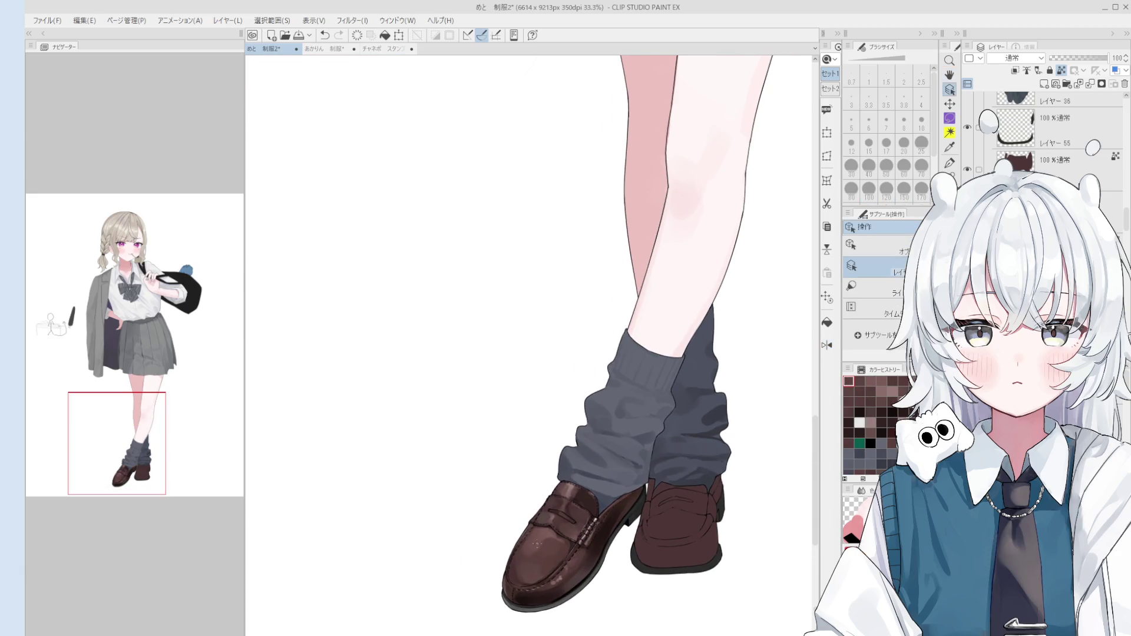
pyautogui.press('b')
# - Blend colours on the loafer's strap and paint soft highlights on its toe
pyautogui.scroll(1, 539, 572)
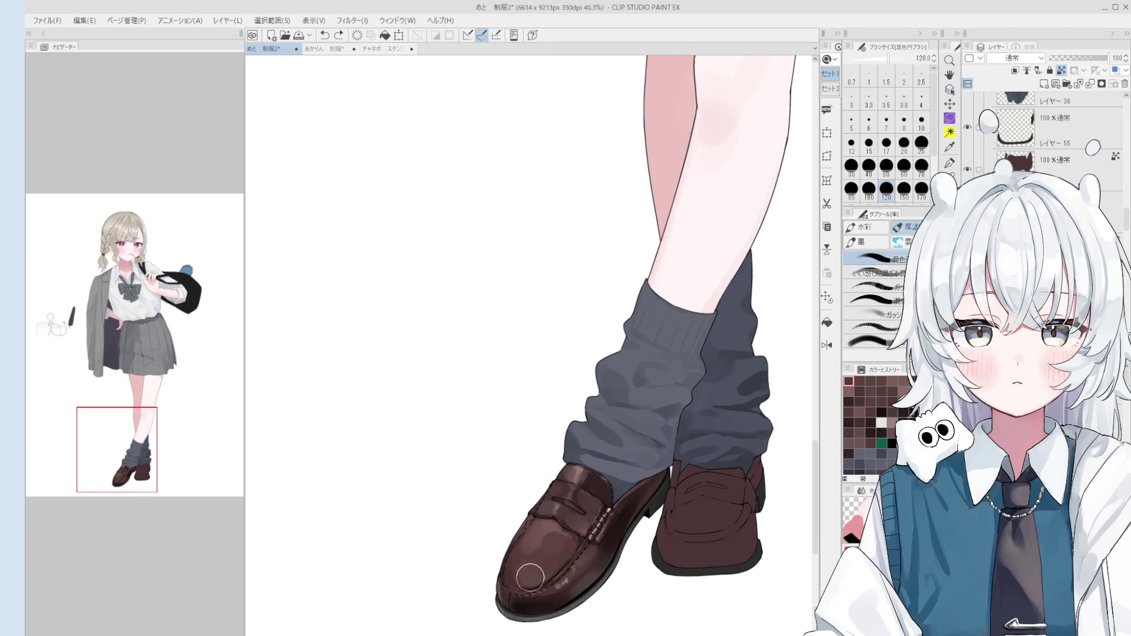
pyautogui.moveTo(565, 525); pyautogui.dragTo(607, 466)
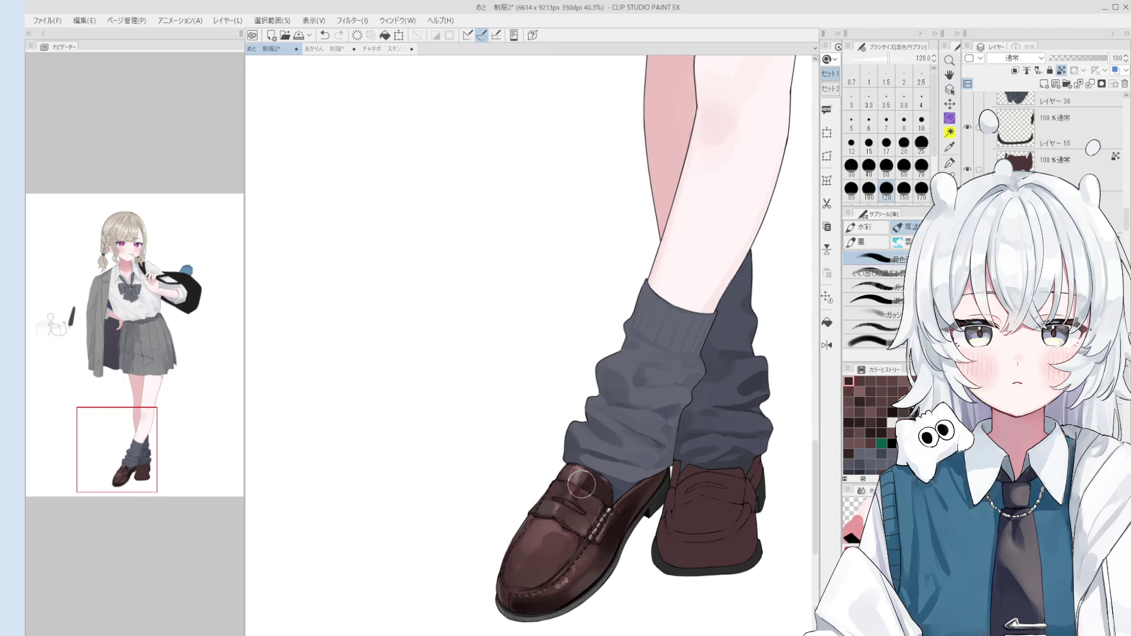
pyautogui.press('[')
pyautogui.press('[')
pyautogui.press('[')
pyautogui.scroll(1, 560, 557)
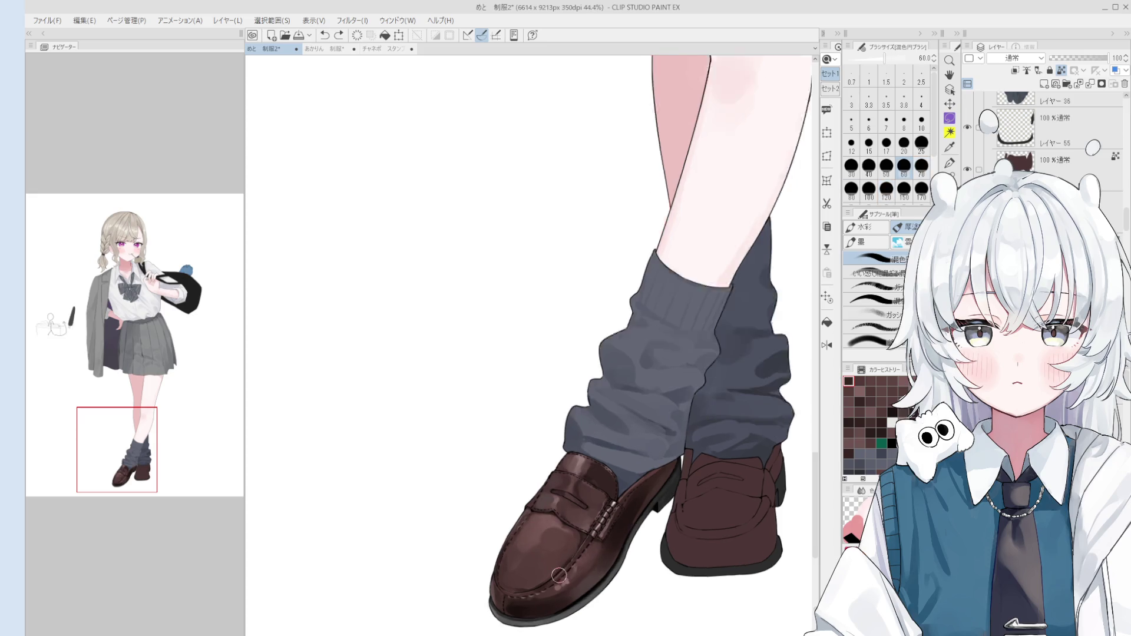
pyautogui.keyDown('alt'); pyautogui.click(541, 558); pyautogui.keyUp('alt')
pyautogui.moveTo(541, 558)
pyautogui.mouseDown()
pyautogui.moveTo(514, 581)
pyautogui.moveTo(559, 557)
pyautogui.mouseUp()
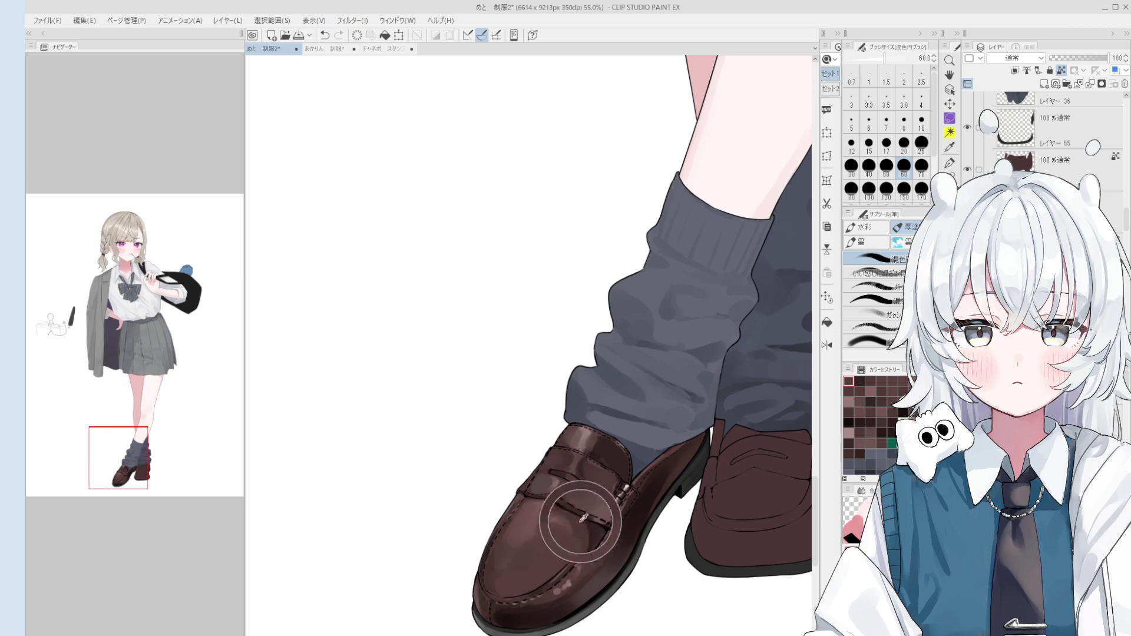
# - Sample loafer and strap browns and add a dark brown touch to the toe at size 30
pyautogui.keyDown('alt'); pyautogui.click(579, 521); pyautogui.keyUp('alt')
pyautogui.scroll(-1, 575, 524)
pyautogui.press('[')
pyautogui.press('[')
pyautogui.press('[')
pyautogui.press('[')
pyautogui.press('[')
pyautogui.press('[')
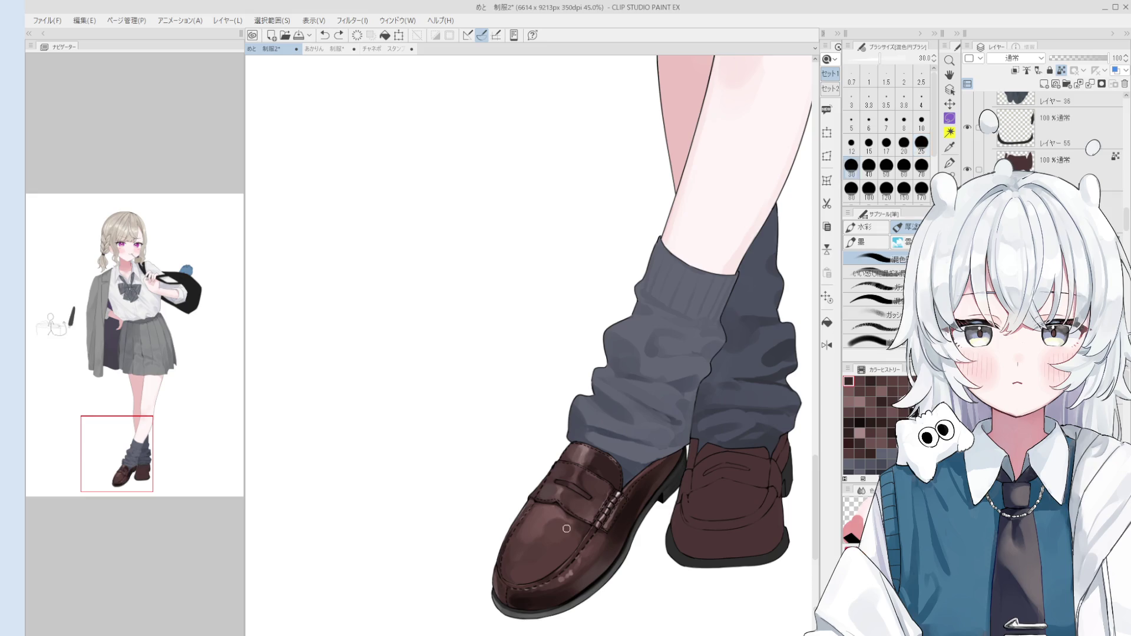
pyautogui.keyDown('alt'); pyautogui.click(547, 542); pyautogui.keyUp('alt')
pyautogui.press(']')
pyautogui.press(']')
pyautogui.press(']')
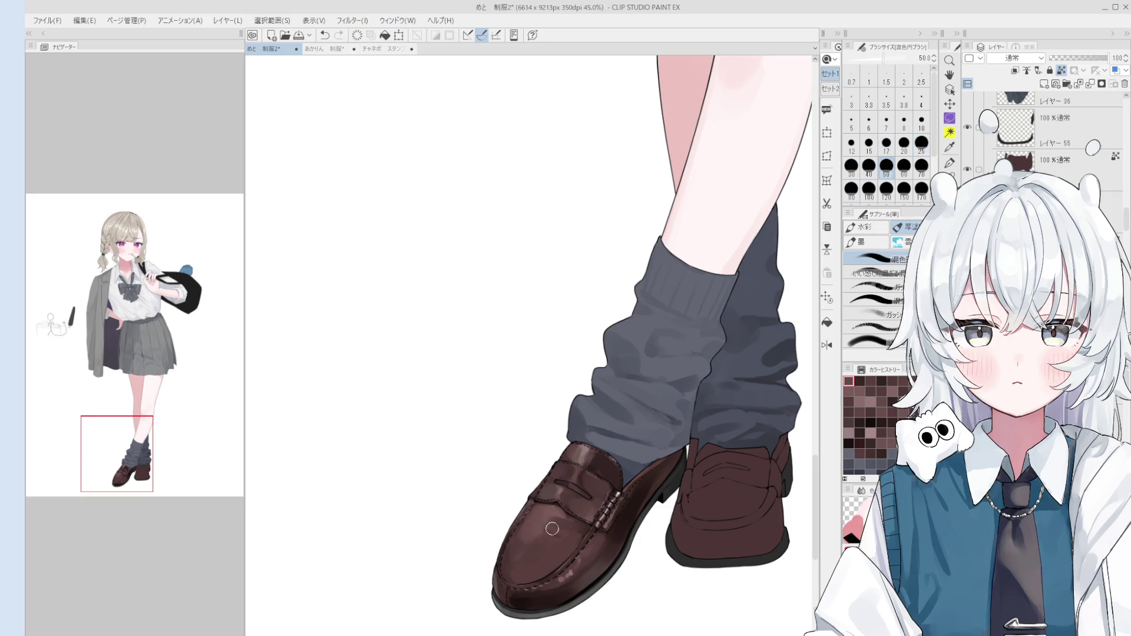
pyautogui.keyDown('alt'); pyautogui.click(549, 534); pyautogui.keyUp('alt')
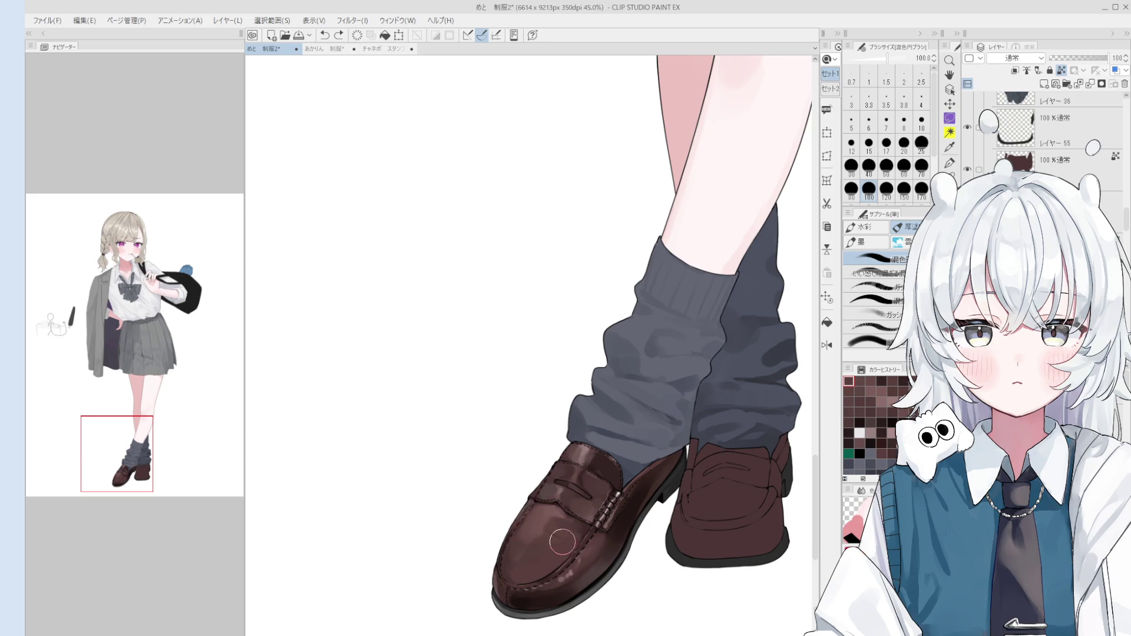
pyautogui.keyDown('alt'); pyautogui.click(545, 518); pyautogui.keyUp('alt')
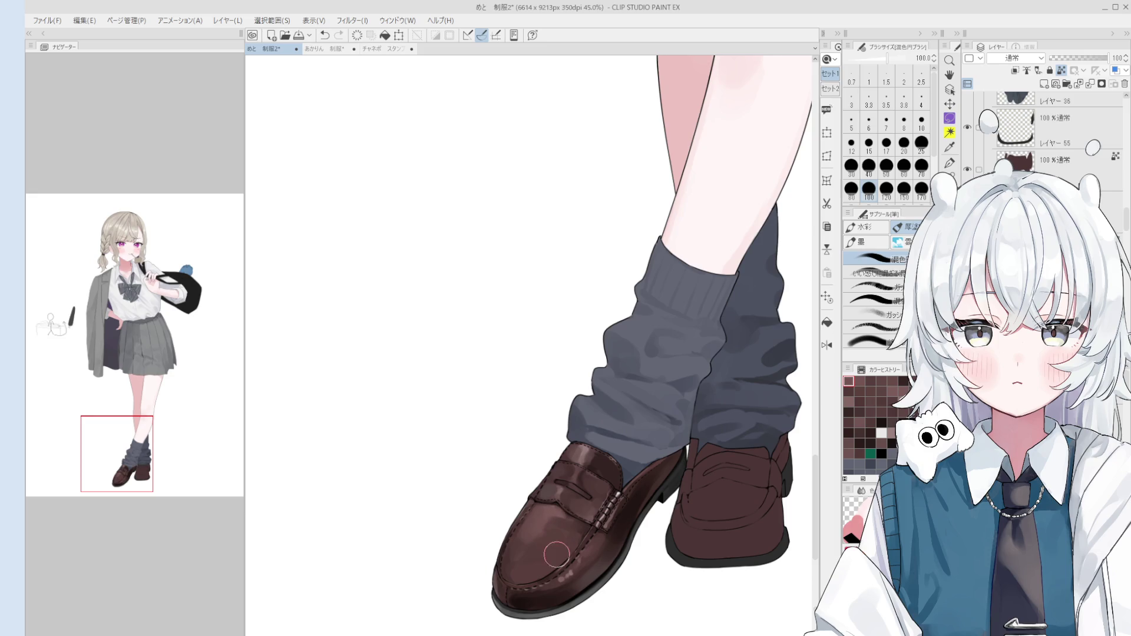
pyautogui.keyDown('alt'); pyautogui.click(589, 479); pyautogui.keyUp('alt')
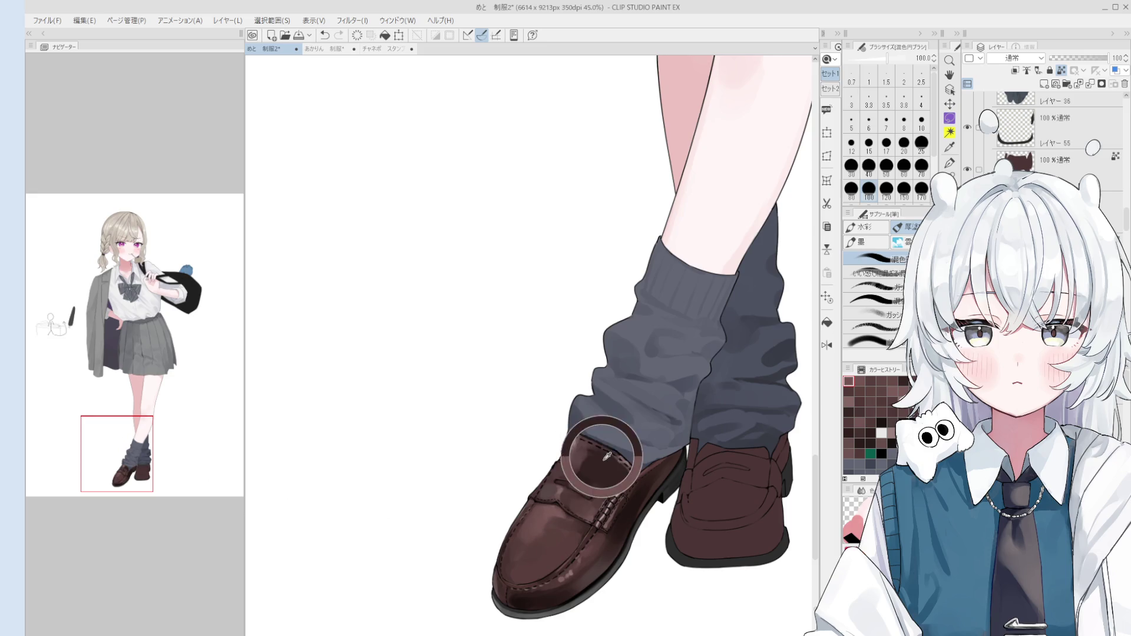
pyautogui.keyDown('alt'); pyautogui.click(593, 492); pyautogui.keyUp('alt')
pyautogui.click(851, 167)
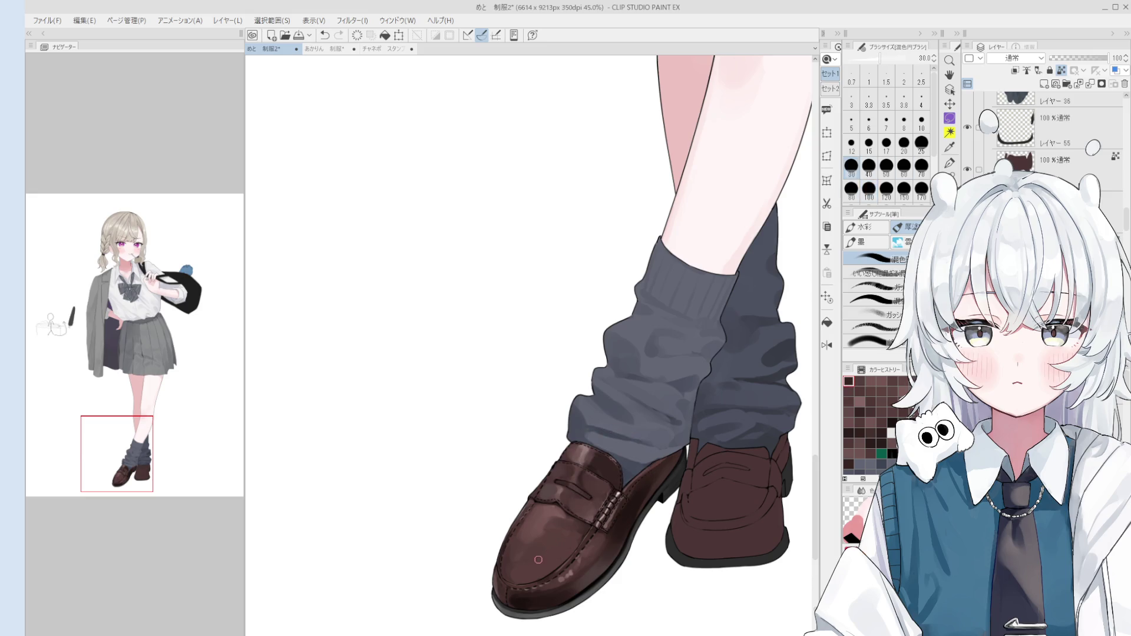
pyautogui.moveTo(530, 567)
pyautogui.mouseDown()
pyautogui.moveTo(516, 548)
pyautogui.moveTo(512, 563)
pyautogui.mouseUp()
# - Change the brush size through 100, 50 and 20, settling on 17
pyautogui.click(869, 188)
pyautogui.click(887, 168)
pyautogui.click(905, 144)
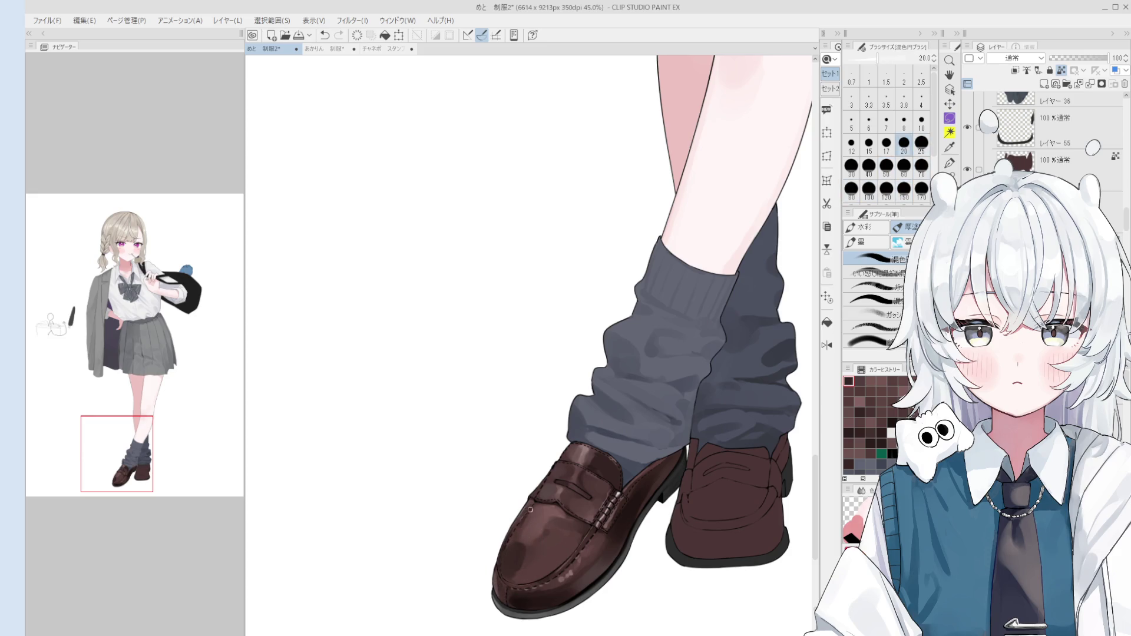
pyautogui.click(887, 145)
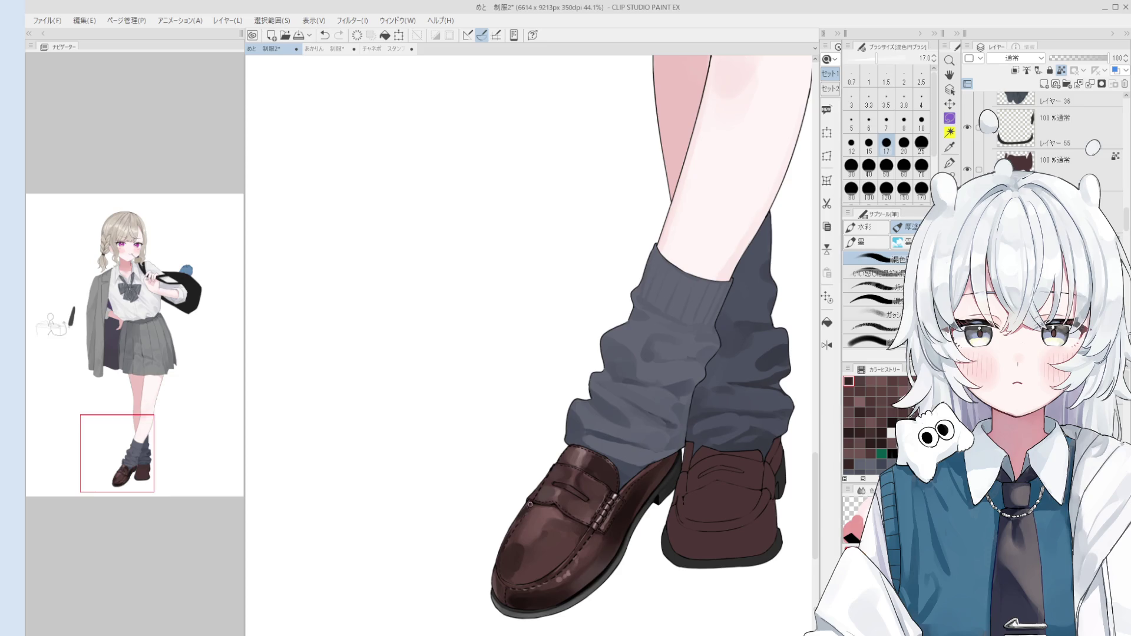
# - Shift the view to show both shoes and select the shoe layer
pyautogui.scroll(-2, 532, 505)
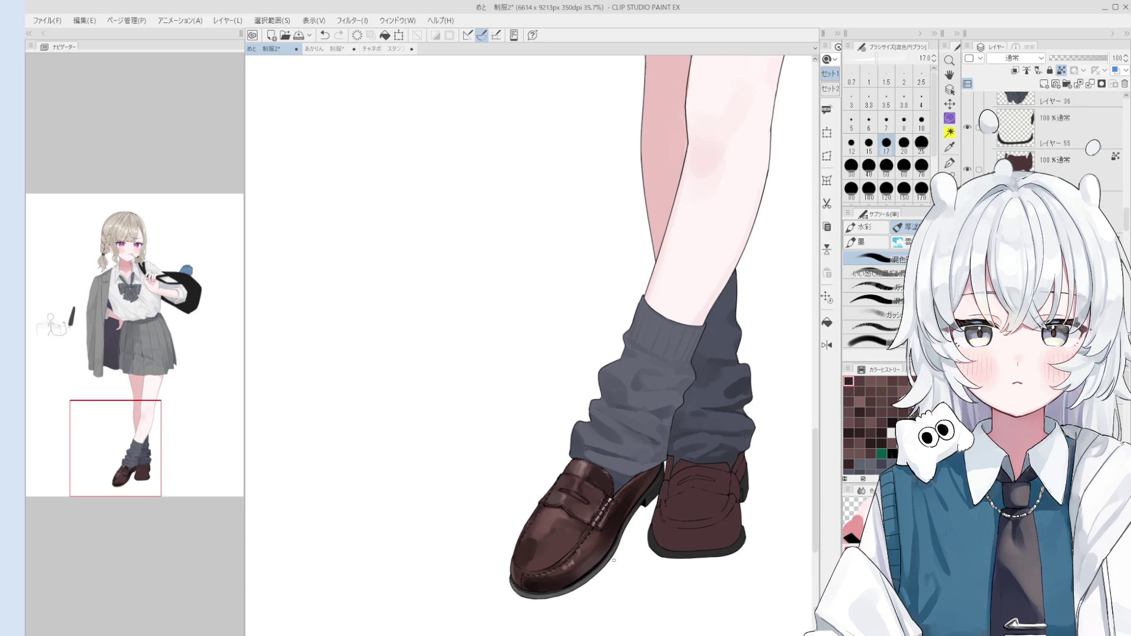
pyautogui.moveTo(616, 551); pyautogui.dragTo(530, 544)
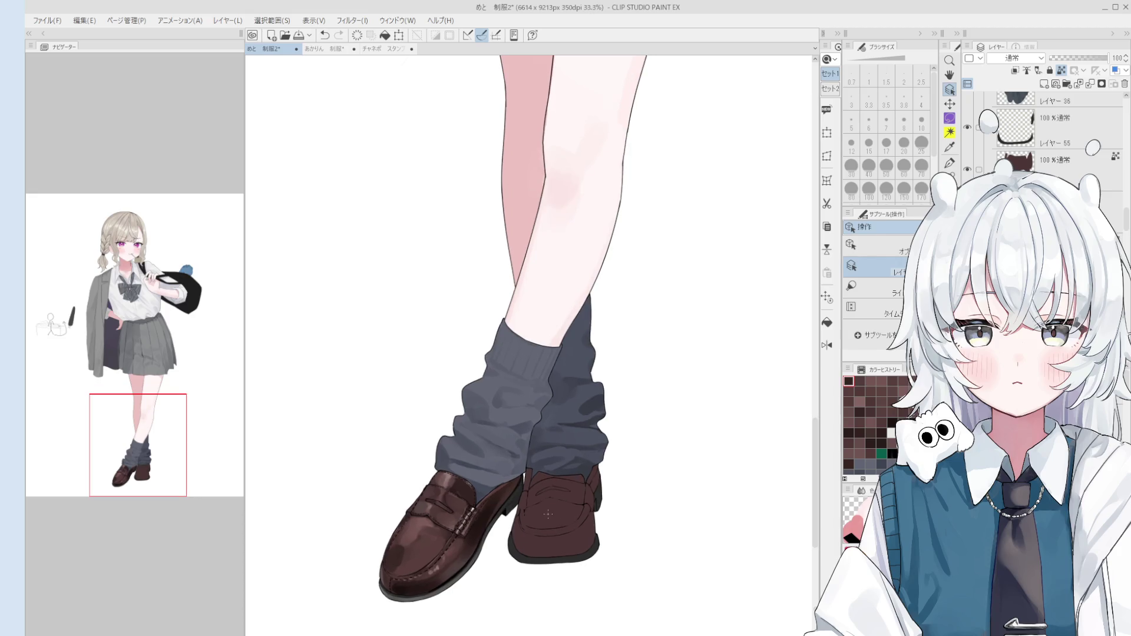
pyautogui.press('b')
pyautogui.scroll(2, 534, 554)
pyautogui.press(']')
pyautogui.keyDown('ctrl'); pyautogui.click(531, 553); pyautogui.keyUp('ctrl')
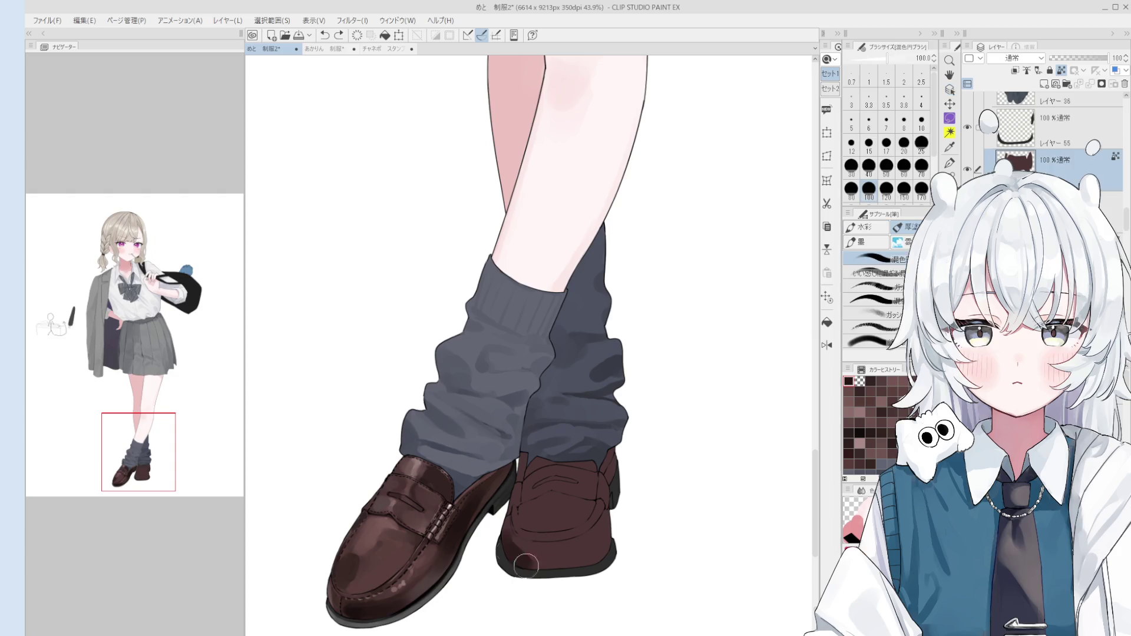
# - Darken the rear loafer's toe with dark brown strokes and sample a dark shoe colour
pyautogui.moveTo(526, 552)
pyautogui.mouseDown()
pyautogui.moveTo(565, 563)
pyautogui.moveTo(595, 545)
pyautogui.moveTo(571, 557)
pyautogui.moveTo(612, 512)
pyautogui.moveTo(619, 547)
pyautogui.moveTo(602, 564)
pyautogui.mouseUp()
pyautogui.press('[')
pyautogui.press('[')
pyautogui.press('[')
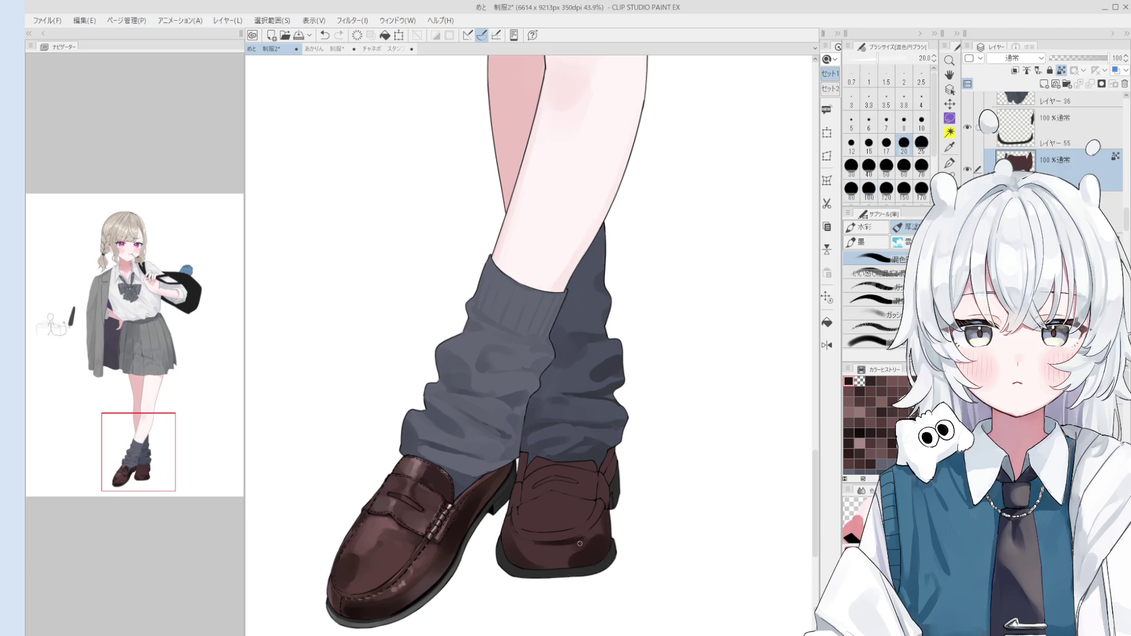
pyautogui.press(']')
pyautogui.press(']')
pyautogui.press(']')
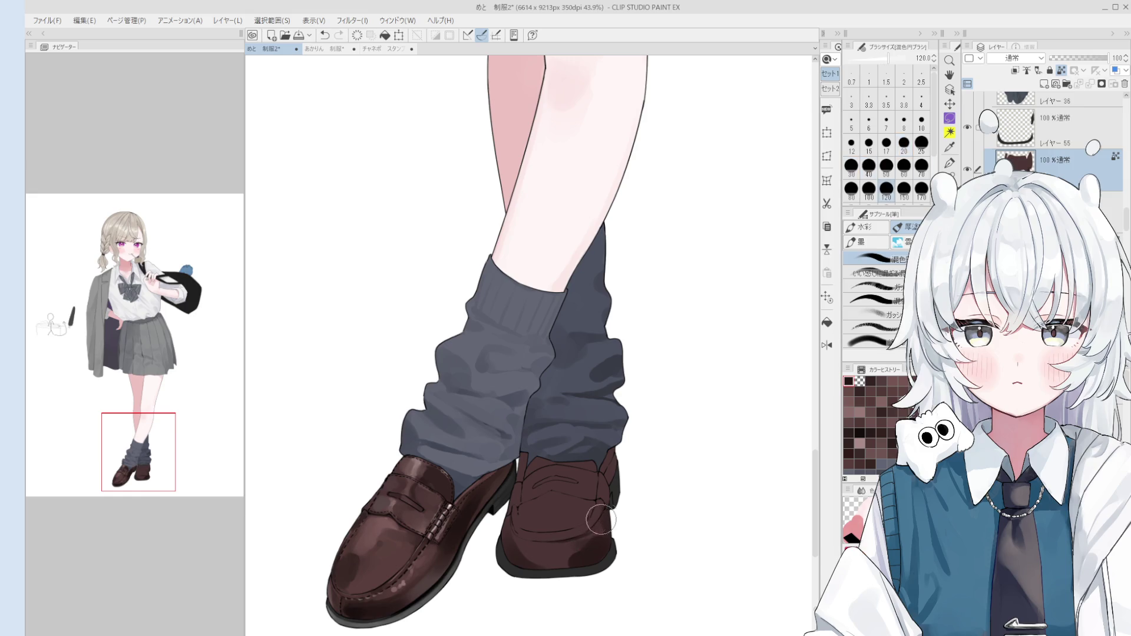
pyautogui.moveTo(566, 508); pyautogui.dragTo(570, 504)
pyautogui.keyDown('alt'); pyautogui.click(415, 528); pyautogui.keyUp('alt')
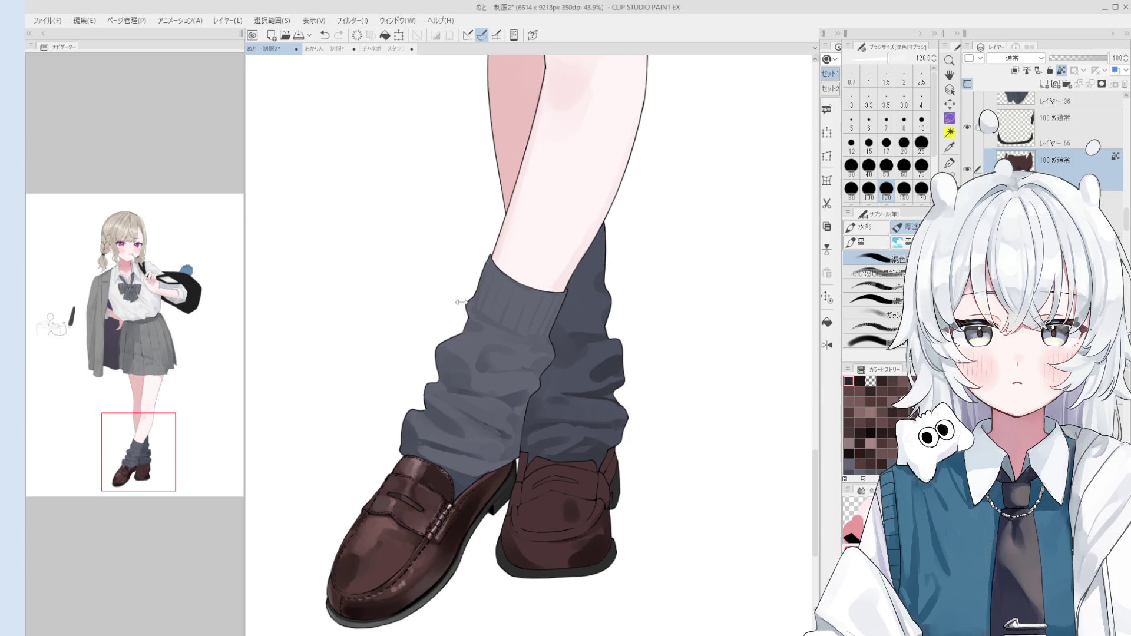
pyautogui.scroll(-1, 436, 565)
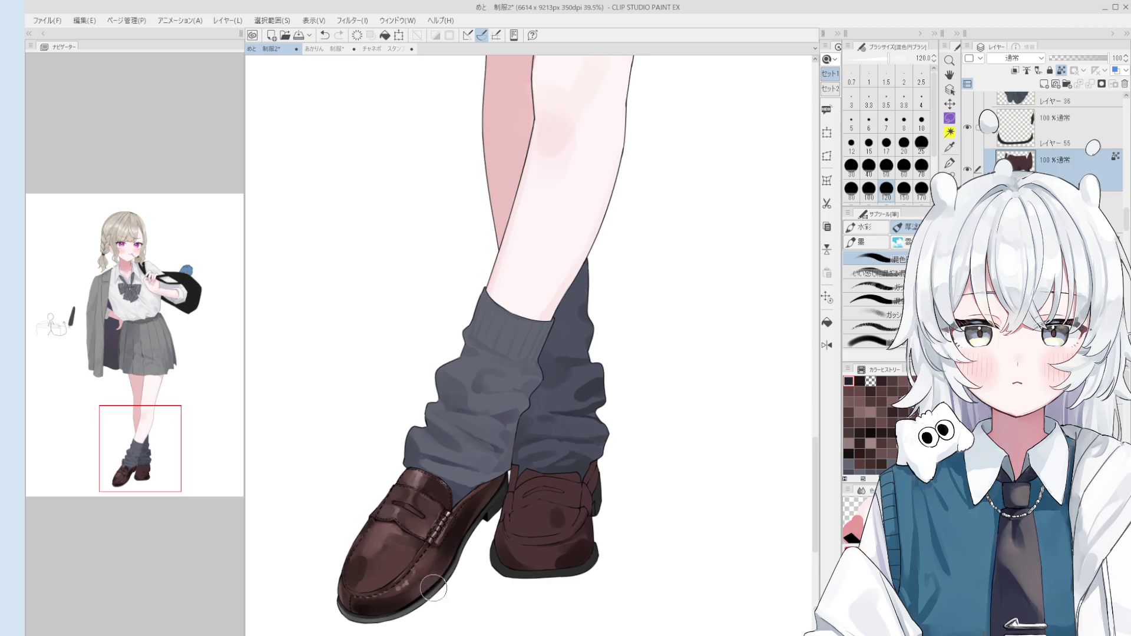
# - Select the rear shoe's layer and paint broad dark shading on its toe
pyautogui.moveTo(387, 549); pyautogui.dragTo(433, 553)
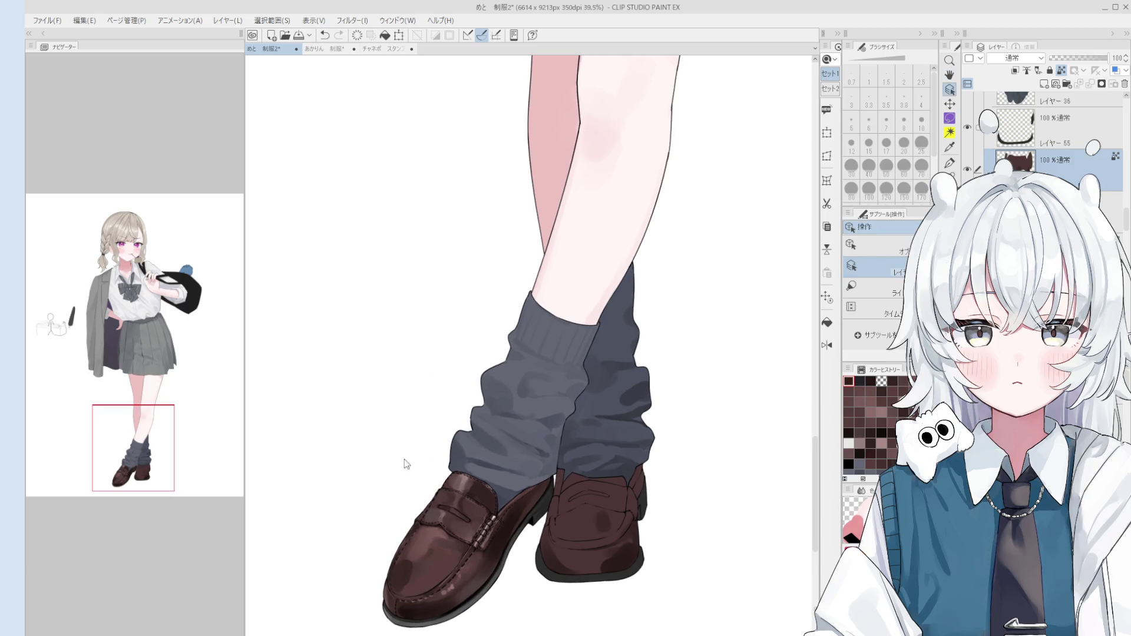
pyautogui.press('b')
pyautogui.scroll(3, 413, 551)
pyautogui.scroll(-2, 448, 560)
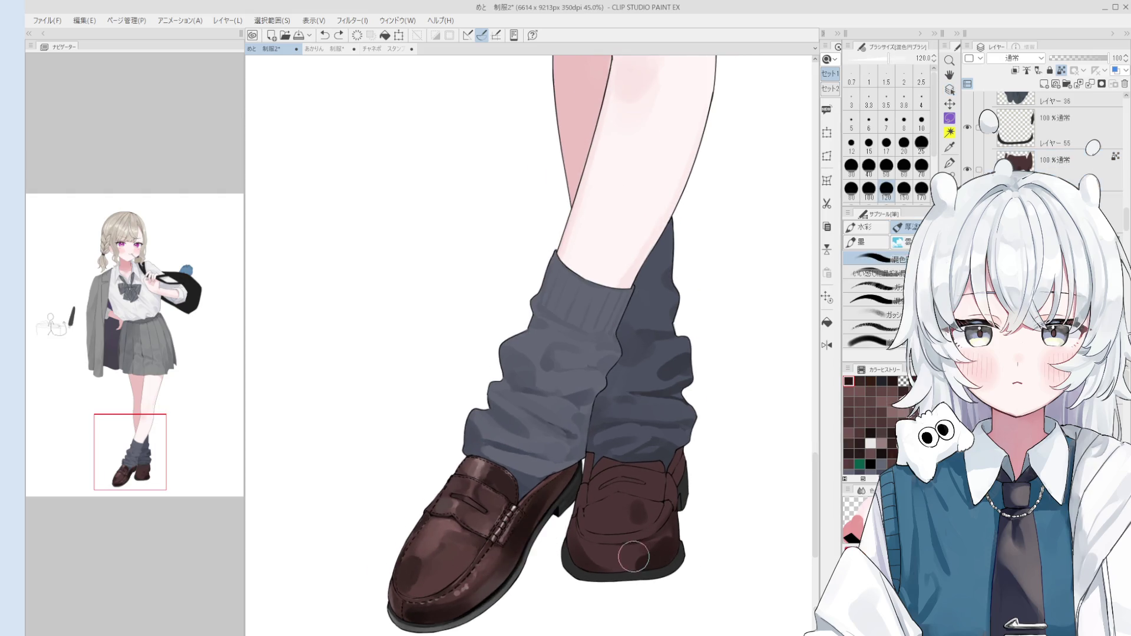
pyautogui.keyDown('ctrl'); pyautogui.keyDown('shift'); pyautogui.click(643, 537); pyautogui.keyUp('shift'); pyautogui.keyUp('ctrl')
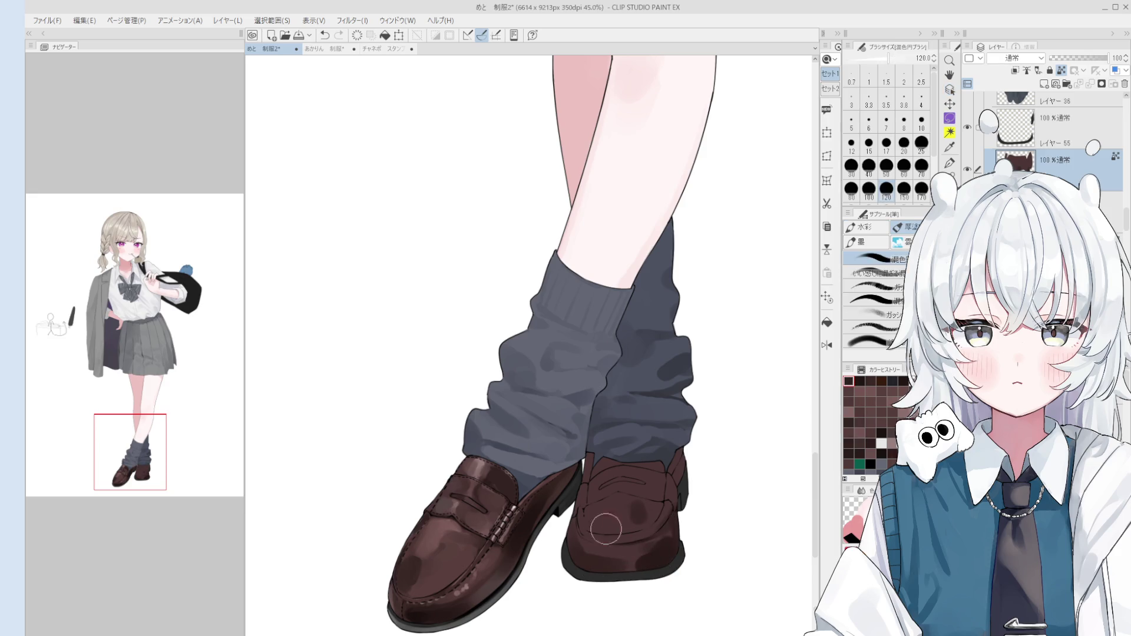
pyautogui.press(']')
pyautogui.moveTo(578, 545); pyautogui.dragTo(634, 558)
# - Blend and darken the rear shoe's toe and vamp at brush sizes 100–200
pyautogui.press('[')
pyautogui.scroll(-1, 624, 554)
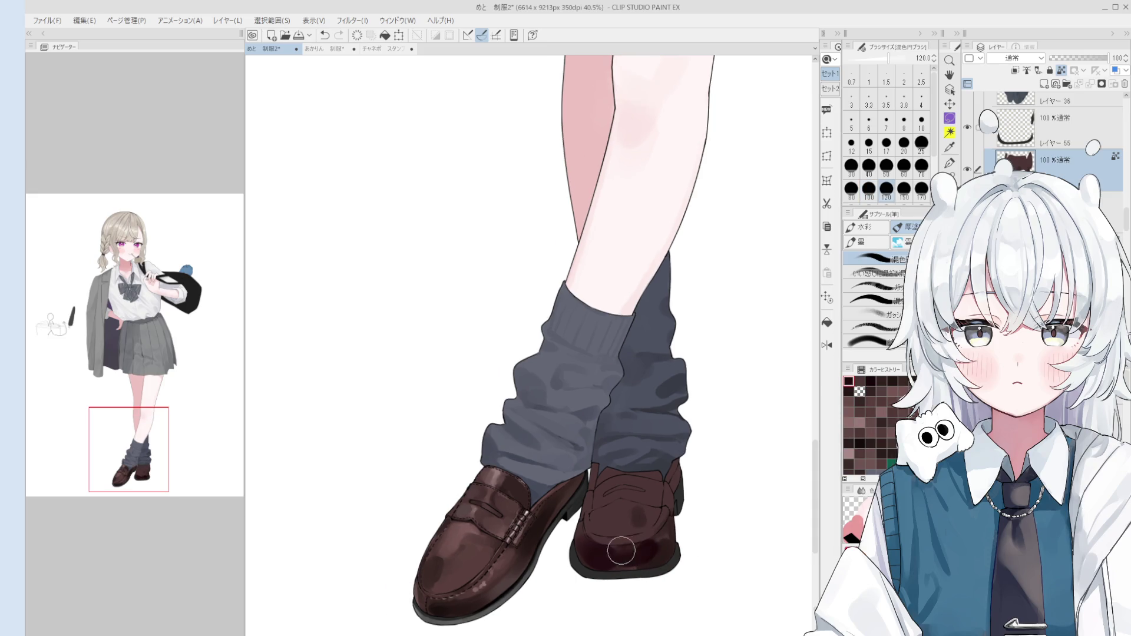
pyautogui.moveTo(621, 543); pyautogui.dragTo(631, 551)
pyautogui.press('[')
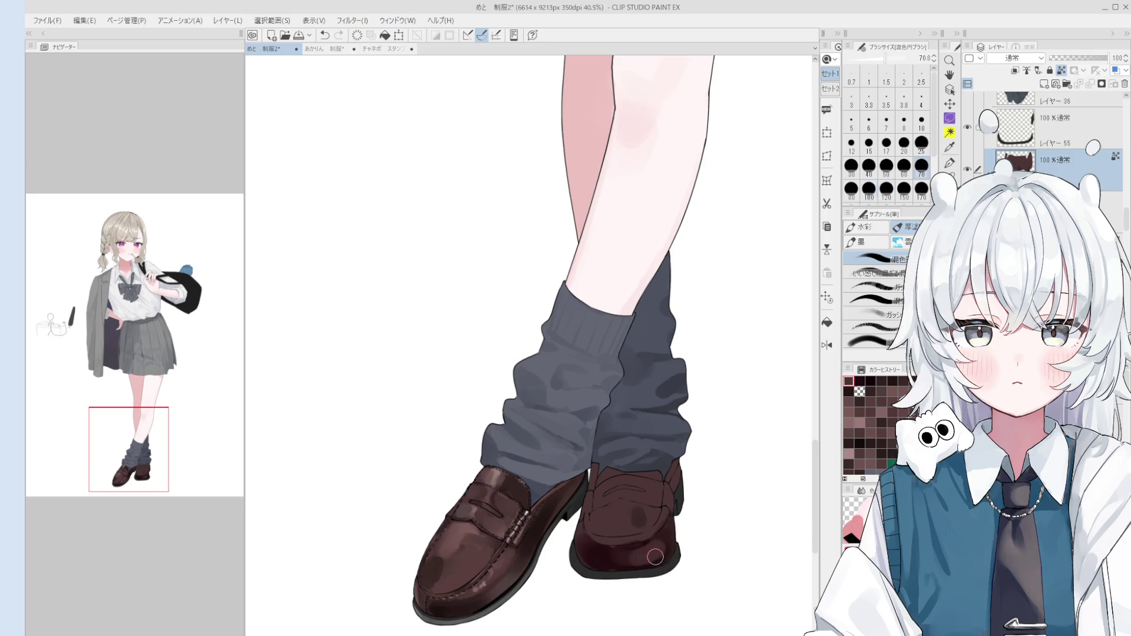
pyautogui.press(']')
pyautogui.press(']')
pyautogui.press(']')
pyautogui.moveTo(654, 539); pyautogui.dragTo(631, 545)
# - Blend shading over the rear shoe's heel at brush size 60–80
pyautogui.press('[')
pyautogui.press('[')
pyautogui.press('[')
pyautogui.press('[')
pyautogui.press('[')
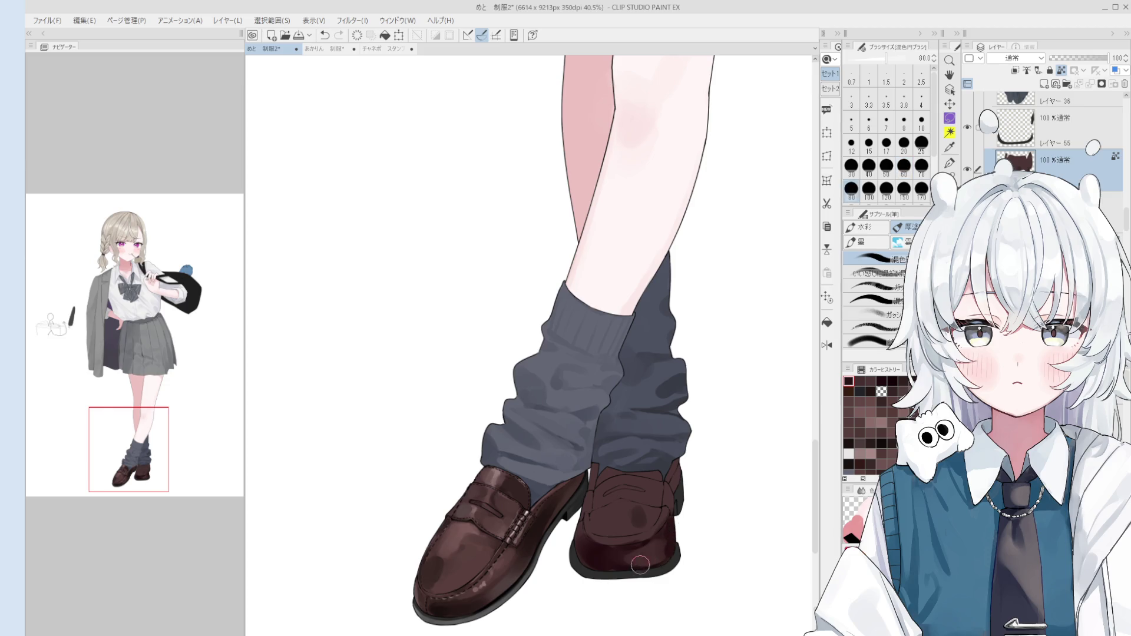
pyautogui.press(']')
pyautogui.press(']')
pyautogui.press(']')
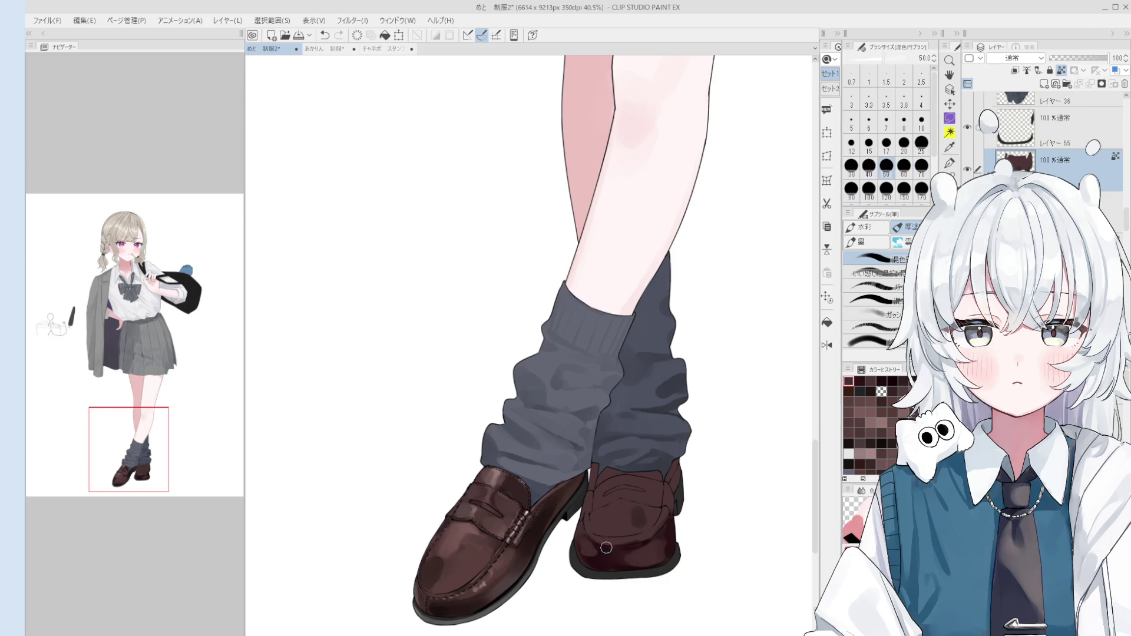
pyautogui.moveTo(592, 557)
pyautogui.mouseDown()
pyautogui.moveTo(619, 565)
pyautogui.moveTo(609, 545)
pyautogui.mouseUp()
pyautogui.press('[')
pyautogui.press('[')
pyautogui.press('[')
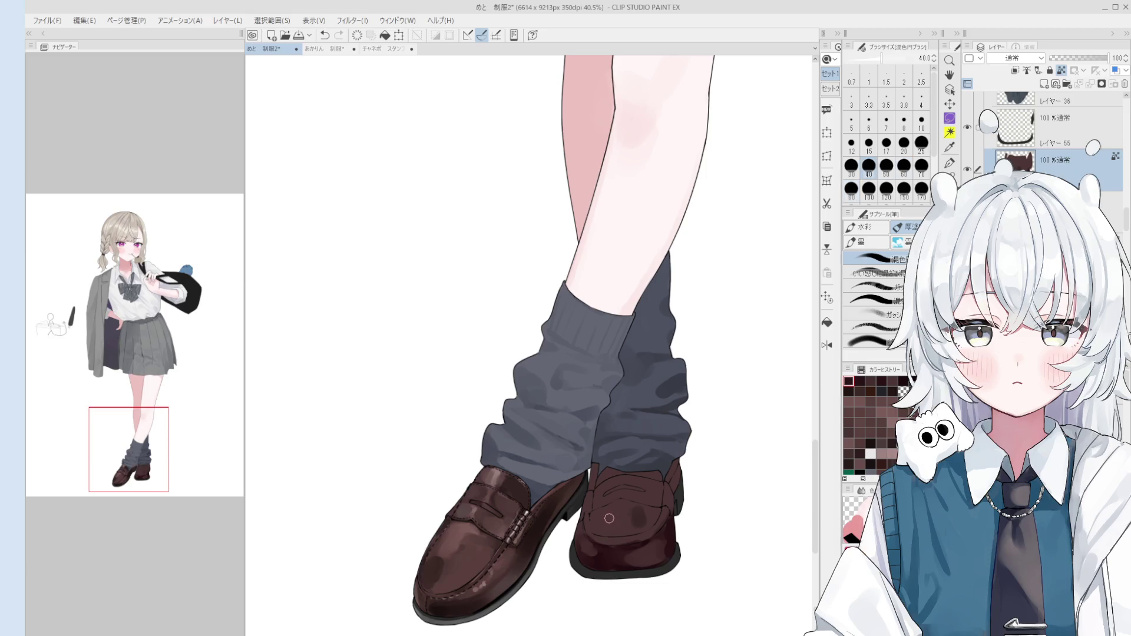
pyautogui.press(']')
pyautogui.press(']')
pyautogui.press(']')
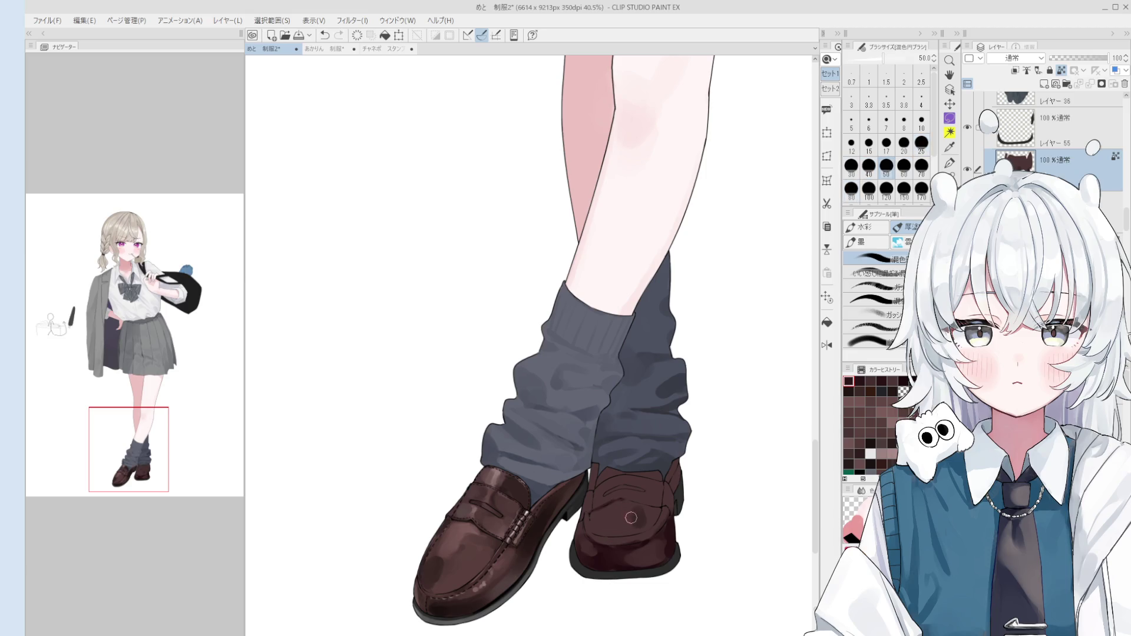
pyautogui.scroll(1, 618, 500)
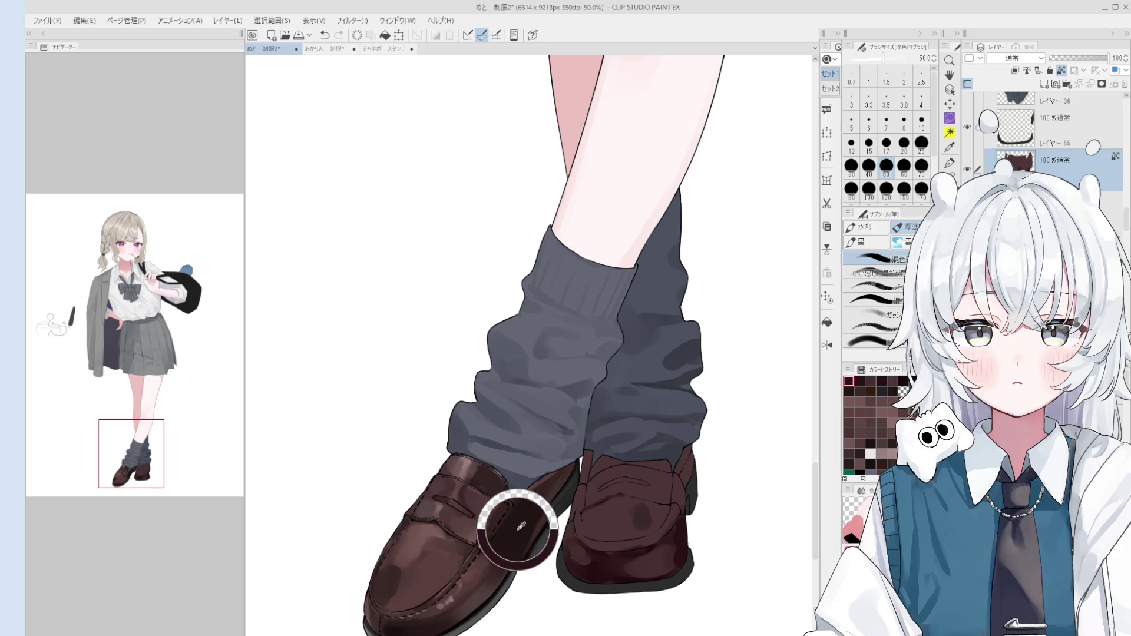
# - Sample a brown from the front shoe and blend dark reddish paint onto the rear toe at size 25
pyautogui.moveTo(517, 517); pyautogui.dragTo(511, 522)
pyautogui.press('[')
pyautogui.press('[')
pyautogui.press('[')
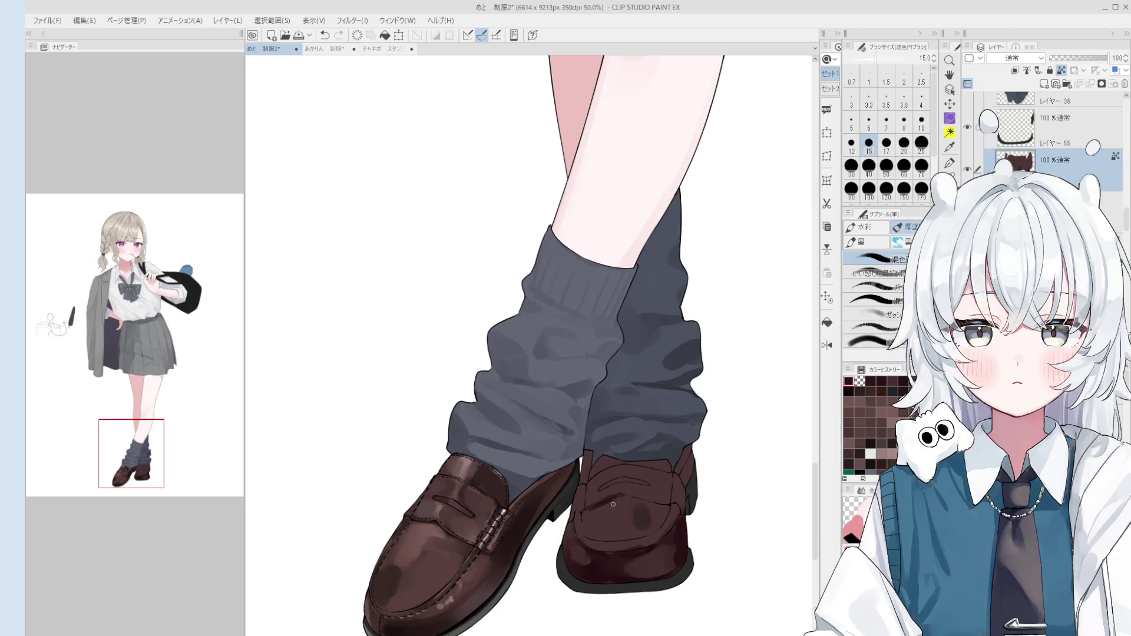
pyautogui.press(']')
pyautogui.press(']')
pyautogui.press(']')
pyautogui.press(']')
pyautogui.press(']')
pyautogui.press(']')
pyautogui.moveTo(651, 511)
pyautogui.mouseDown()
pyautogui.moveTo(610, 522)
pyautogui.moveTo(654, 517)
pyautogui.moveTo(650, 508)
pyautogui.moveTo(668, 536)
pyautogui.moveTo(593, 517)
pyautogui.moveTo(646, 516)
pyautogui.moveTo(683, 548)
pyautogui.moveTo(666, 548)
pyautogui.moveTo(653, 520)
pyautogui.mouseUp()
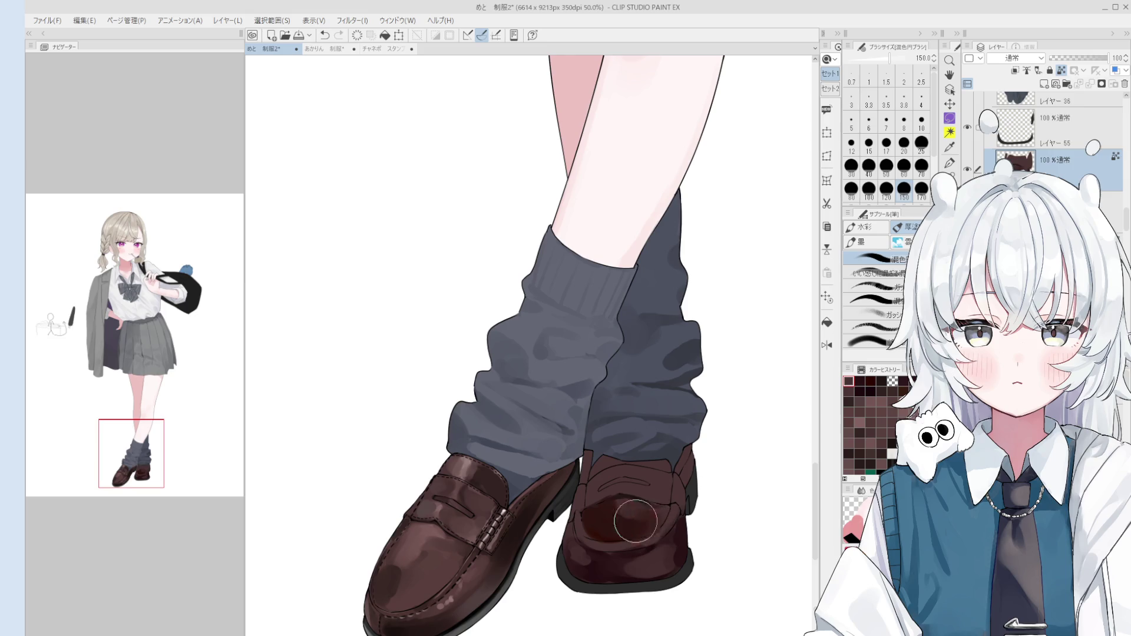
pyautogui.scroll(2, 648, 540)
# - Undo the last shading stroke and repaint the rear shoe's toe with the blending brush
pyautogui.press('b')
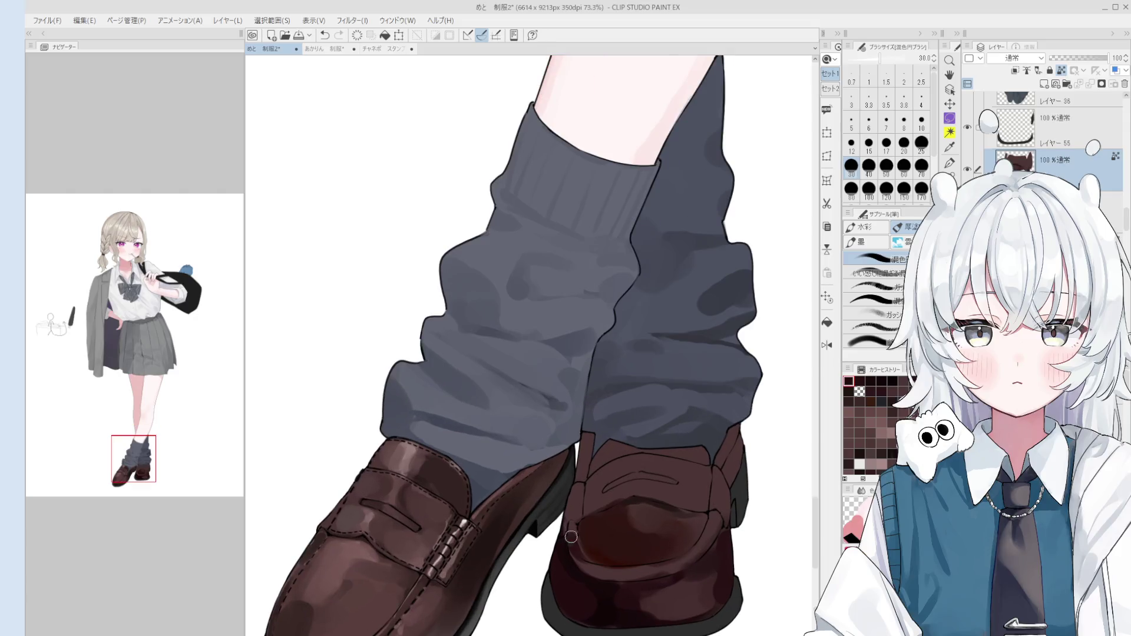
pyautogui.hotkey('ctrl', 'z')
pyautogui.moveTo(575, 527)
pyautogui.mouseDown()
pyautogui.moveTo(619, 554)
pyautogui.moveTo(619, 490)
pyautogui.moveTo(648, 481)
pyautogui.moveTo(621, 505)
pyautogui.moveTo(648, 471)
pyautogui.moveTo(642, 507)
pyautogui.moveTo(628, 492)
pyautogui.moveTo(599, 540)
pyautogui.moveTo(677, 525)
pyautogui.moveTo(631, 434)
pyautogui.mouseUp()
pyautogui.scroll(-1, 613, 543)
pyautogui.scroll(-1, 613, 543)
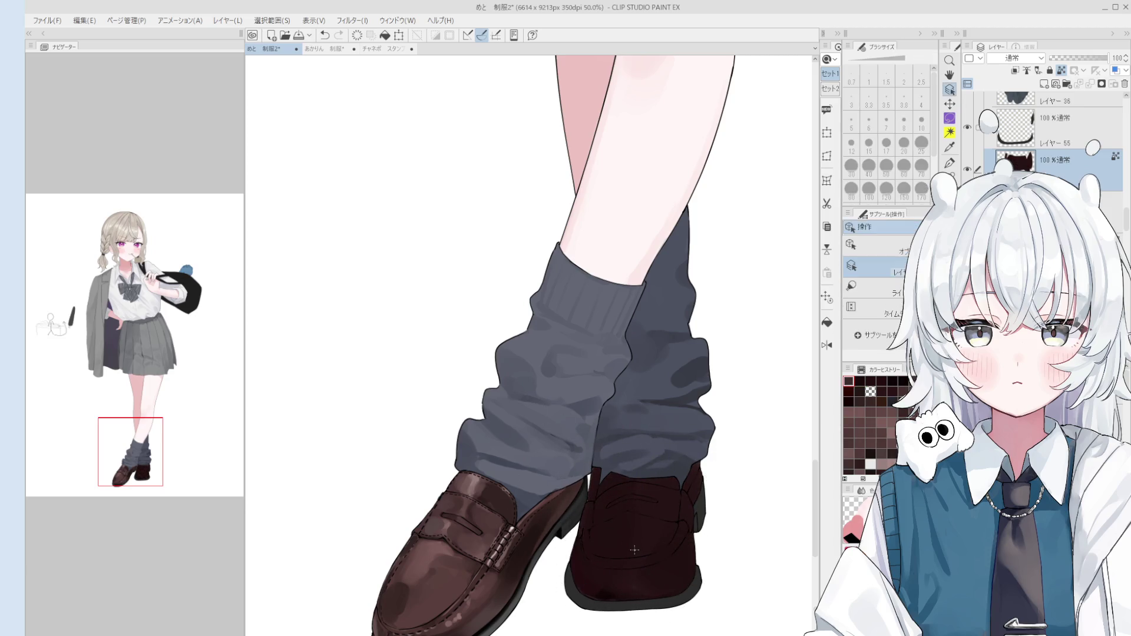
pyautogui.press('[')
pyautogui.press('[')
pyautogui.press('[')
pyautogui.moveTo(592, 584)
pyautogui.mouseDown()
pyautogui.moveTo(666, 583)
pyautogui.moveTo(625, 525)
pyautogui.moveTo(660, 533)
pyautogui.moveTo(613, 534)
pyautogui.moveTo(660, 531)
pyautogui.moveTo(607, 543)
pyautogui.mouseUp()
# - Repaint the rear toe with finer strokes and save the illustration with Ctrl+S
pyautogui.press('[')
pyautogui.press('[')
pyautogui.press('[')
pyautogui.press('[')
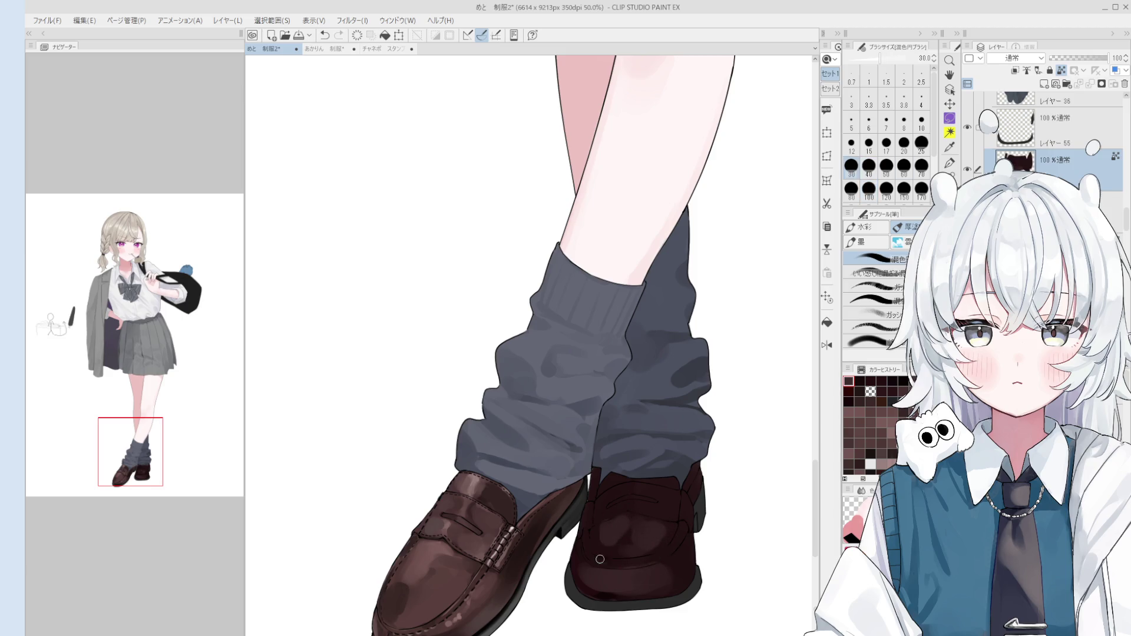
pyautogui.press(']')
pyautogui.press(']')
pyautogui.press(']')
pyautogui.press(']')
pyautogui.press(']')
pyautogui.press(']')
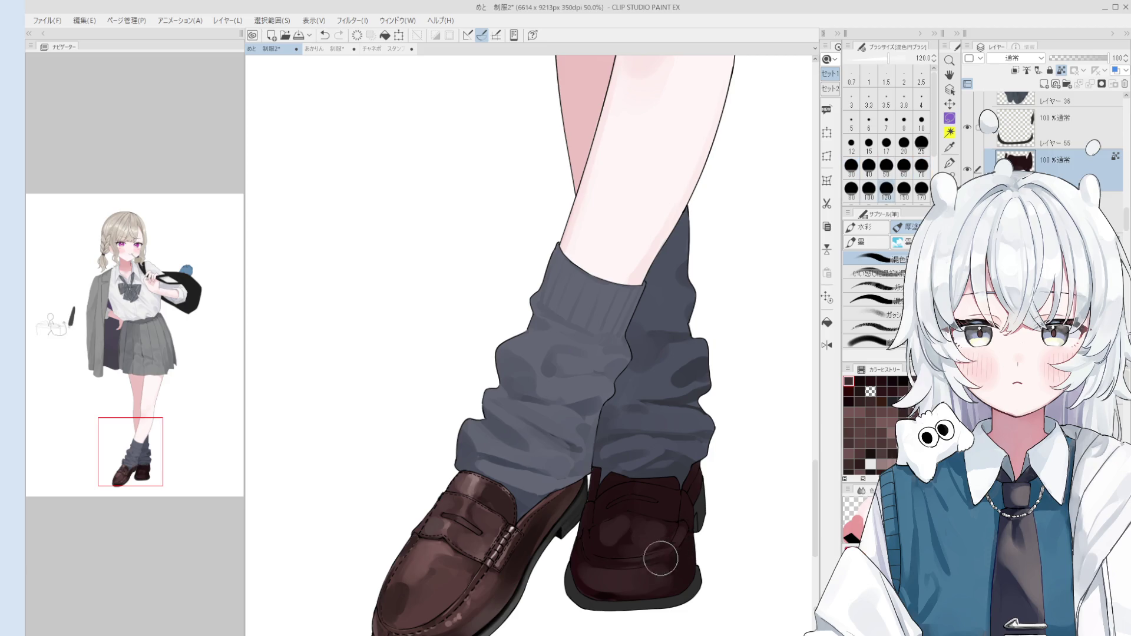
pyautogui.scroll(1, 671, 564)
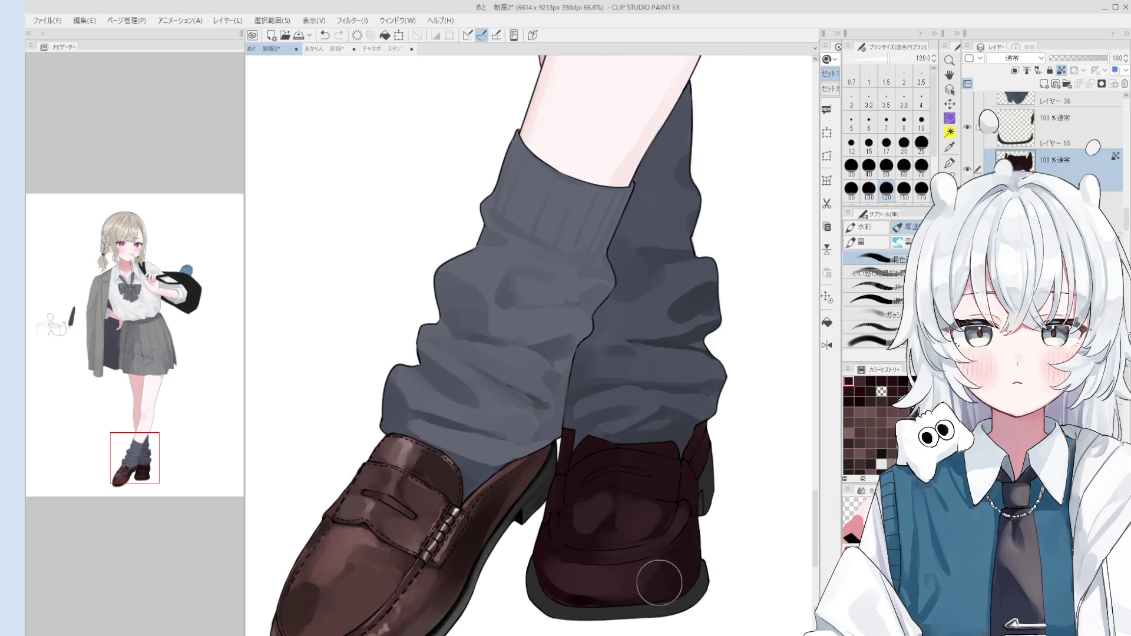
pyautogui.moveTo(585, 581); pyautogui.dragTo(589, 590)
pyautogui.hotkey('ctrl', 's')
pyautogui.press('[')
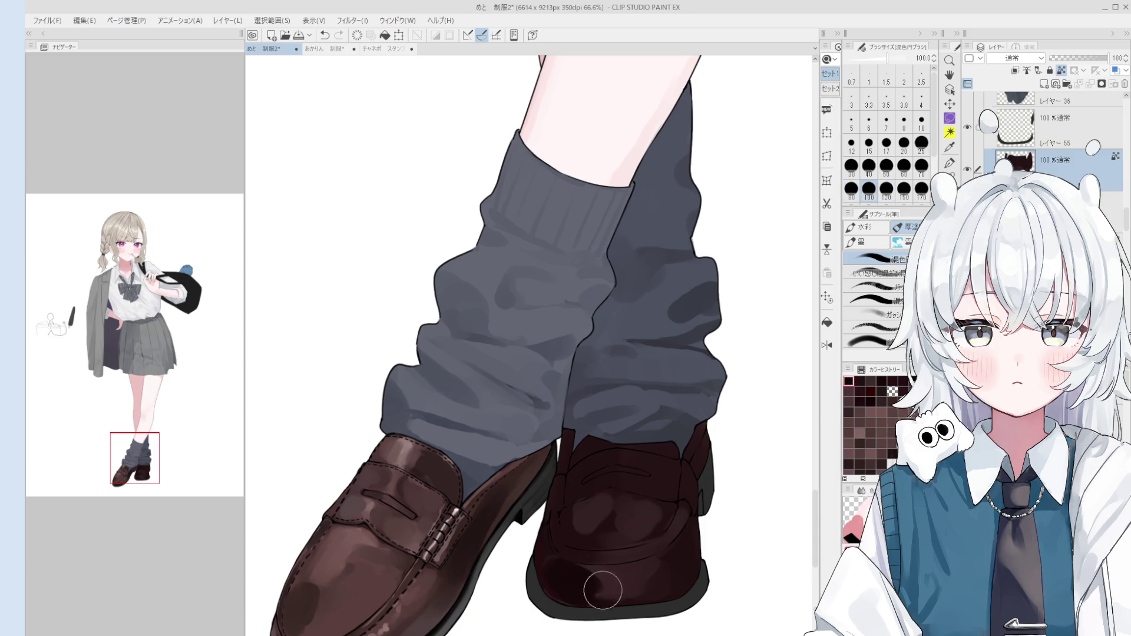
# - Repaint the shading on the rear shoe's heel at size 30
pyautogui.press('[')
pyautogui.press('[')
pyautogui.press('[')
pyautogui.press('[')
pyautogui.press('[')
pyautogui.press('[')
pyautogui.press(']')
pyautogui.press(']')
pyautogui.press(']')
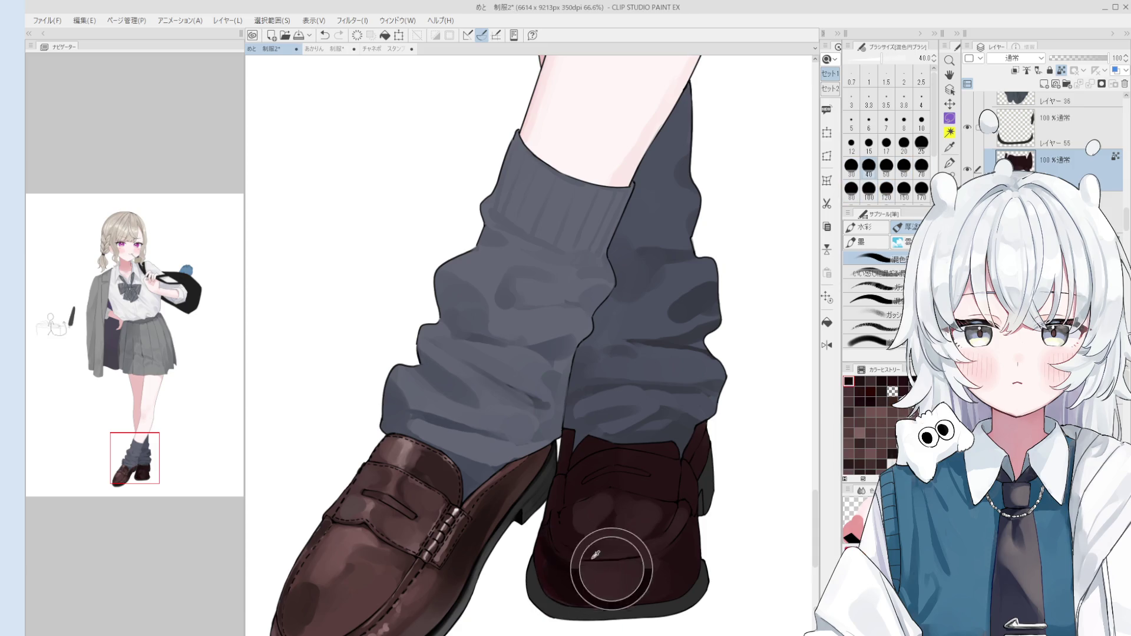
pyautogui.press('[')
pyautogui.press('[')
pyautogui.press('[')
pyautogui.moveTo(575, 581); pyautogui.dragTo(591, 590)
pyautogui.press(']')
pyautogui.press(']')
pyautogui.scroll(-1, 593, 591)
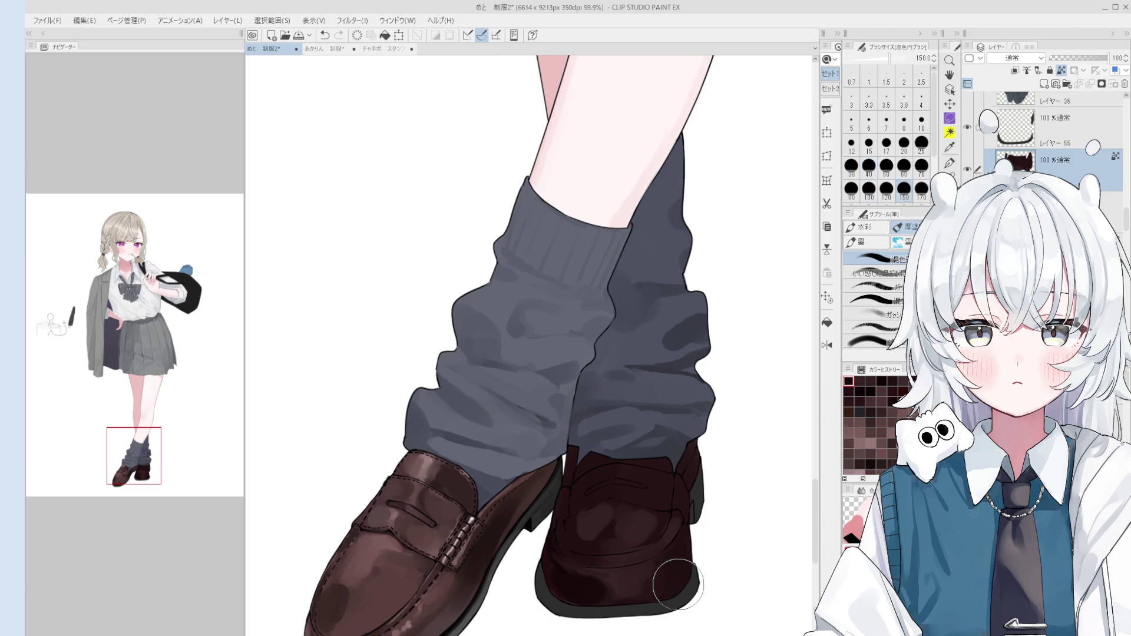
pyautogui.press('[')
pyautogui.press('[')
pyautogui.press('[')
# - Paint and rework dark shading on the rear shoe's upper at sizes 70–100
pyautogui.moveTo(655, 502)
pyautogui.mouseDown()
pyautogui.moveTo(639, 492)
pyautogui.moveTo(654, 495)
pyautogui.mouseUp()
pyautogui.press(']')
pyautogui.press(']')
pyautogui.moveTo(598, 523)
pyautogui.mouseDown()
pyautogui.moveTo(607, 475)
pyautogui.moveTo(631, 480)
pyautogui.mouseUp()
pyautogui.press('[')
pyautogui.press('[')
pyautogui.press('[')
pyautogui.press('[')
pyautogui.press('[')
pyautogui.press('[')
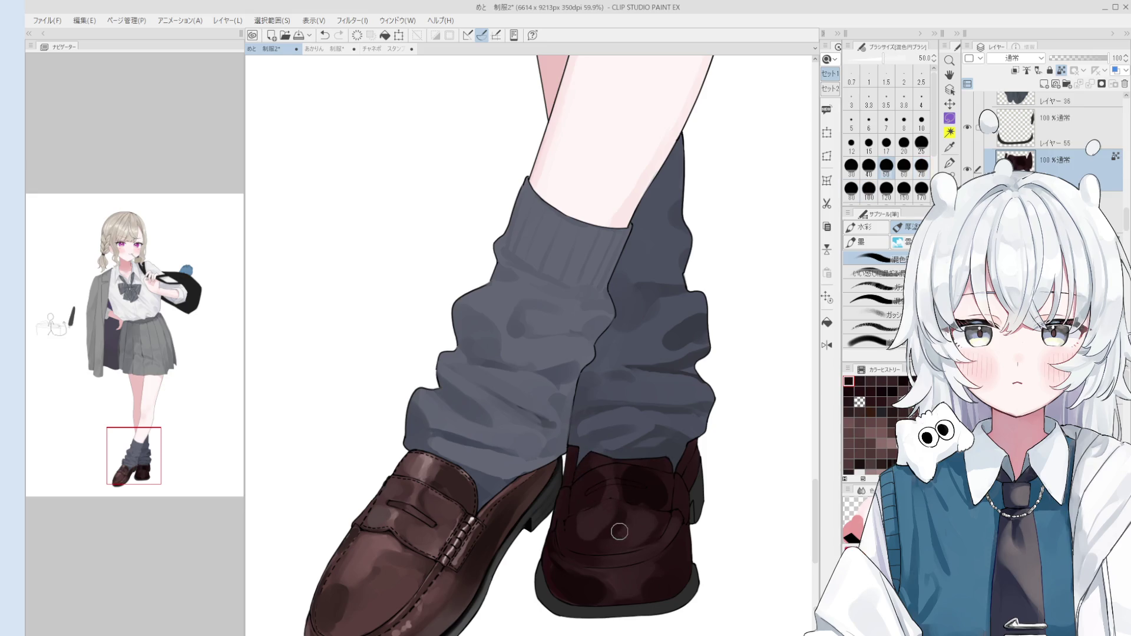
pyautogui.press(']')
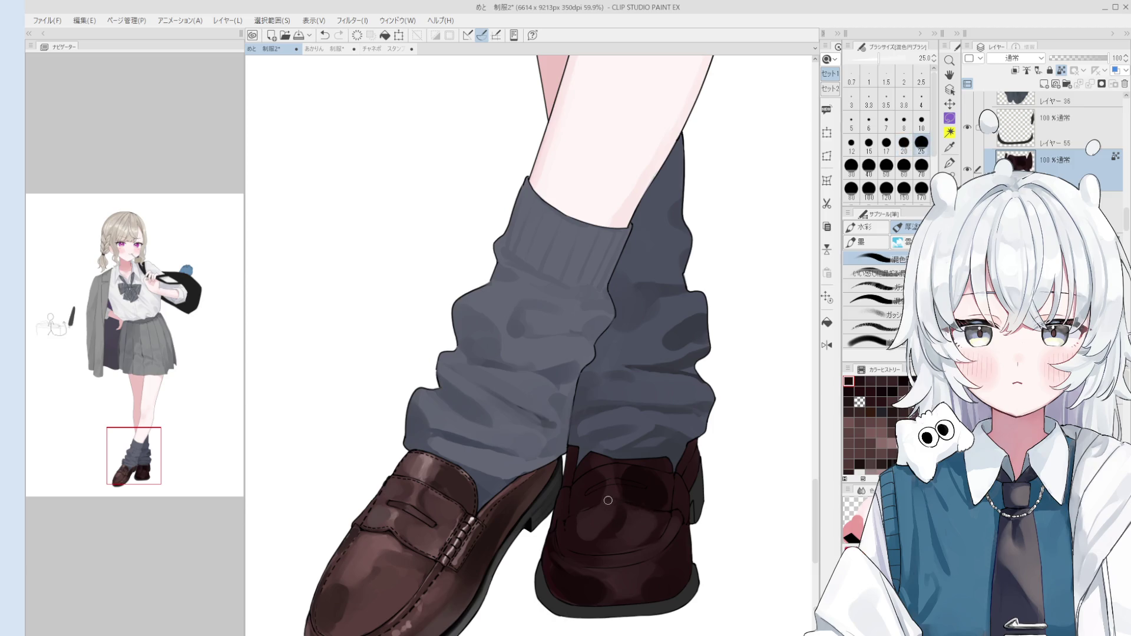
pyautogui.press('[')
pyautogui.press('[')
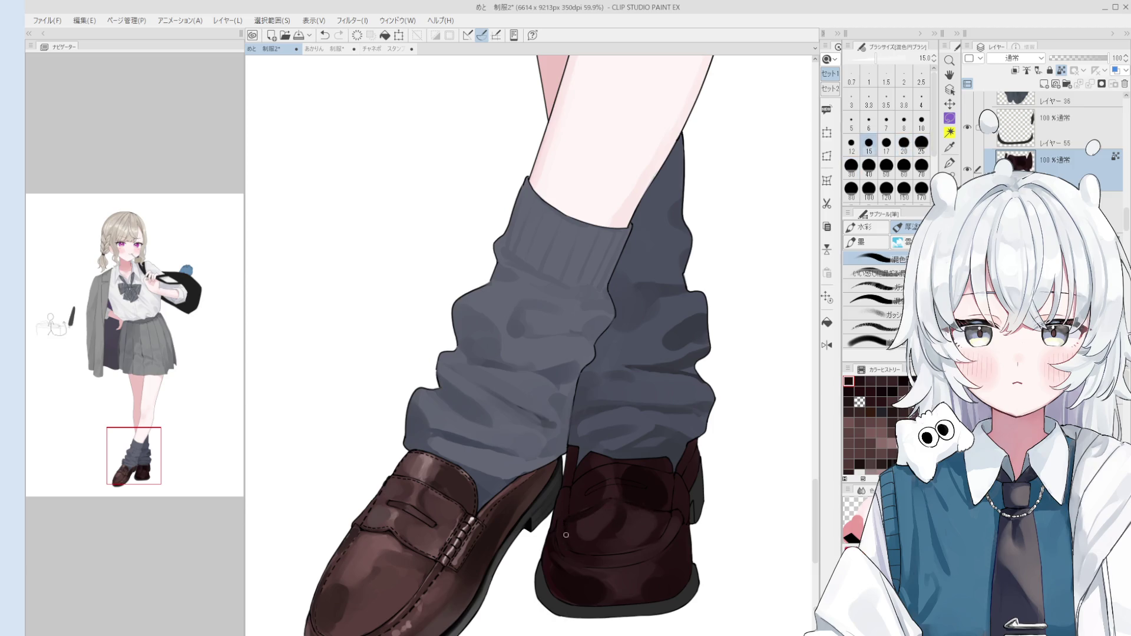
# - Flip the canvas horizontally to check the loafers, then return to the blending brush at size 150
pyautogui.scroll(-3, 565, 526)
pyautogui.scroll(1, 619, 530)
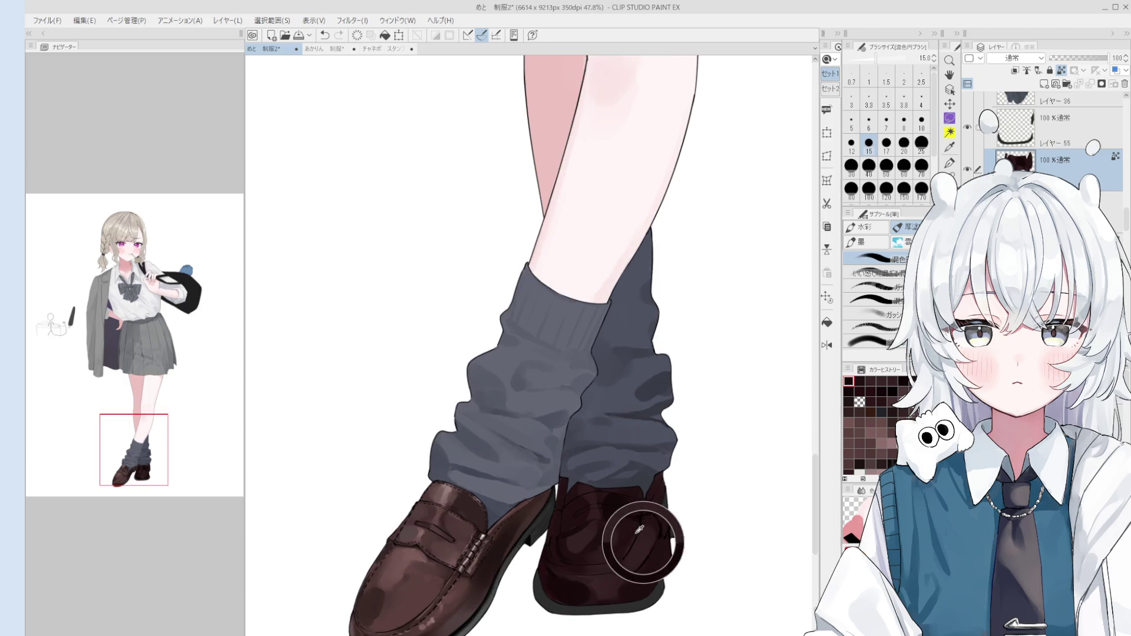
pyautogui.scroll(1, 641, 527)
pyautogui.scroll(1, 641, 522)
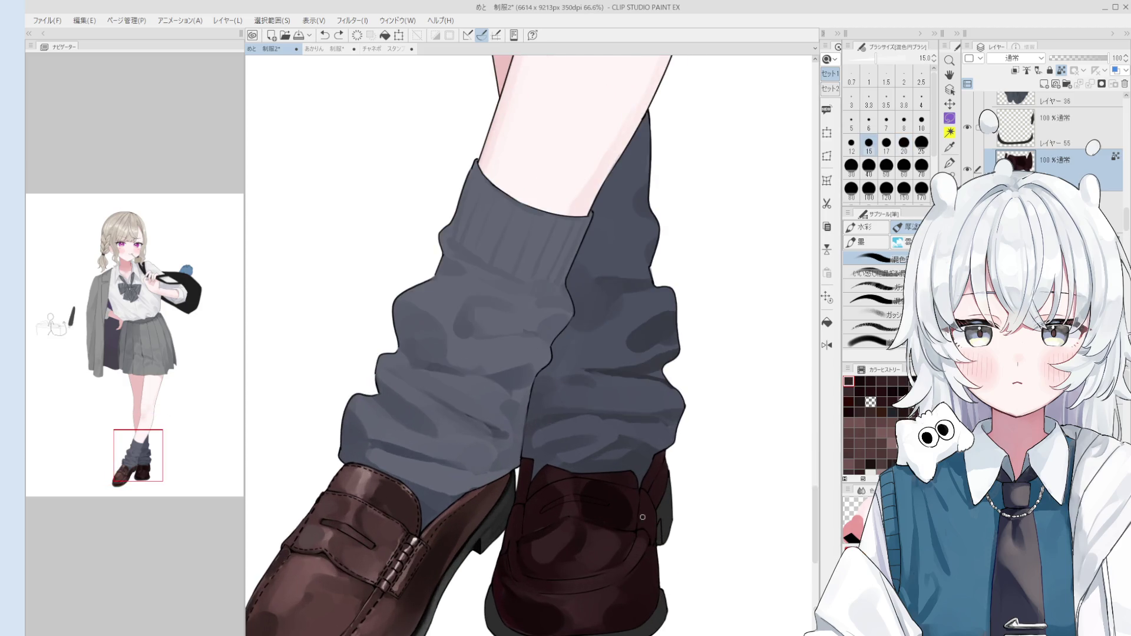
pyautogui.press(']')
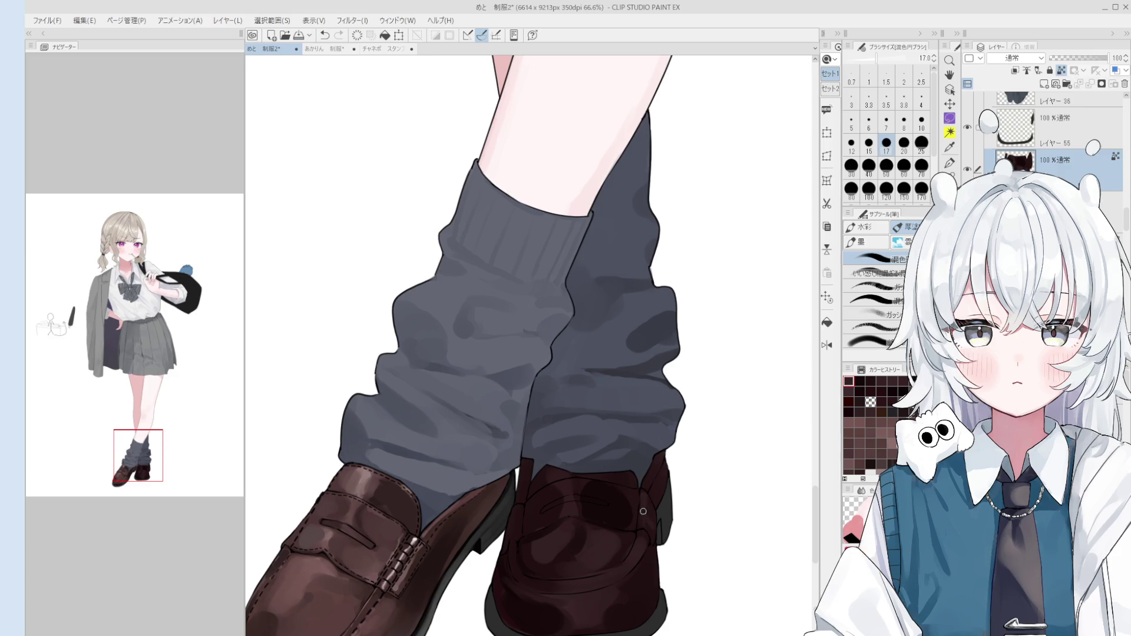
pyautogui.scroll(-3, 653, 534)
pyautogui.press('h')
pyautogui.moveTo(653, 533); pyautogui.dragTo(611, 545)
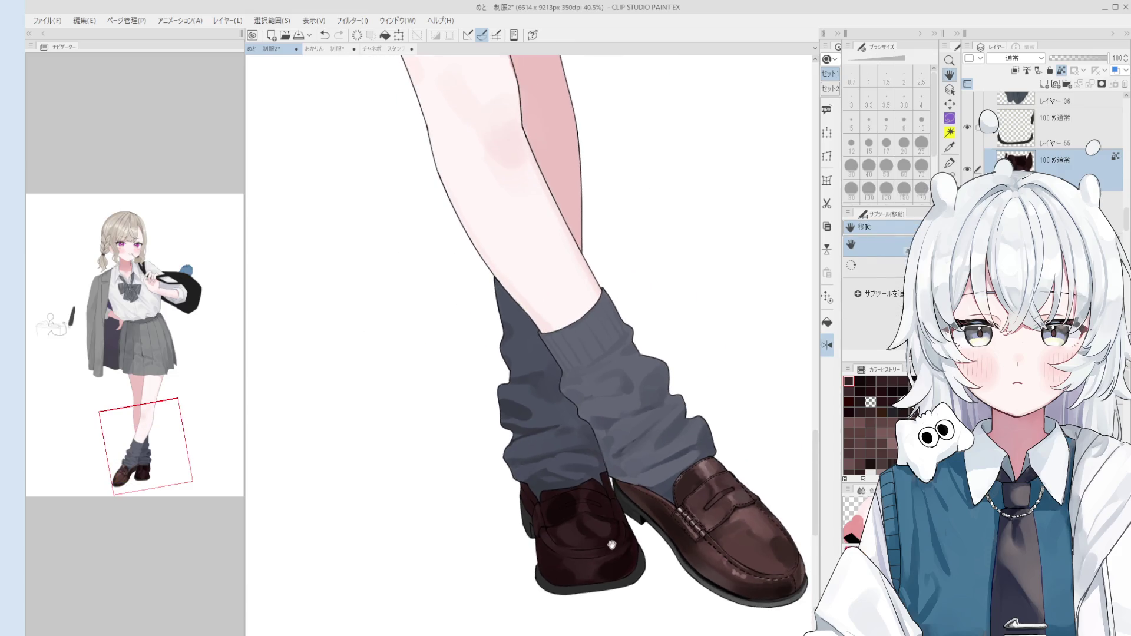
pyautogui.press('b')
pyautogui.scroll(1, 593, 526)
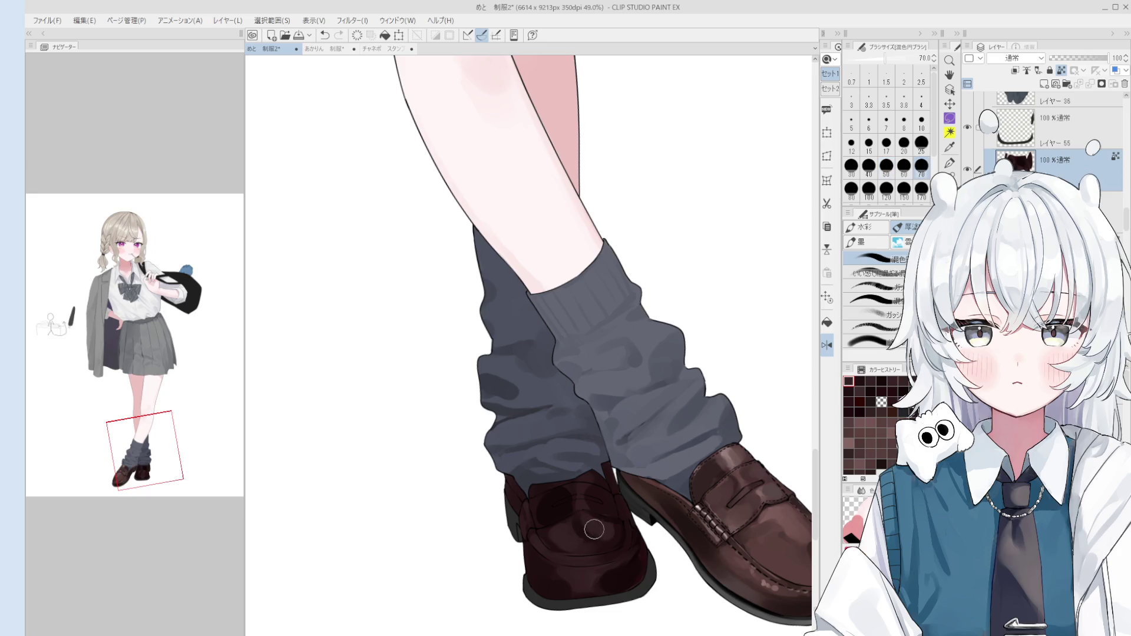
pyautogui.press(']')
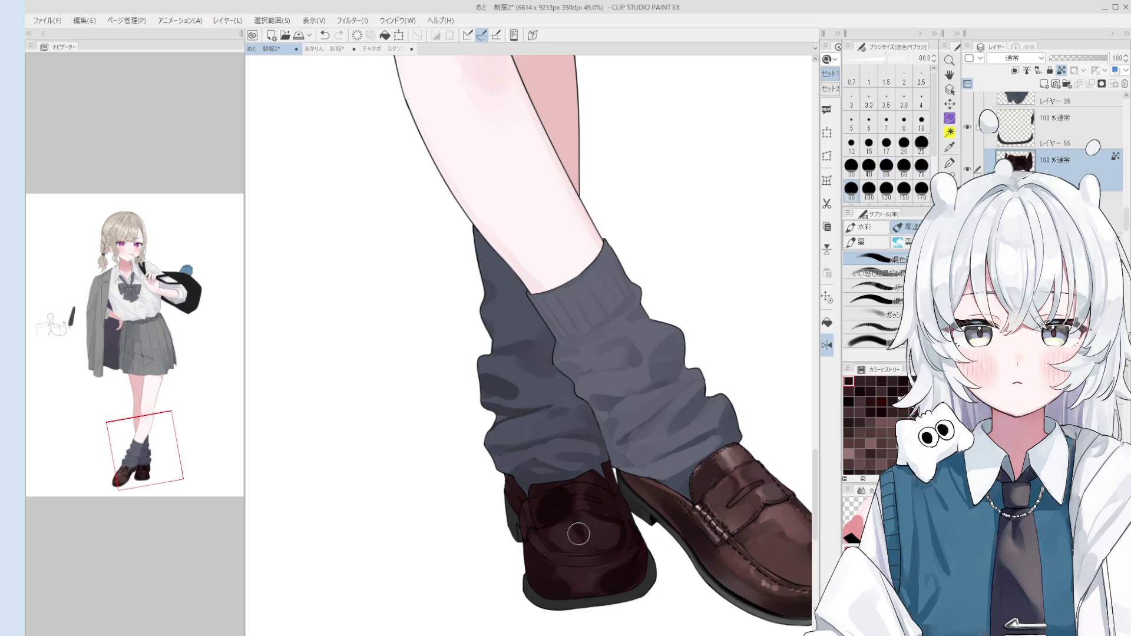
pyautogui.press(']')
pyautogui.press(']')
pyautogui.press(']')
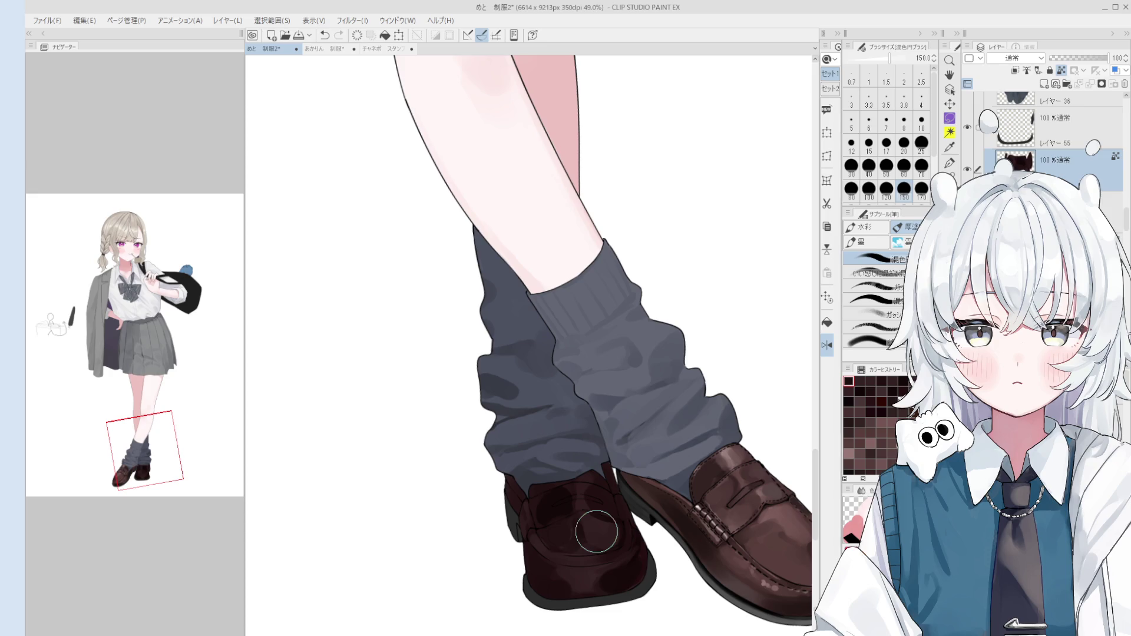
# - Pick the shoe layer from the canvas and return to the 混色円ブラシ blending brush
pyautogui.press('o')
pyautogui.click(549, 510)
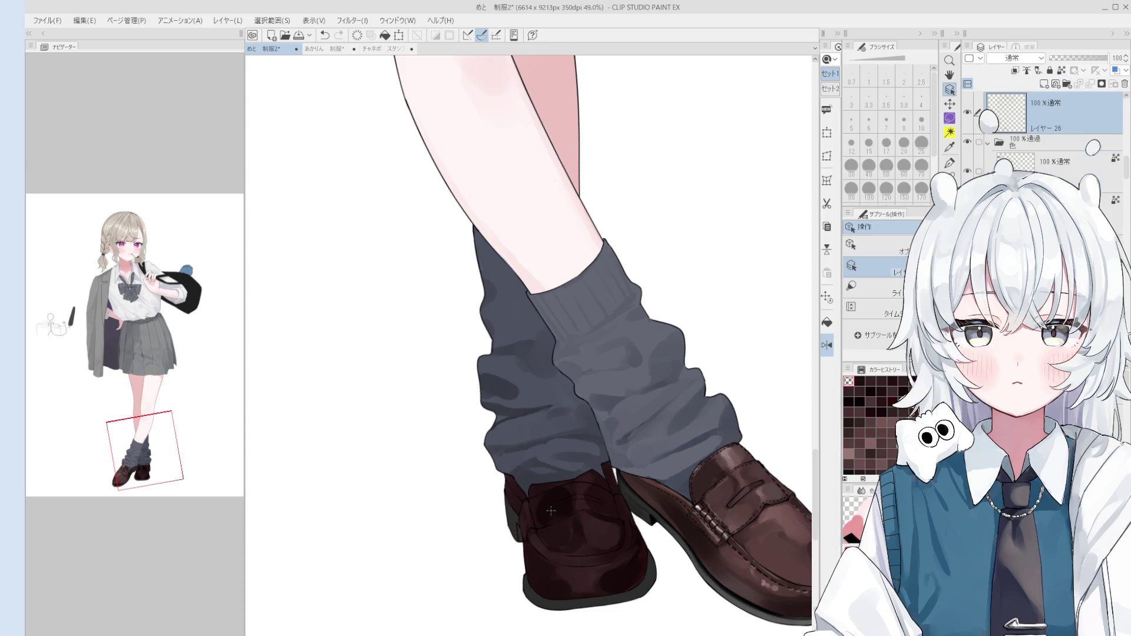
pyautogui.click(549, 509)
pyautogui.press('b')
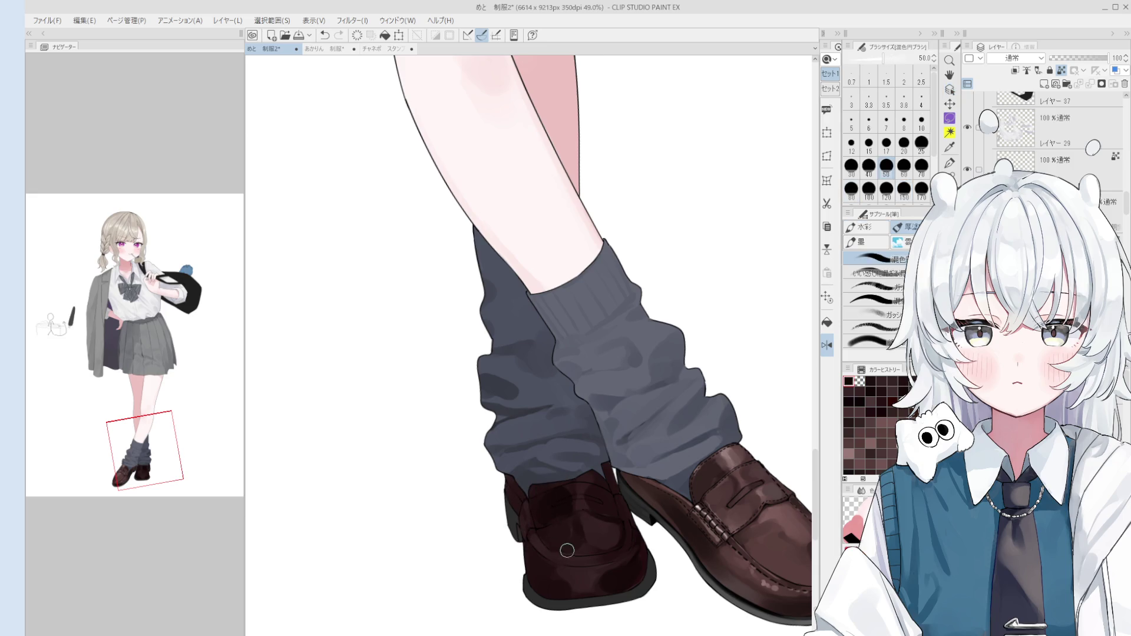
# - Paint and blend deeper shading strokes across the darker loafer
pyautogui.scroll(3, 565, 550)
pyautogui.moveTo(599, 536); pyautogui.dragTo(609, 527)
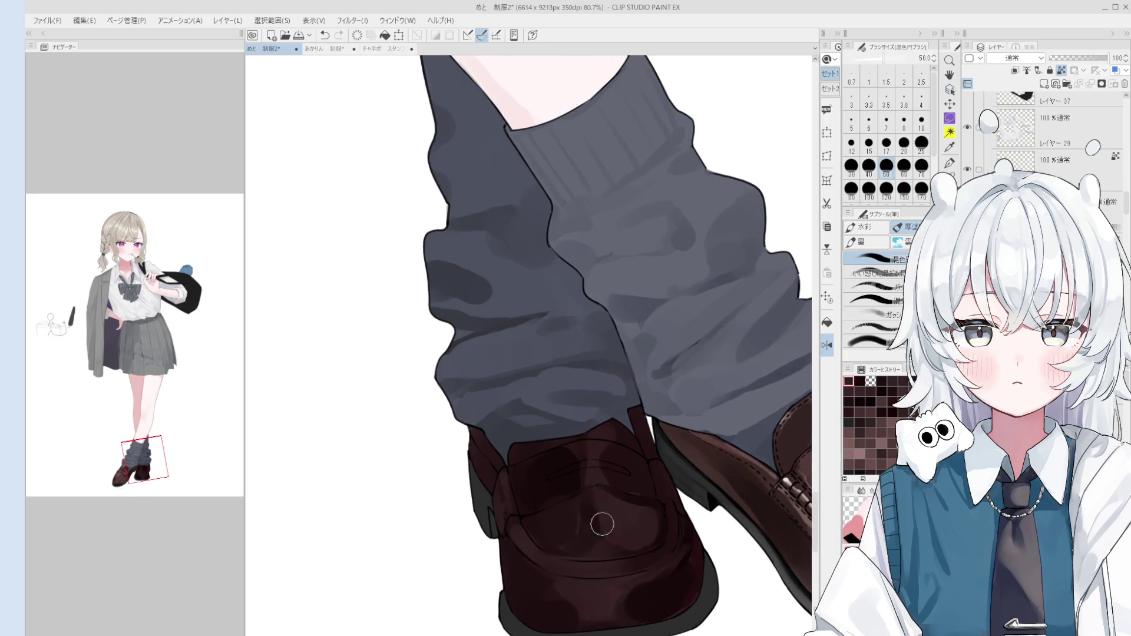
pyautogui.scroll(-2, 557, 542)
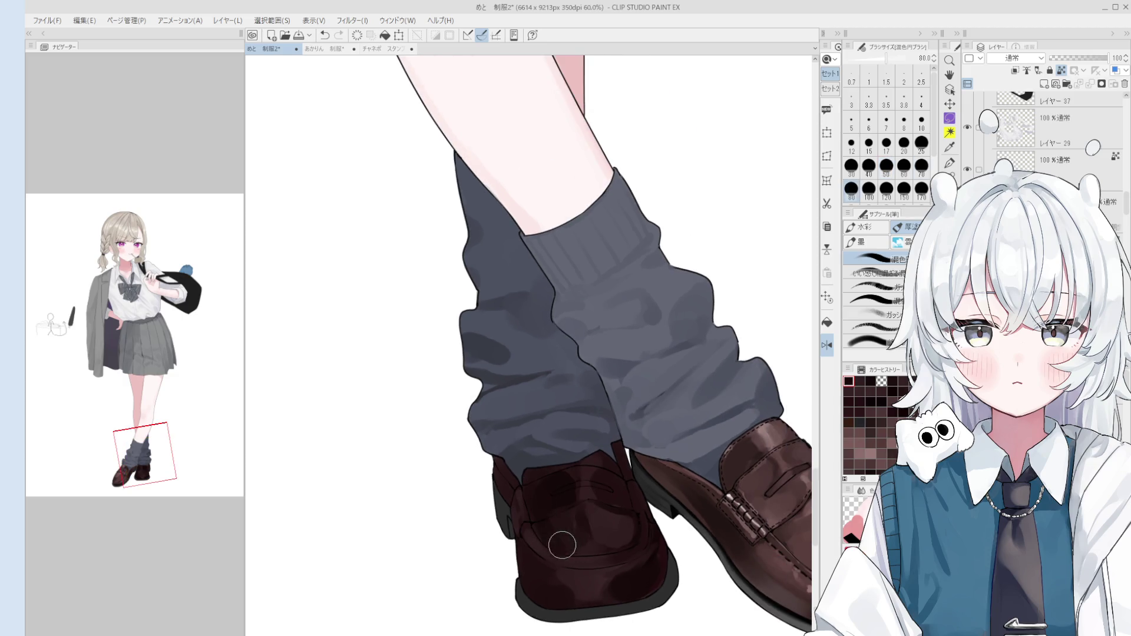
pyautogui.scroll(-1, 564, 546)
pyautogui.moveTo(567, 544); pyautogui.dragTo(557, 507)
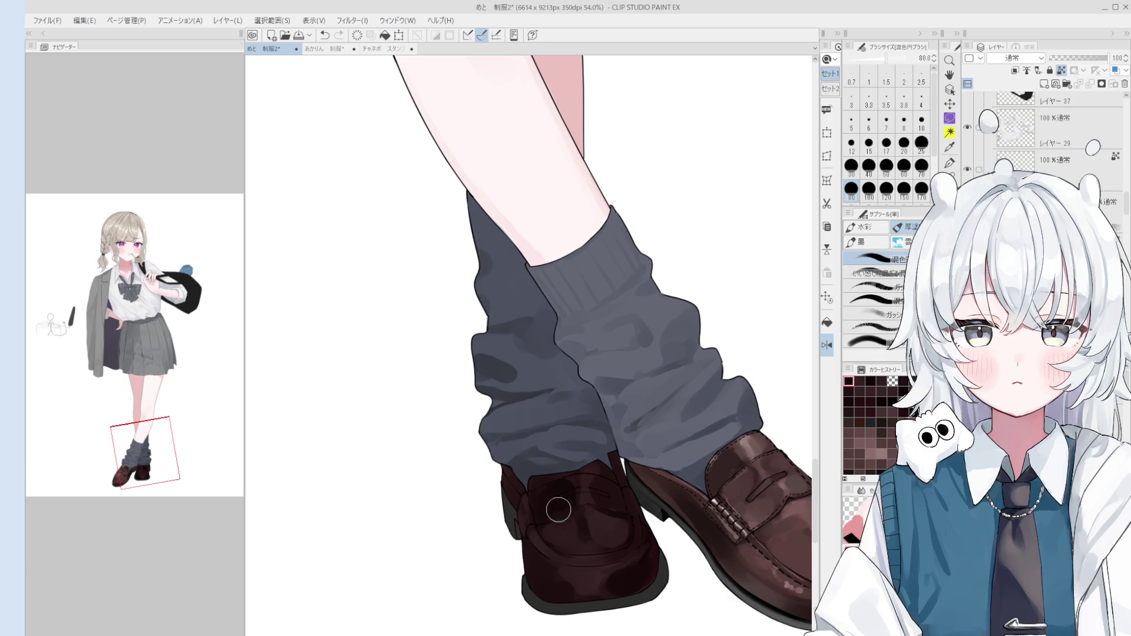
# - Adjust the brush size between 17 and 150, settling at 80
pyautogui.press(']')
pyautogui.press(']')
pyautogui.press(']')
pyautogui.scroll(-1, 618, 513)
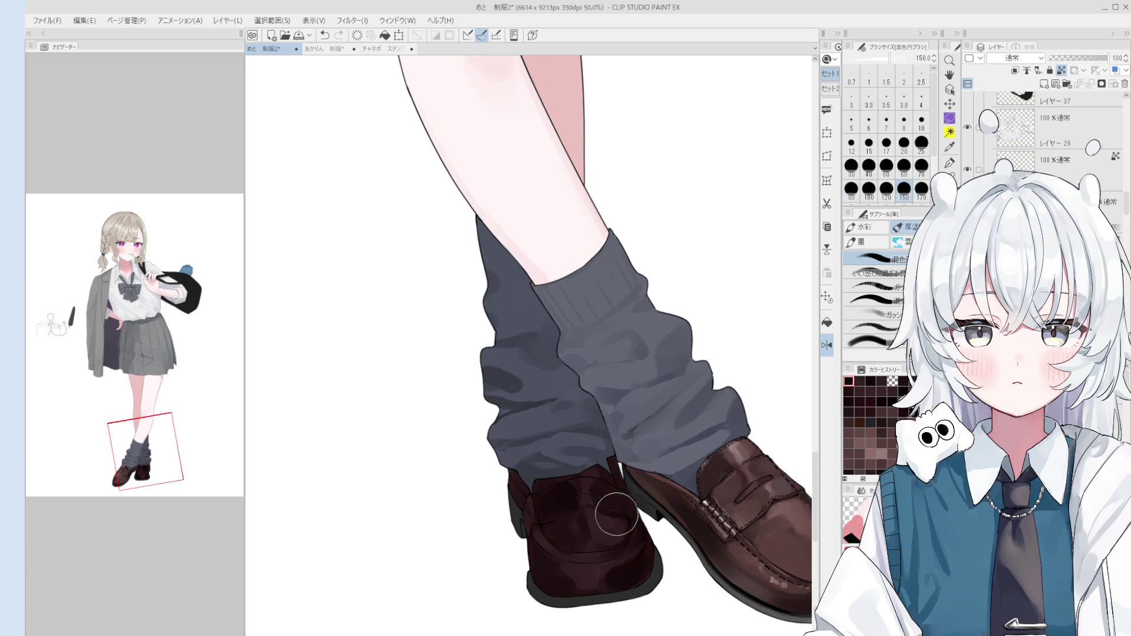
pyautogui.press('[')
pyautogui.press('[')
pyautogui.press('[')
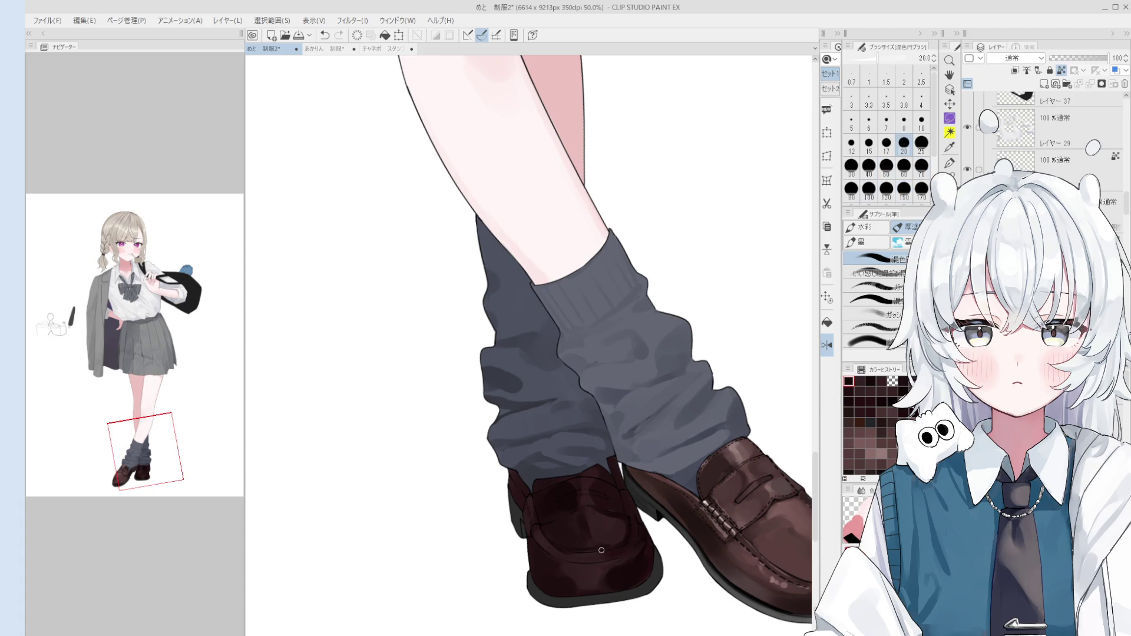
pyautogui.press('[')
pyautogui.press('[')
pyautogui.press(']')
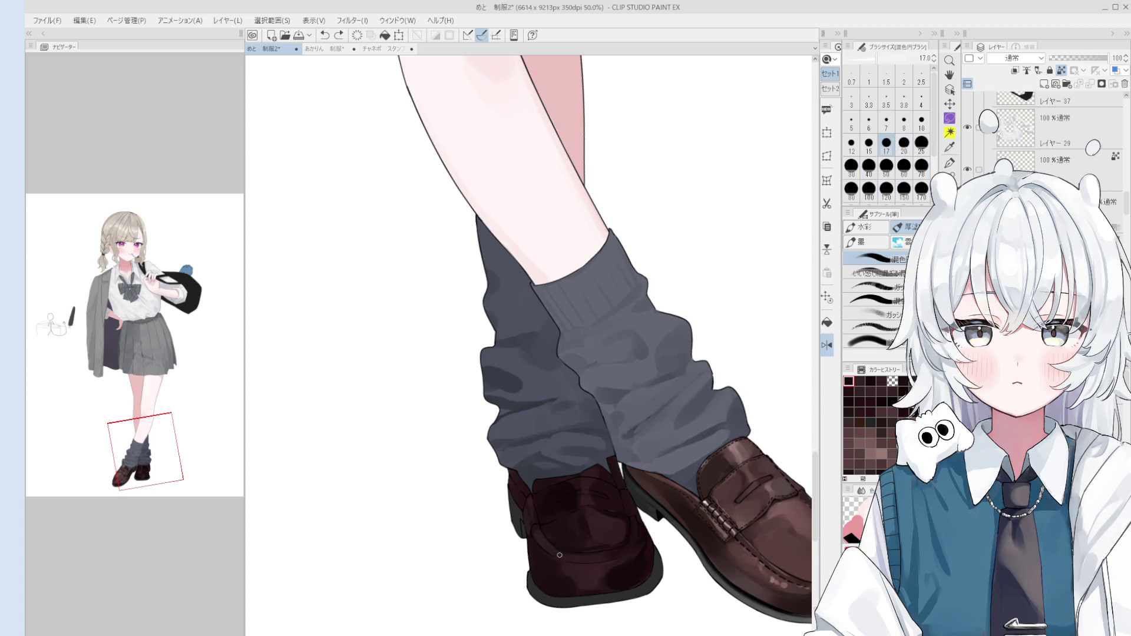
pyautogui.press(']')
pyautogui.press(']')
pyautogui.press(']')
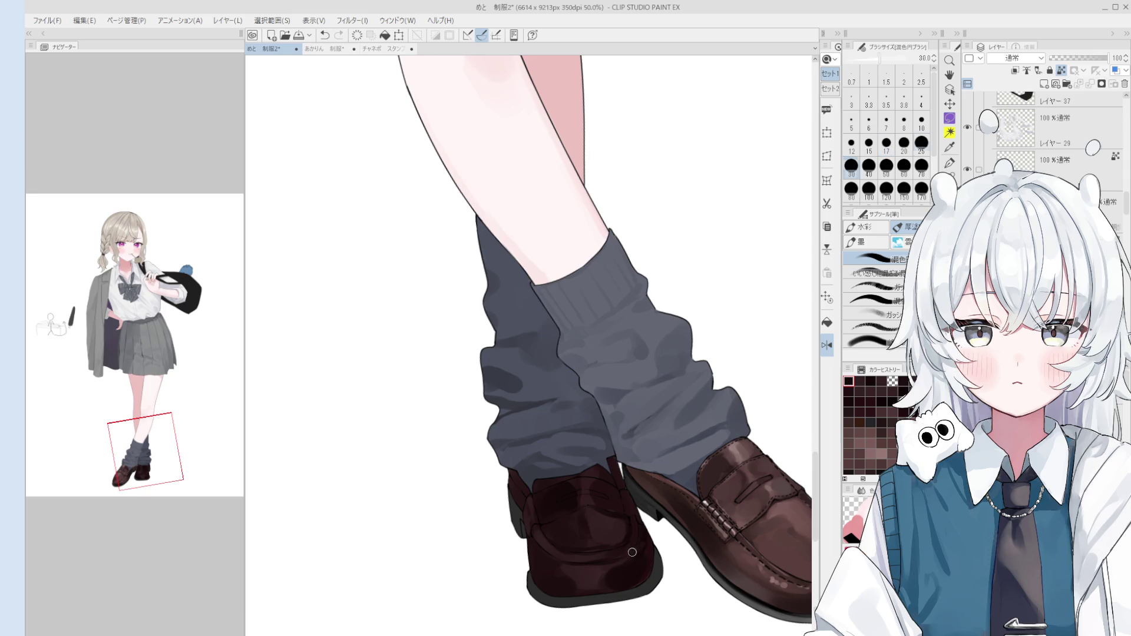
pyautogui.press(']')
pyautogui.press(']')
pyautogui.press(']')
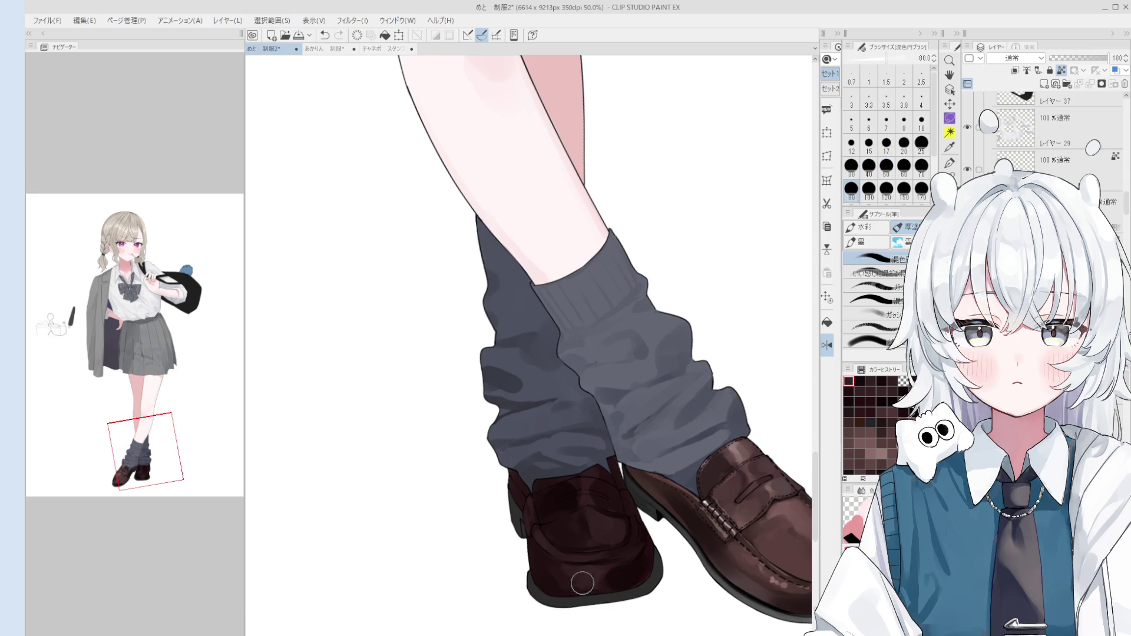
pyautogui.press(']')
pyautogui.scroll(1, 598, 560)
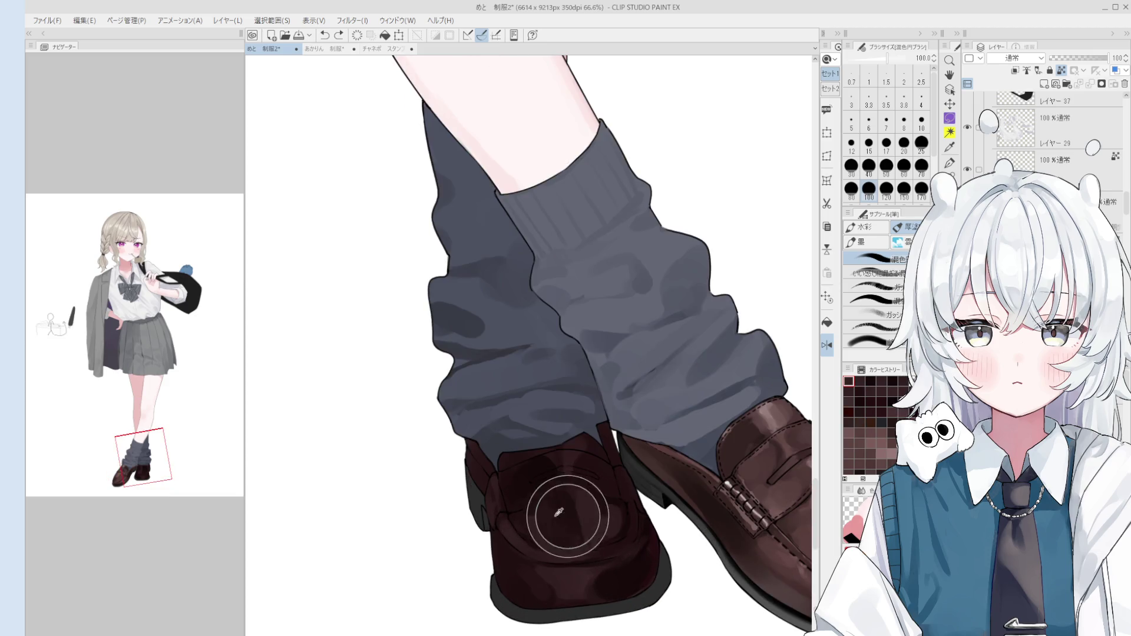
pyautogui.press('[')
pyautogui.press('[')
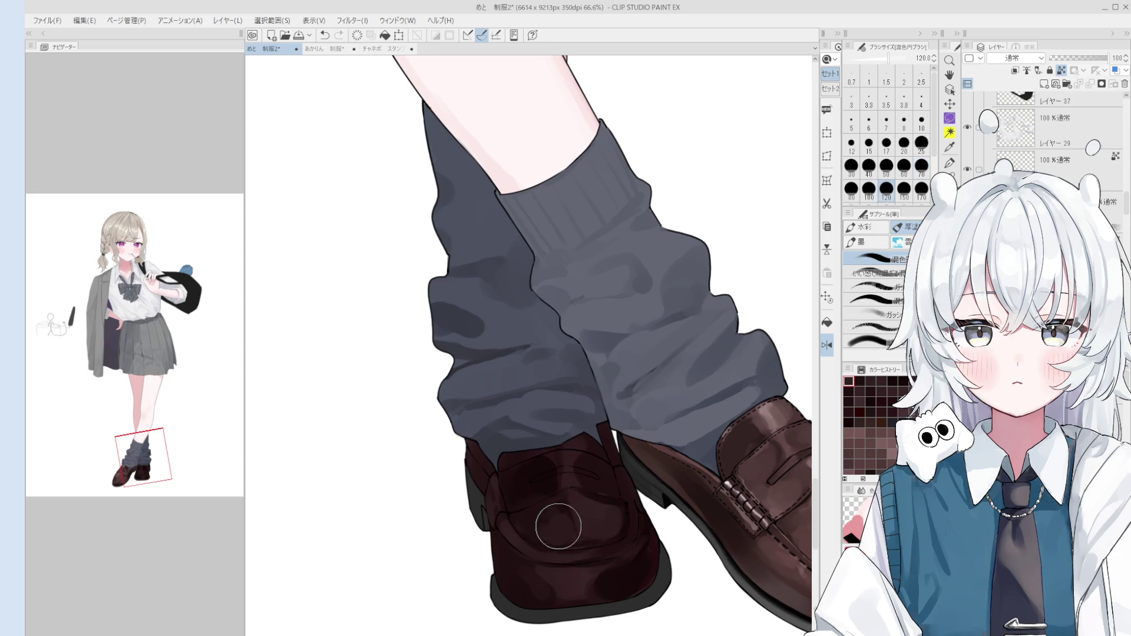
pyautogui.press('space')
pyautogui.scroll(-1, 561, 525)
pyautogui.press(']')
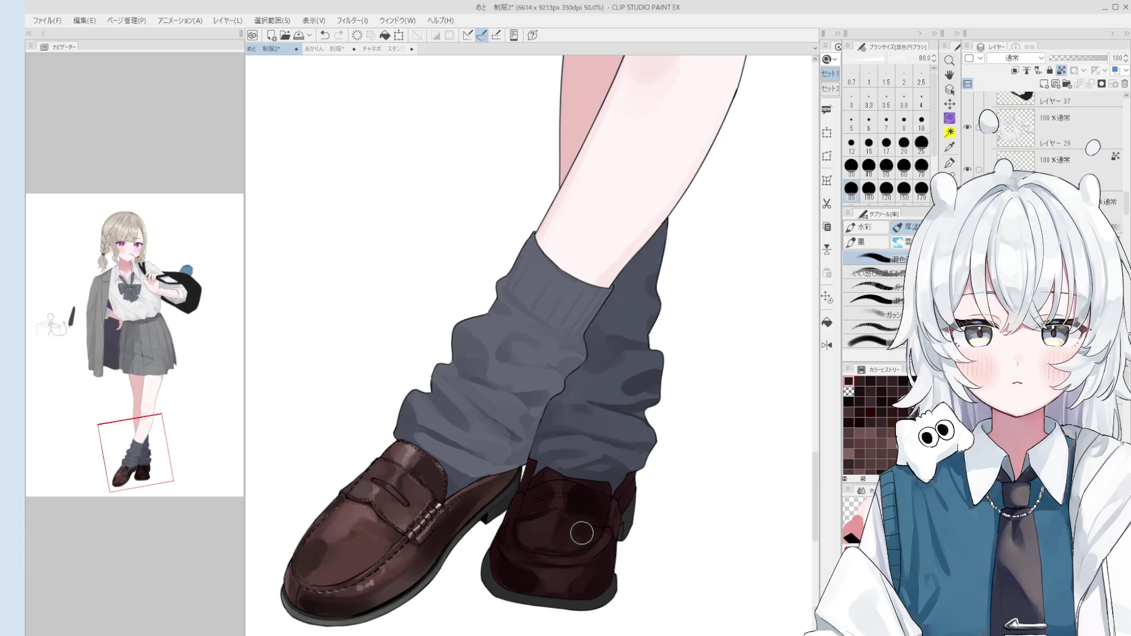
# - Level the canvas rotation, sample the shoe brown and retouch the darker loafer at size 170
pyautogui.press('@')
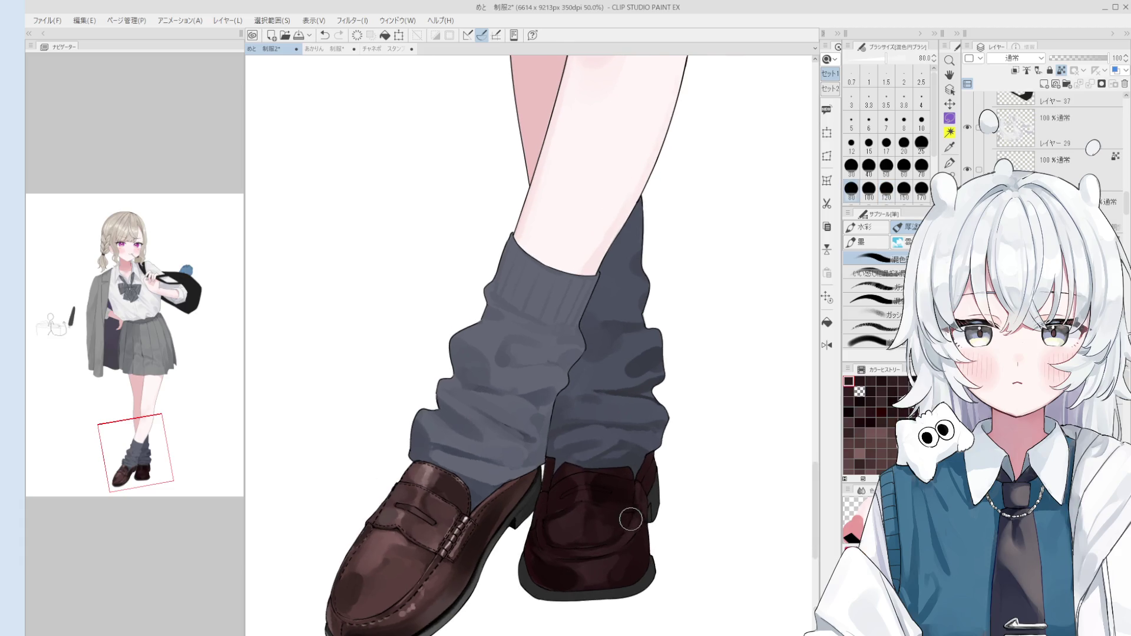
pyautogui.keyDown('alt'); pyautogui.click(605, 562); pyautogui.keyUp('alt')
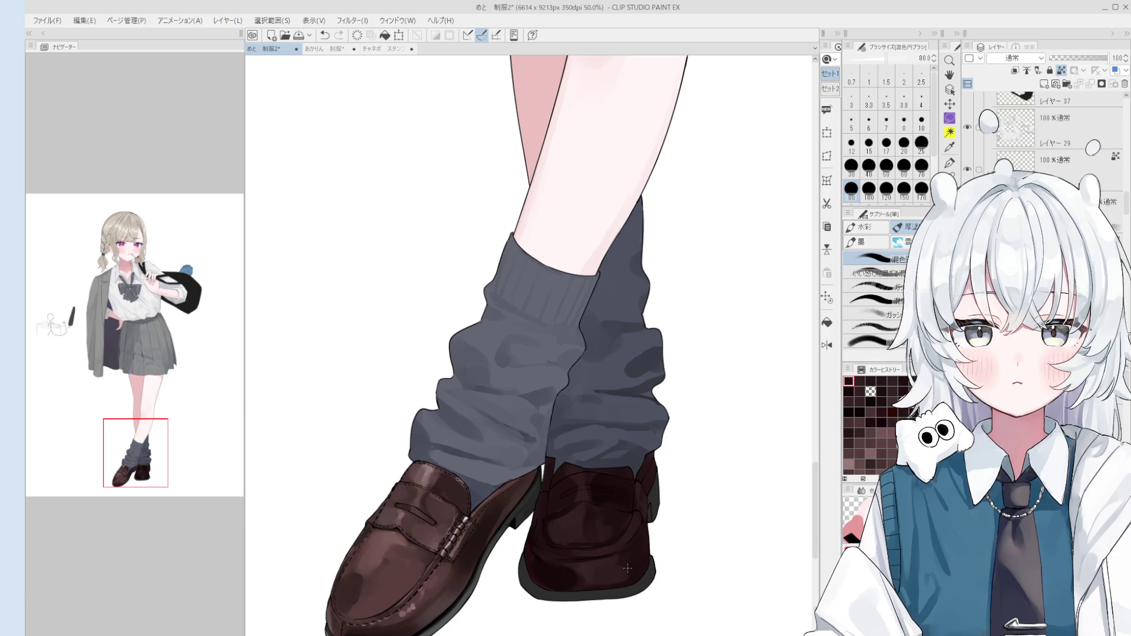
pyautogui.press(']')
pyautogui.press(']')
pyautogui.press(']')
pyautogui.moveTo(593, 569); pyautogui.dragTo(568, 574)
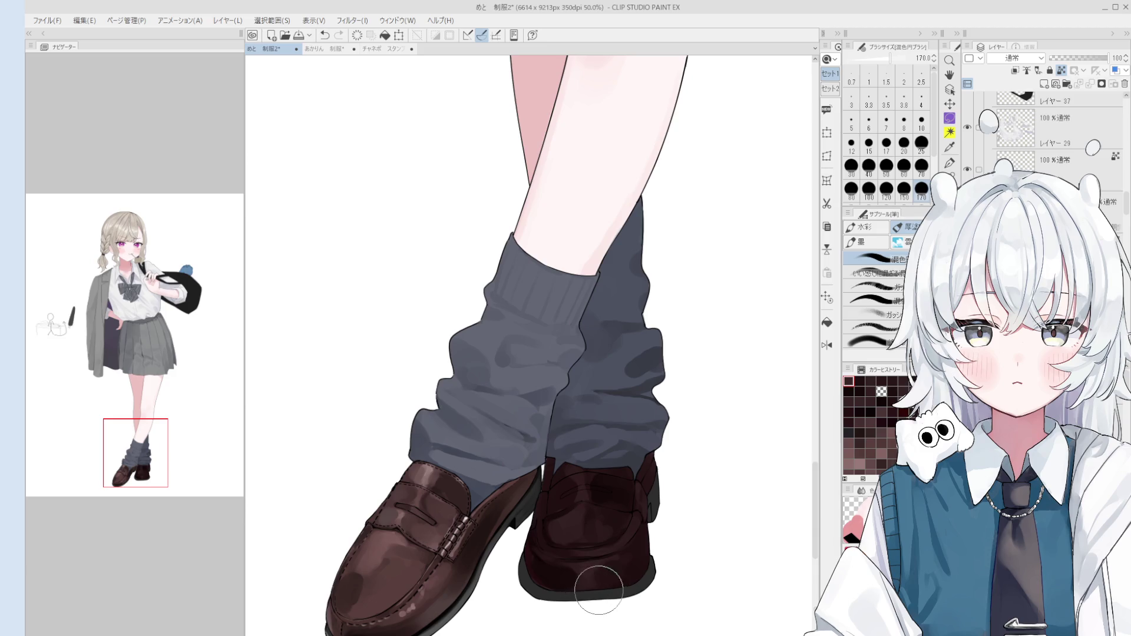
pyautogui.scroll(-1, 607, 563)
pyautogui.scroll(2, 639, 518)
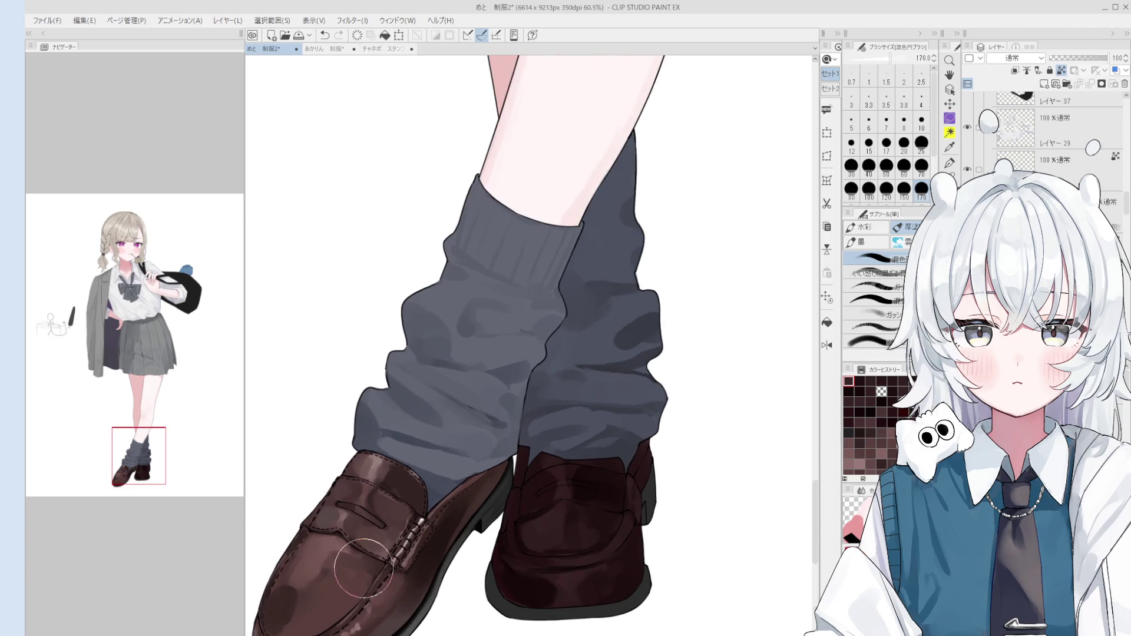
# - Sample the grey-purple sock colour and paint a brighter pinkish gloss on the loafer's toe
pyautogui.keyDown('alt'); pyautogui.click(353, 396); pyautogui.keyUp('alt')
pyautogui.press('[')
pyautogui.press('[')
pyautogui.press('[')
pyautogui.press('[')
pyautogui.moveTo(530, 529); pyautogui.dragTo(546, 514)
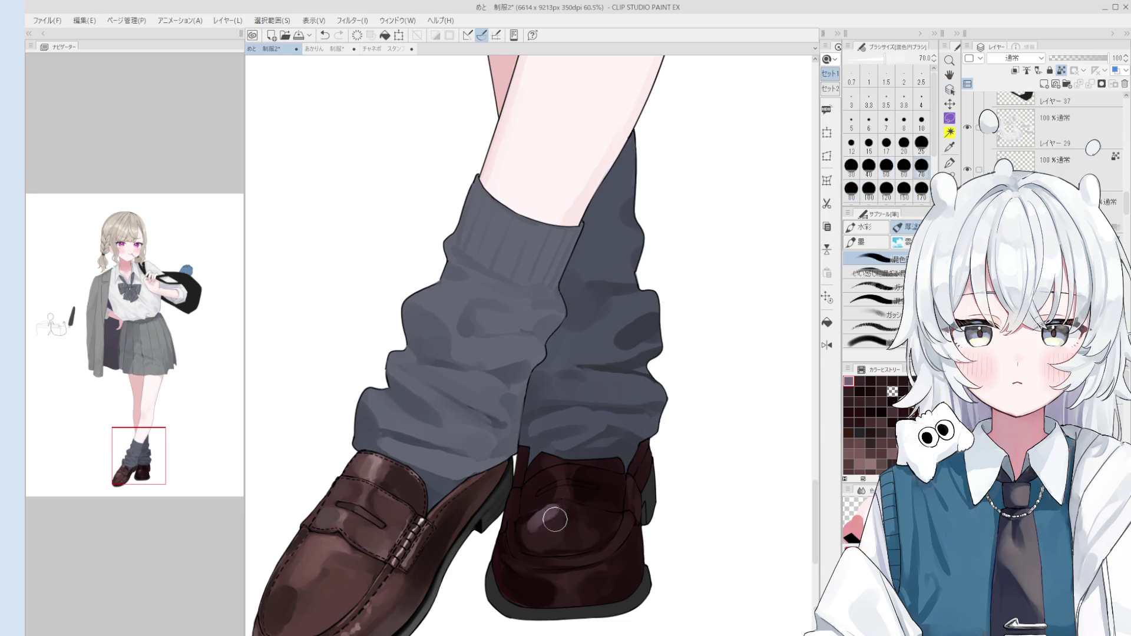
pyautogui.hotkey('ctrl', 'z')
pyautogui.moveTo(539, 521)
pyautogui.mouseDown()
pyautogui.moveTo(551, 538)
pyautogui.moveTo(534, 538)
pyautogui.mouseUp()
# - Resize the brush down to 20 and redo the toe highlight stroke
pyautogui.press('[')
pyautogui.scroll(-1, 533, 539)
pyautogui.press(']')
pyautogui.press(']')
pyautogui.press(']')
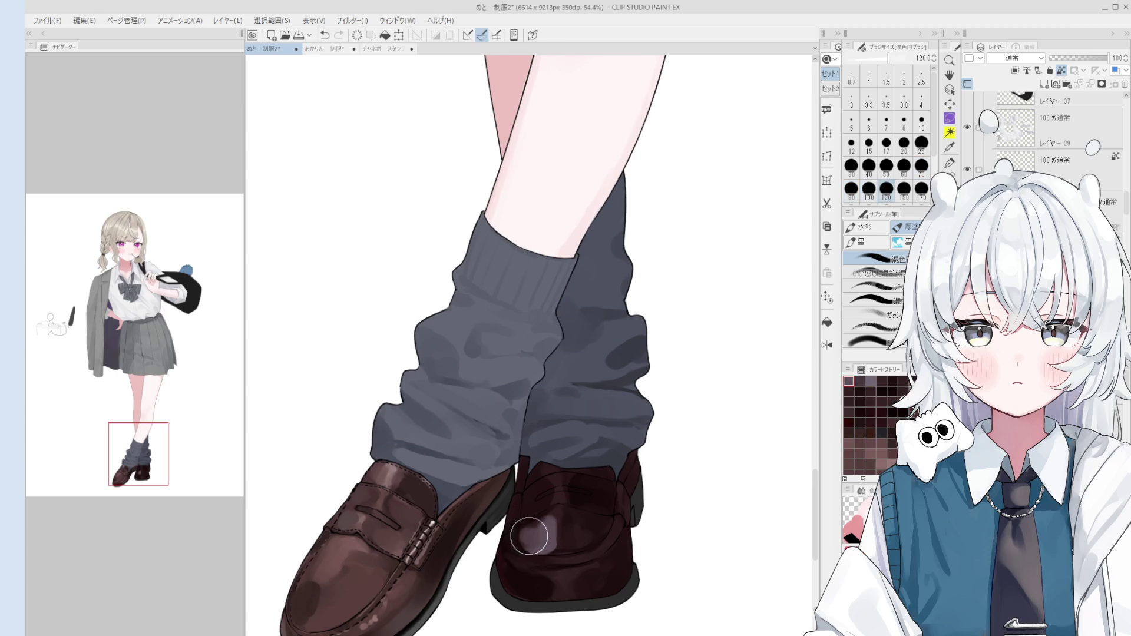
pyautogui.scroll(-1, 539, 585)
pyautogui.press('[')
pyautogui.press('[')
pyautogui.press('[')
pyautogui.scroll(2, 518, 534)
pyautogui.hotkey('ctrl', 'z')
pyautogui.moveTo(514, 533); pyautogui.dragTo(528, 560)
# - Undo the last stroke and fine-tune the brush size between 12 and 25
pyautogui.hotkey('ctrl', 'z')
pyautogui.press(']')
pyautogui.press('[')
pyautogui.press('[')
pyautogui.press('[')
pyautogui.press(']')
pyautogui.press(']')
pyautogui.press(']')
pyautogui.press(']')
pyautogui.press(']')
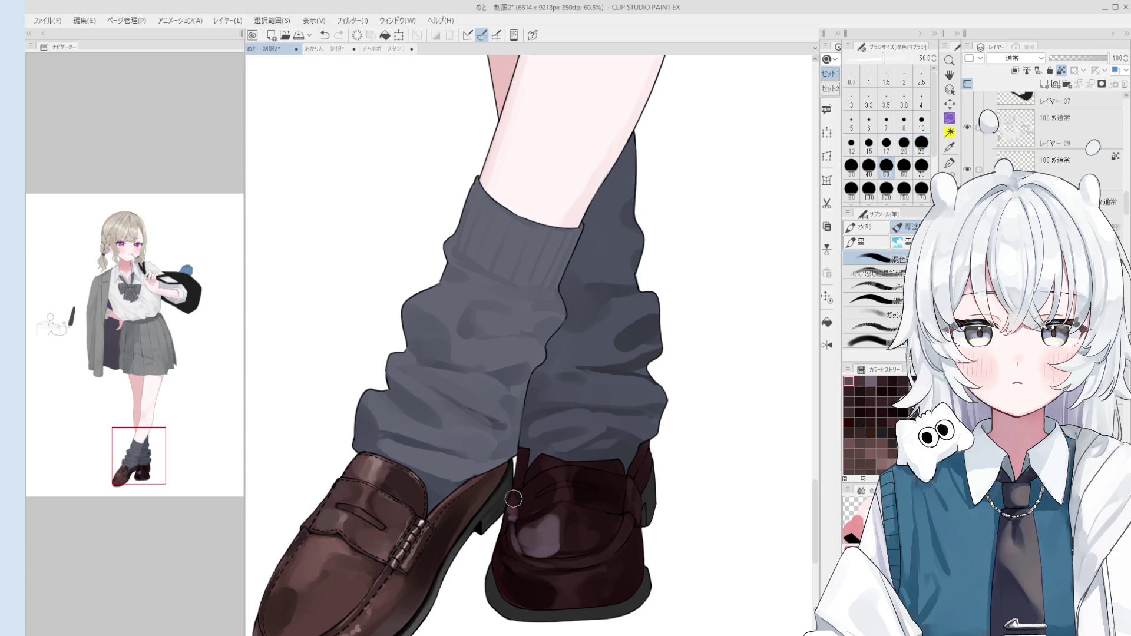
pyautogui.press('[')
pyautogui.press('[')
pyautogui.press('[')
pyautogui.press(']')
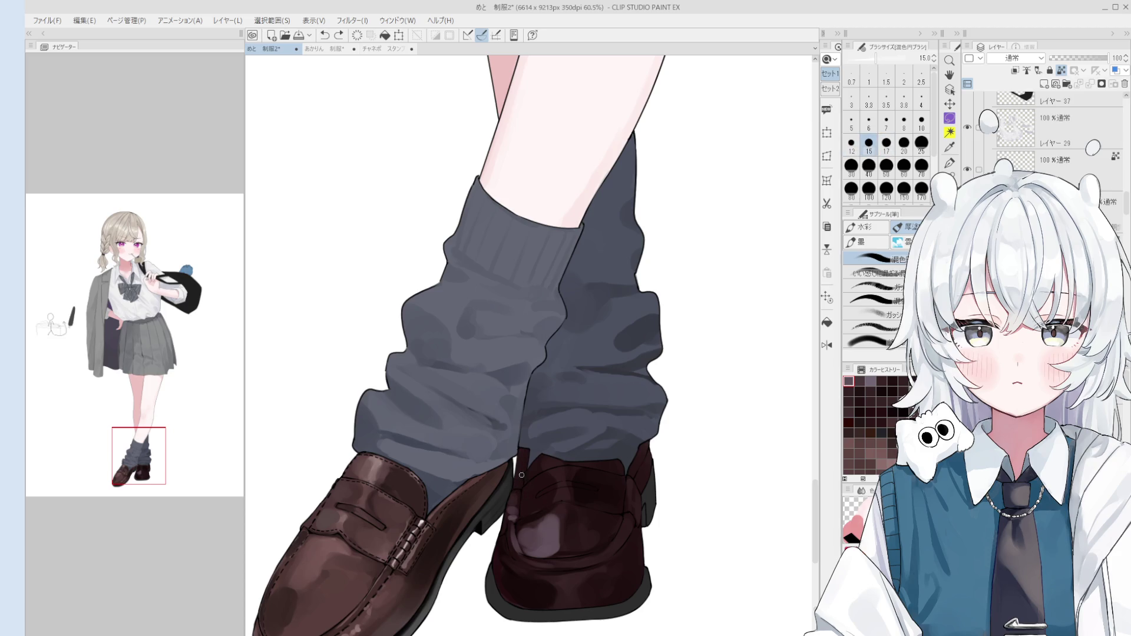
pyautogui.press(']')
pyautogui.press(']')
pyautogui.press(']')
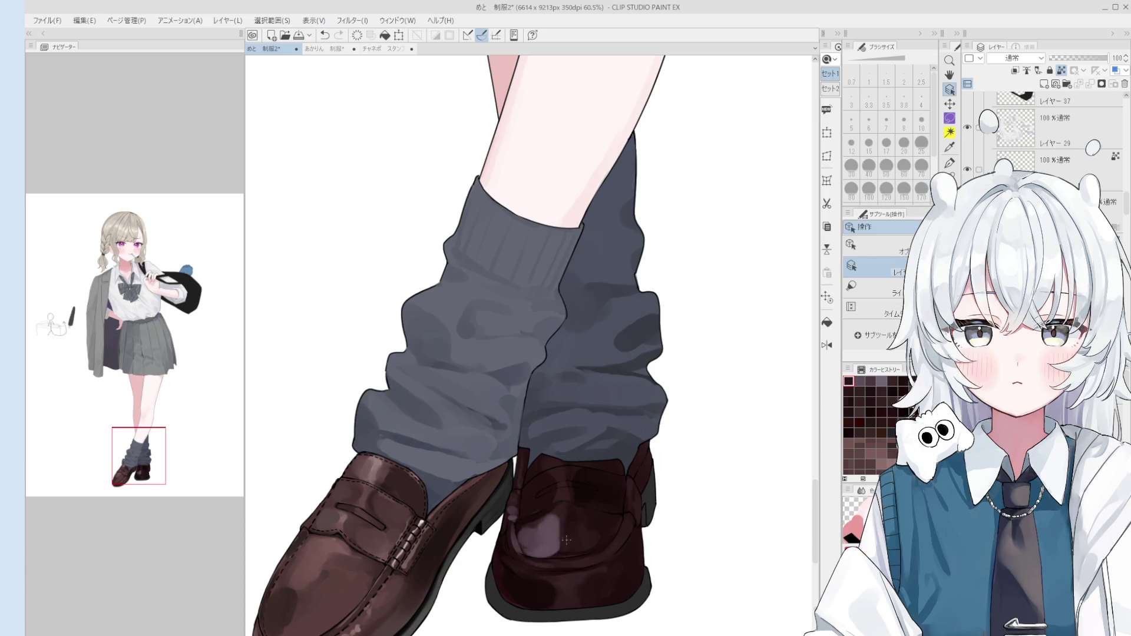
# - Soften the light patch on the darker loafer and repaint its heel highlight with a smaller brush
pyautogui.scroll(4, 568, 537)
pyautogui.scroll(-4, 548, 542)
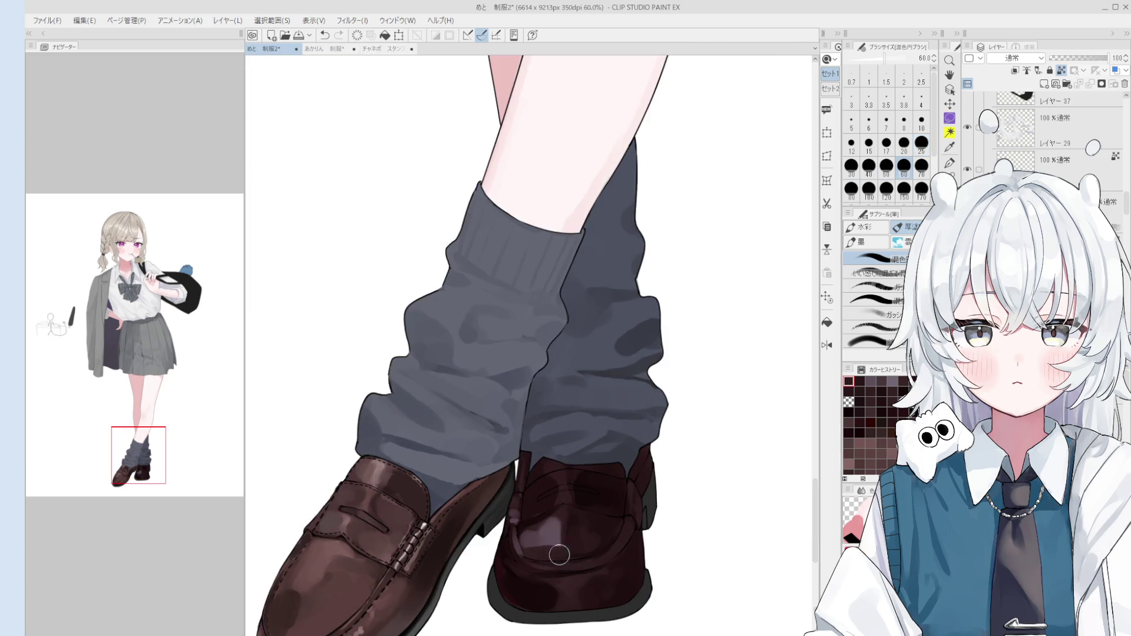
pyautogui.moveTo(551, 541); pyautogui.dragTo(549, 534)
pyautogui.press('[')
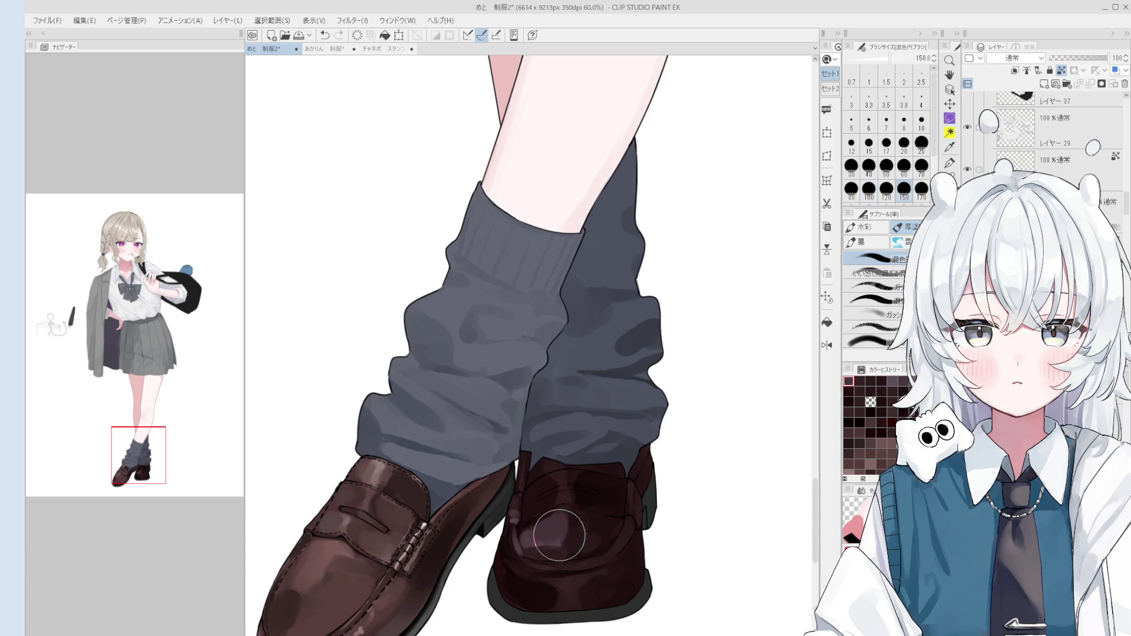
pyautogui.press('[')
pyautogui.press('[')
pyautogui.press('[')
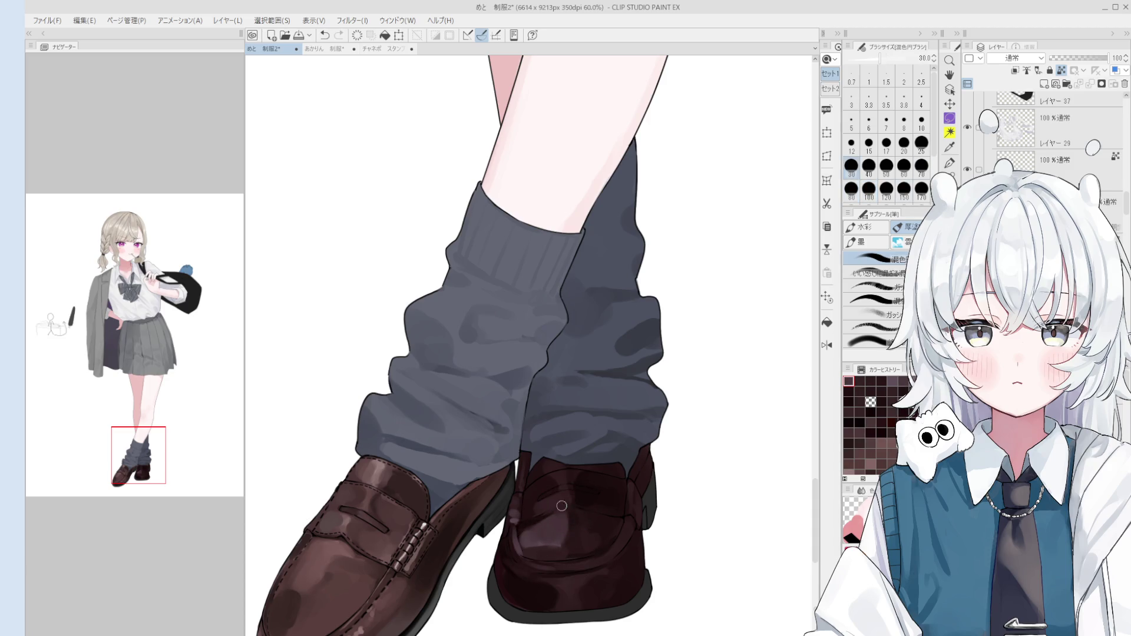
pyautogui.moveTo(563, 503)
pyautogui.mouseDown()
pyautogui.moveTo(551, 505)
pyautogui.moveTo(556, 484)
pyautogui.moveTo(579, 484)
pyautogui.mouseUp()
# - Move the view down to review the lower legs, setting the brush between 60 and 170
pyautogui.press(']')
pyautogui.press(']')
pyautogui.press(']')
pyautogui.press(']')
pyautogui.scroll(-2, 531, 563)
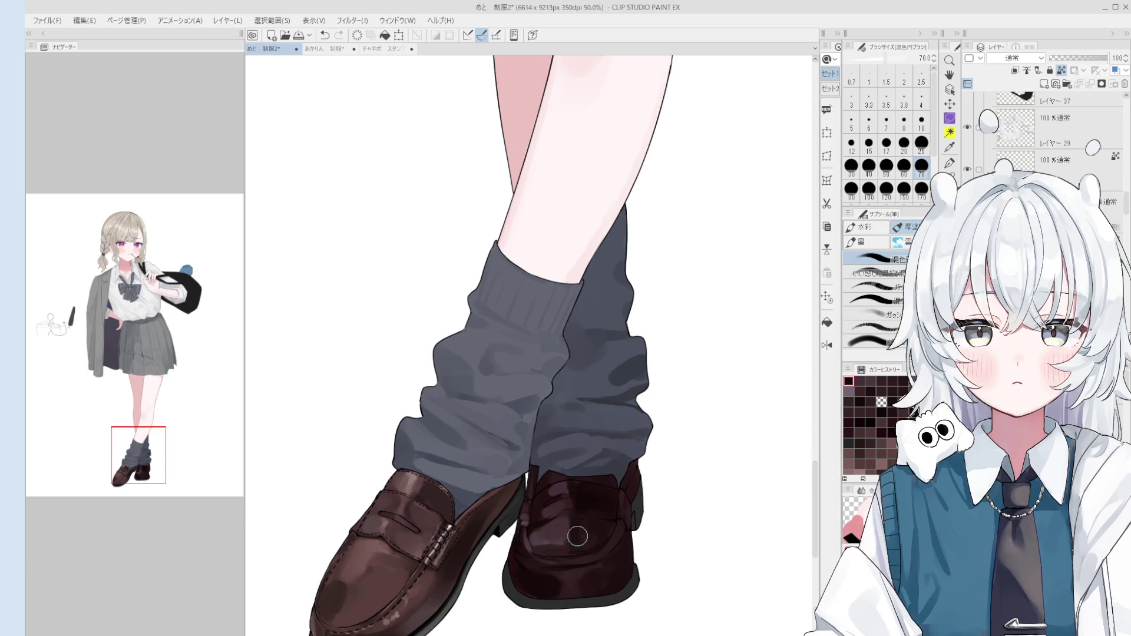
pyautogui.moveTo(527, 570); pyautogui.dragTo(570, 529)
pyautogui.scroll(-1, 571, 529)
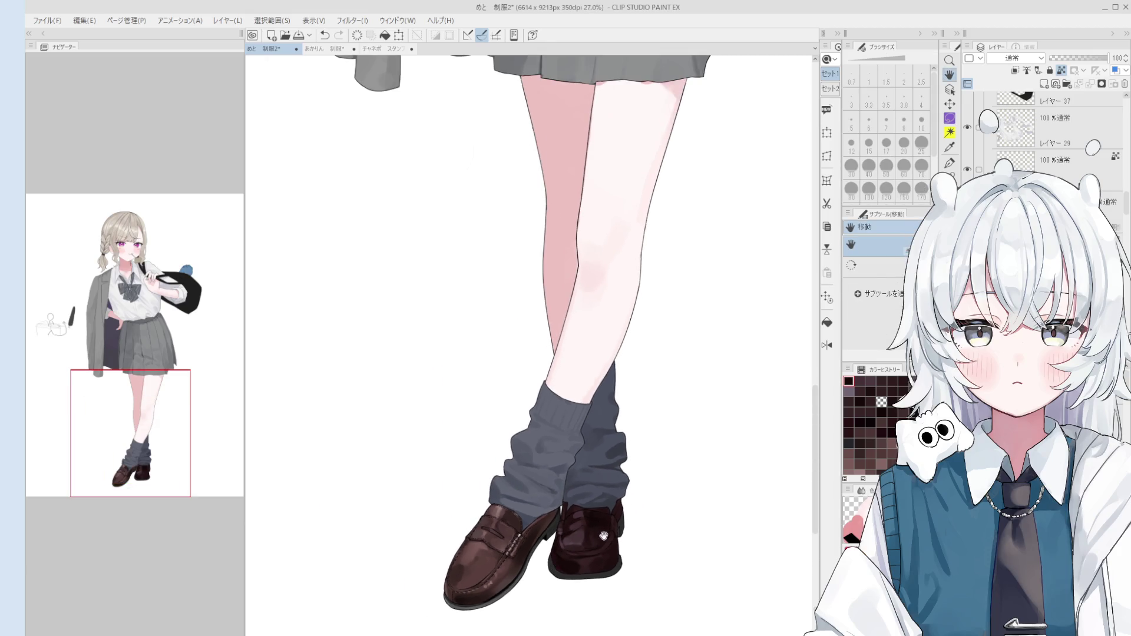
pyautogui.scroll(3, 586, 560)
pyautogui.press('[')
pyautogui.press('[')
pyautogui.press('[')
pyautogui.press(']')
pyautogui.press(']')
pyautogui.press(']')
pyautogui.press(']')
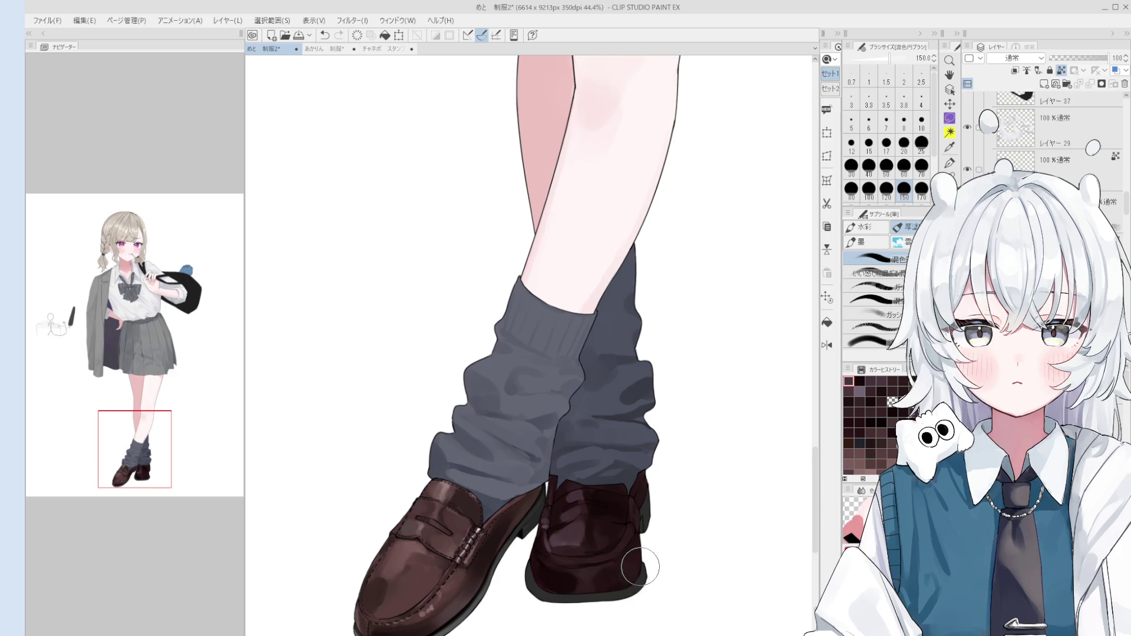
pyautogui.press(']')
pyautogui.press(']')
pyautogui.press(']')
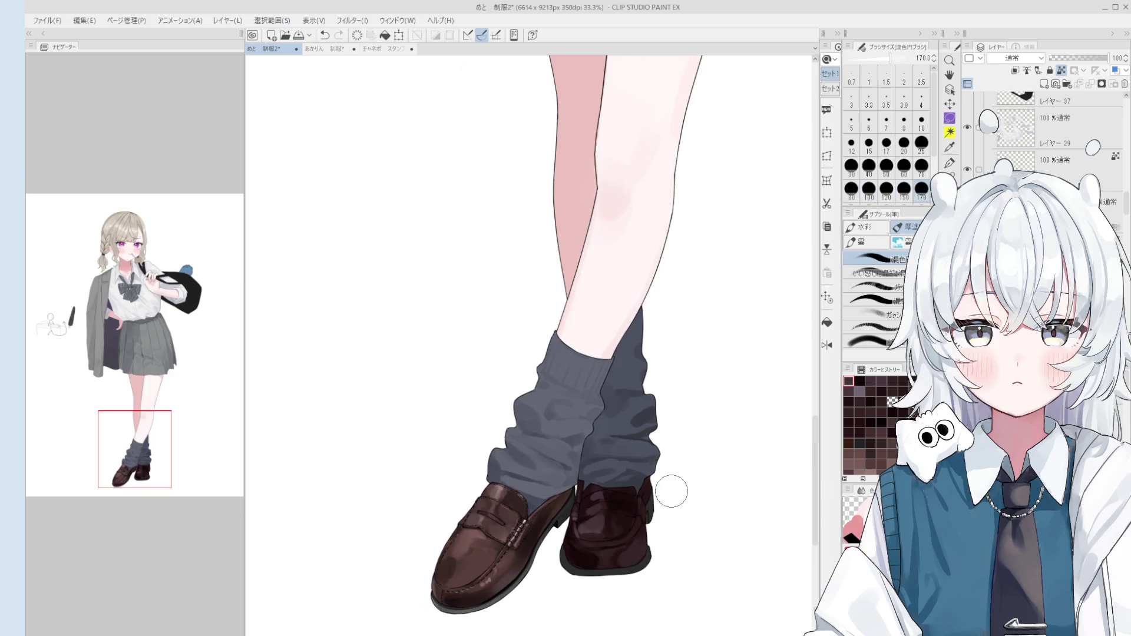
# - Bring the view back over the feet, pick the layer from the canvas and return to the brush
pyautogui.scroll(-1, 654, 539)
pyautogui.moveTo(661, 547); pyautogui.dragTo(631, 574)
pyautogui.press('o')
pyautogui.scroll(1, 613, 551)
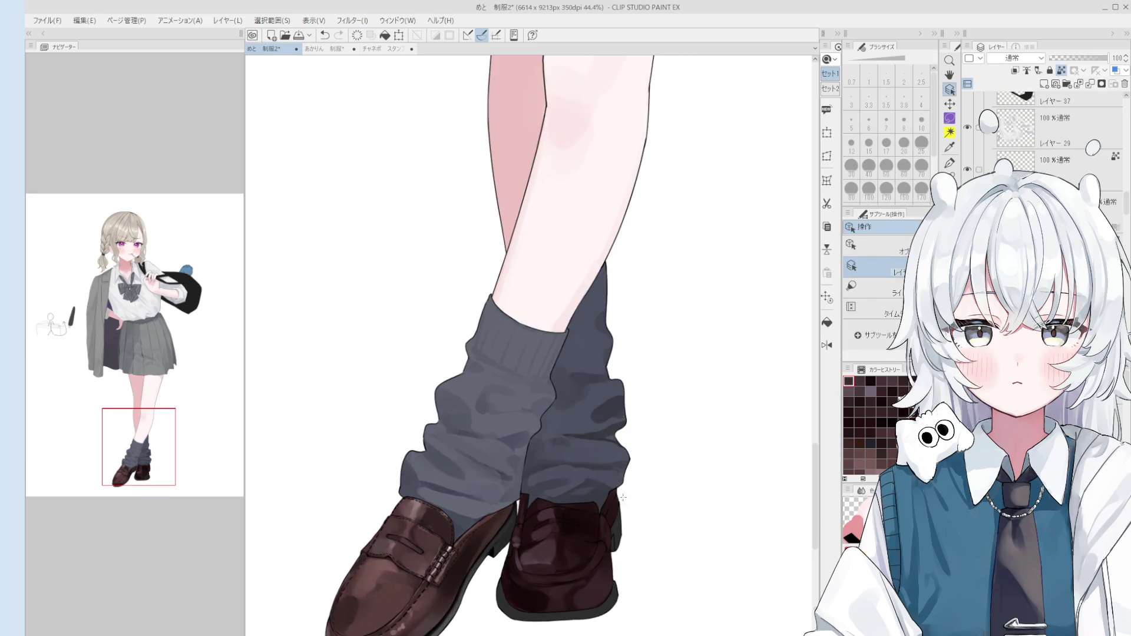
pyautogui.press('b')
pyautogui.scroll(2, 623, 537)
pyautogui.moveTo(622, 537)
pyautogui.mouseDown()
pyautogui.moveTo(608, 560)
pyautogui.moveTo(607, 548)
pyautogui.mouseUp()
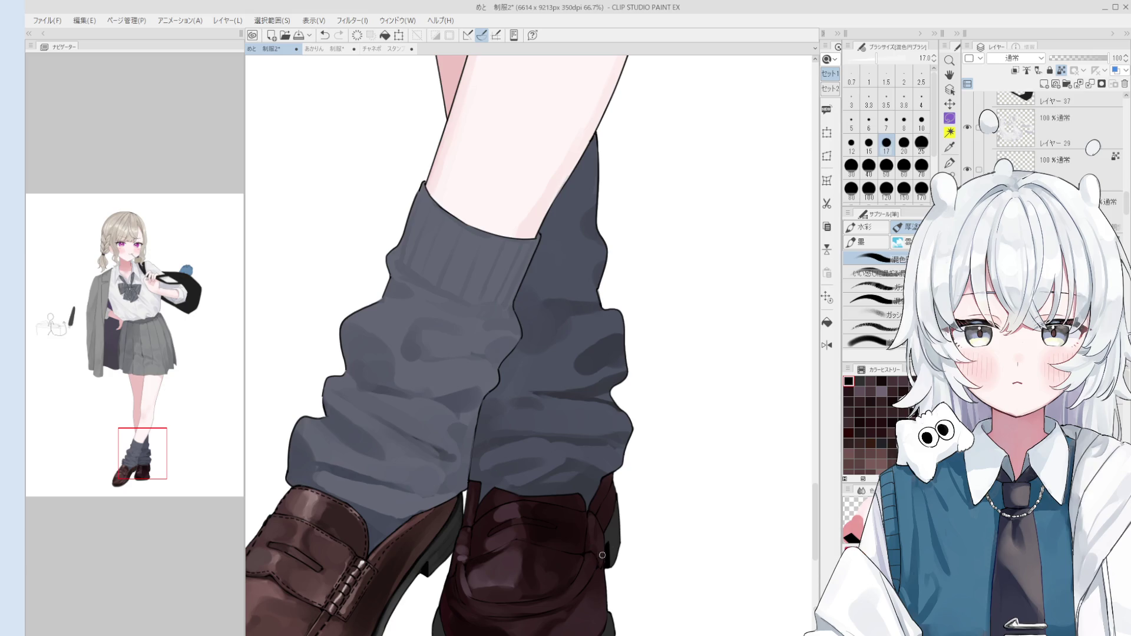
# - Set the blending brush for the sock shading, sizing it from 17 up to 70 and back to 40
pyautogui.press('o')
pyautogui.press('b')
pyautogui.scroll(2, 605, 554)
pyautogui.press(']')
pyautogui.press(']')
pyautogui.press(']')
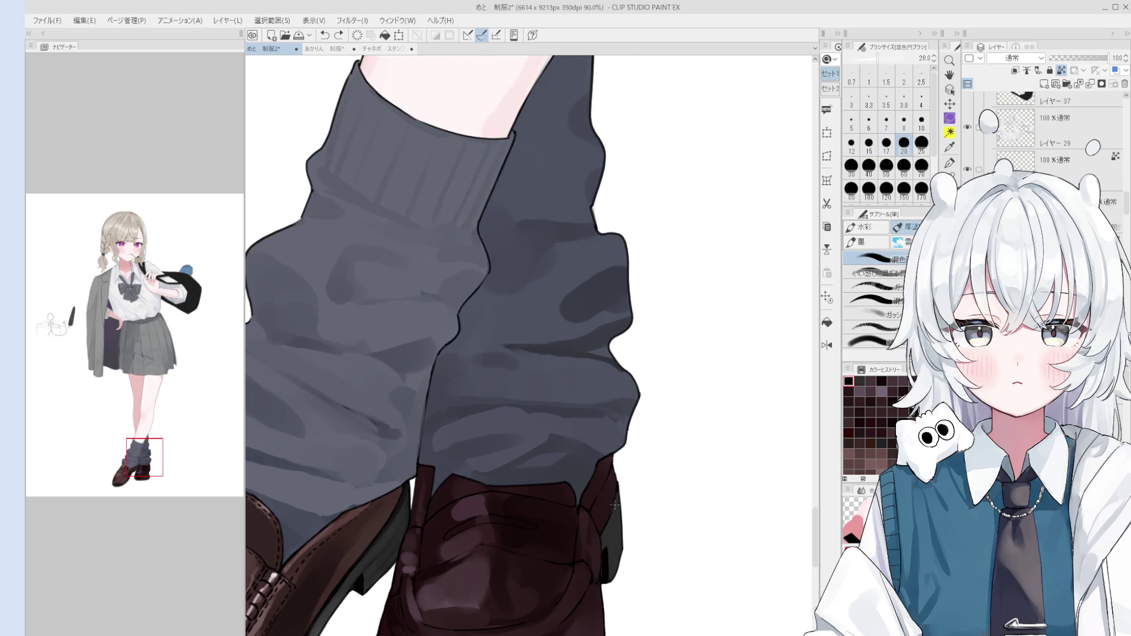
pyautogui.press(']')
pyautogui.press(']')
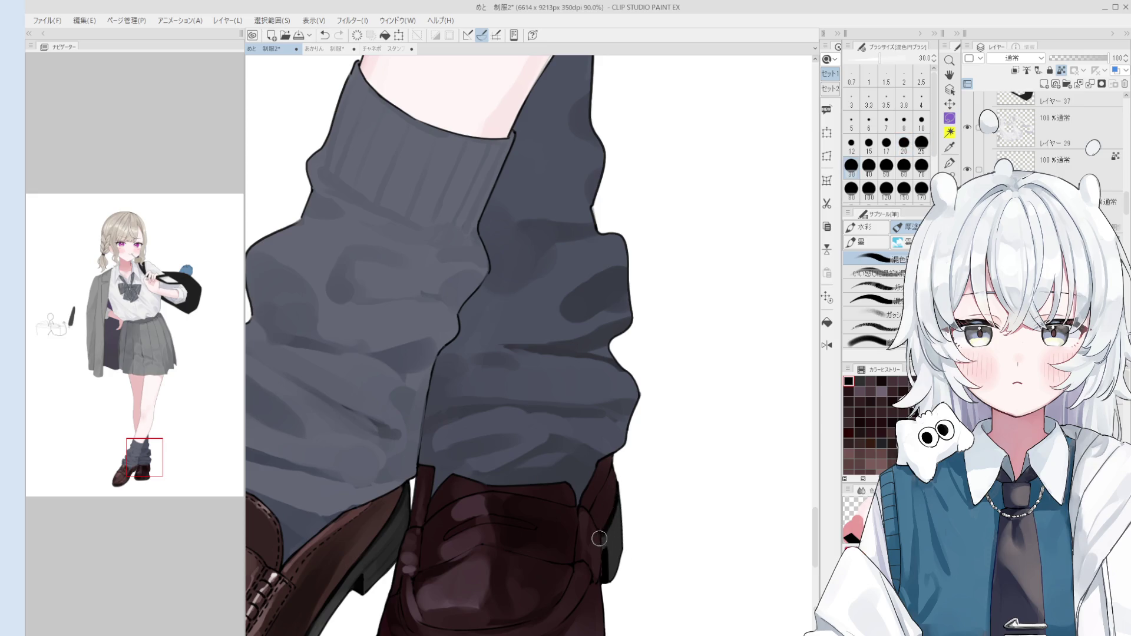
pyautogui.scroll(-2, 607, 548)
pyautogui.press(']')
pyautogui.press(']')
pyautogui.press(']')
pyautogui.press(']')
pyautogui.press(']')
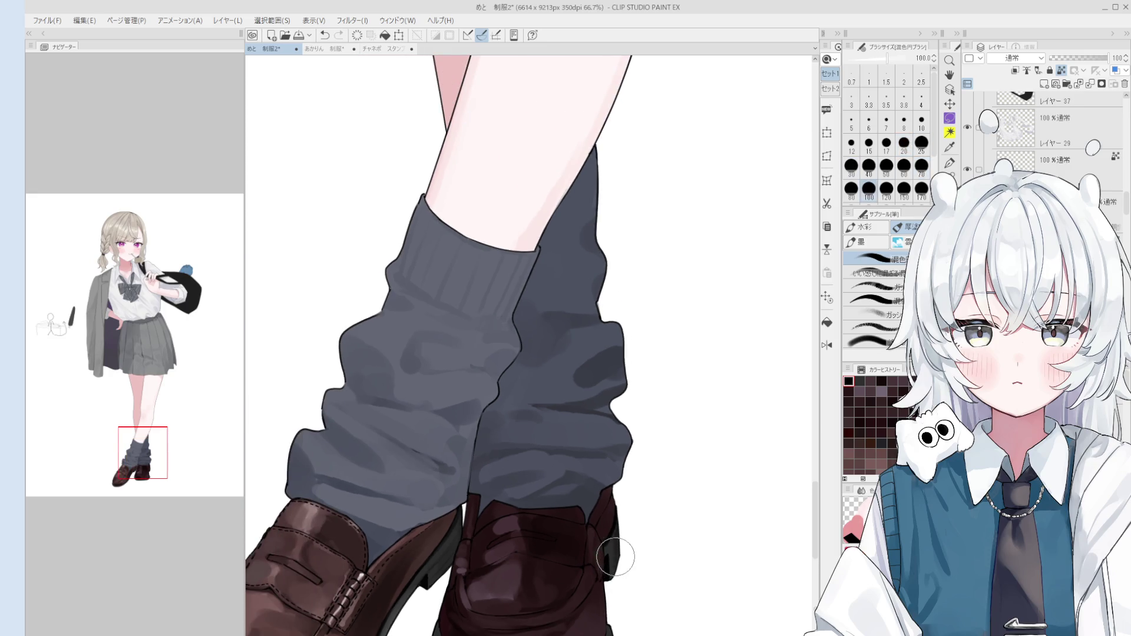
pyautogui.scroll(2, 615, 557)
pyautogui.press('[')
pyautogui.press('[')
pyautogui.press('[')
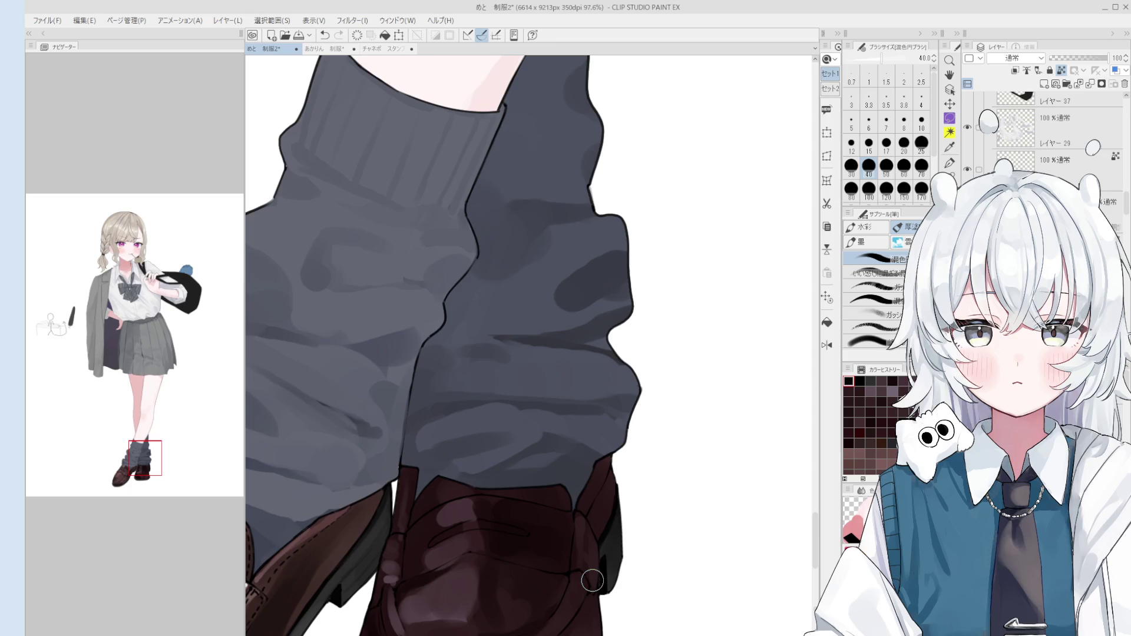
# - Select the sock layer, sample the sock gray and pan to the lower legs
pyautogui.scroll(-3, 593, 580)
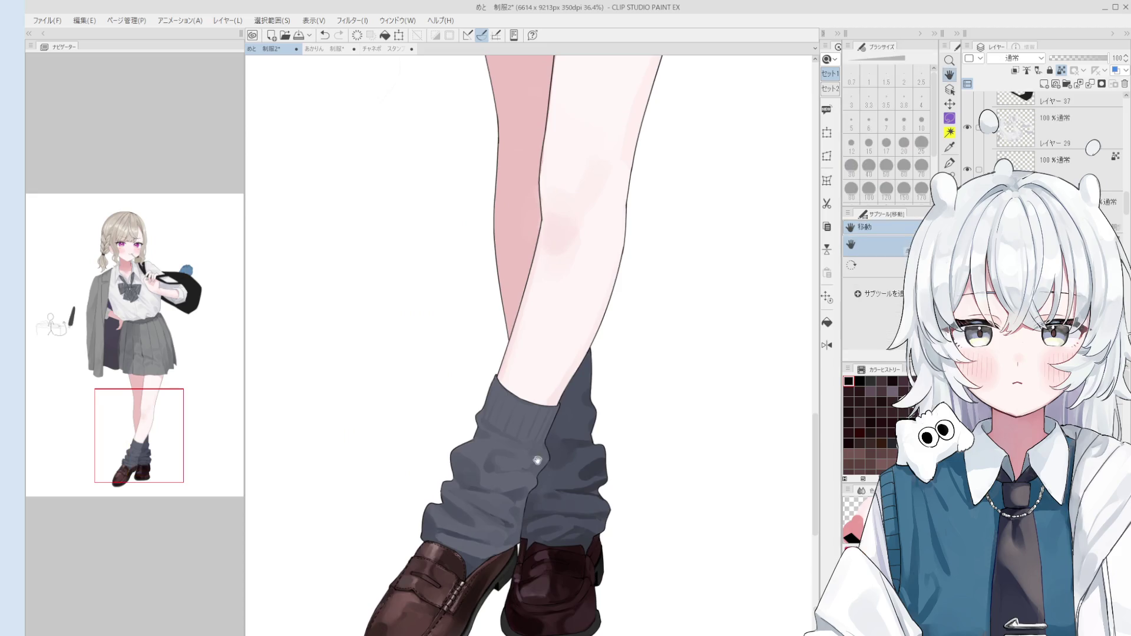
pyautogui.keyDown('ctrl'); pyautogui.keyDown('shift'); pyautogui.click(577, 483); pyautogui.keyUp('shift'); pyautogui.keyUp('ctrl')
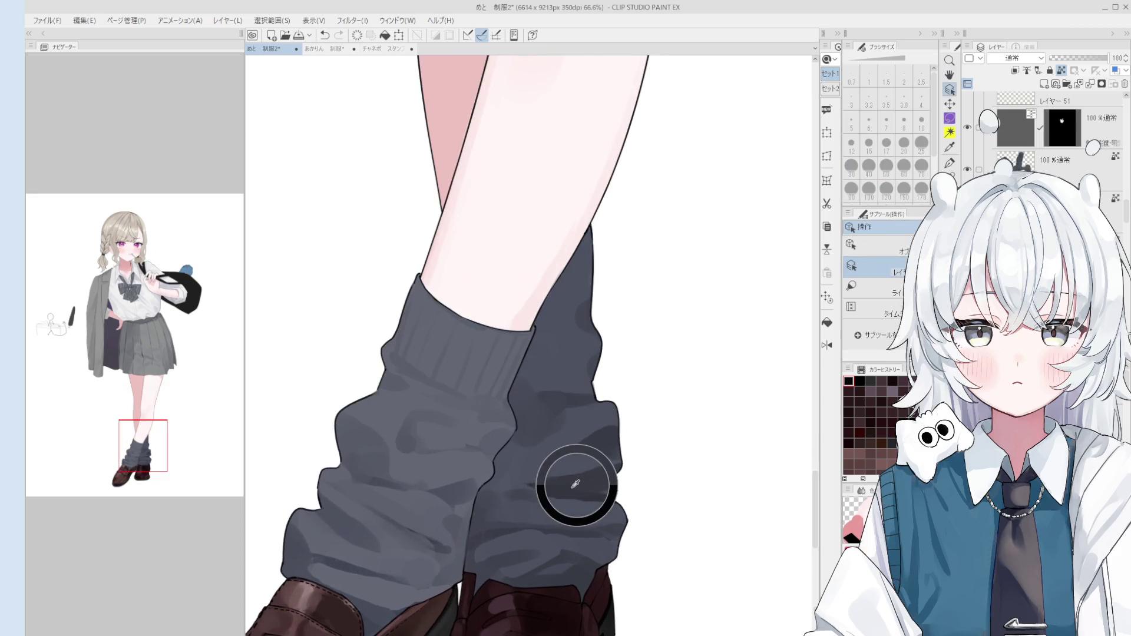
pyautogui.keyDown('alt'); pyautogui.click(538, 497); pyautogui.keyUp('alt')
pyautogui.scroll(-3, 563, 497)
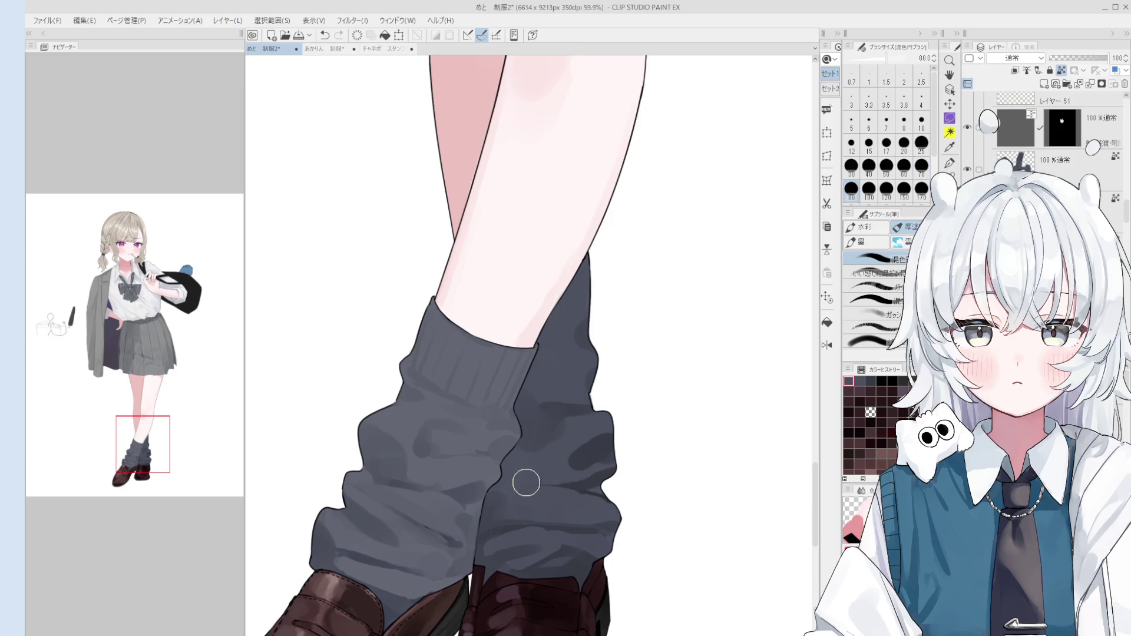
pyautogui.scroll(-1, 585, 487)
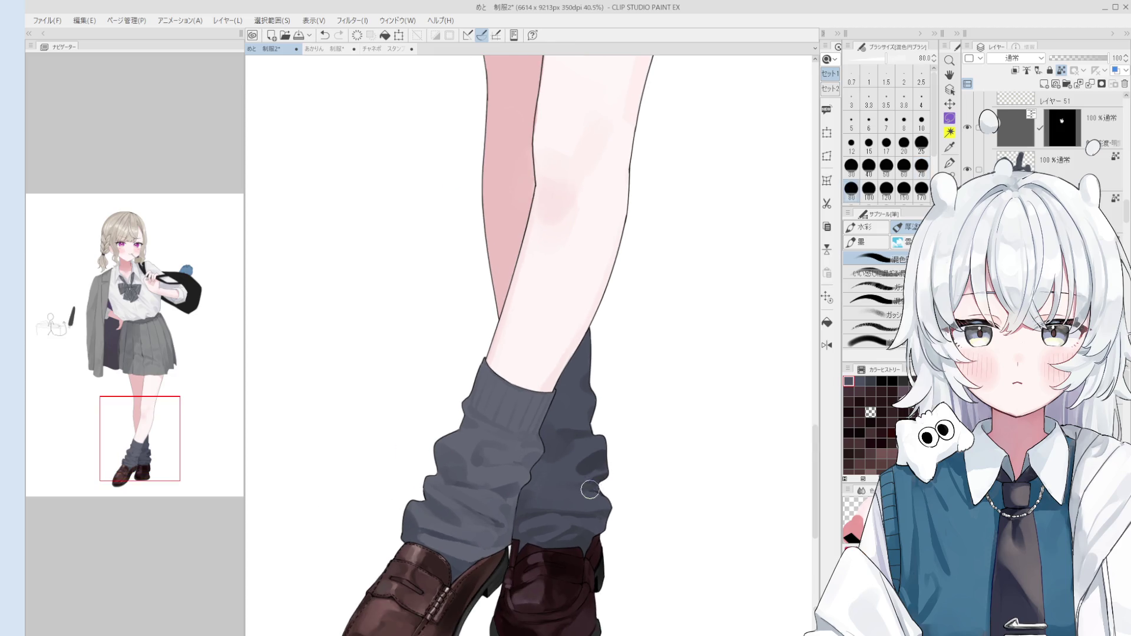
pyautogui.press('h')
pyautogui.moveTo(756, 157); pyautogui.dragTo(797, 172)
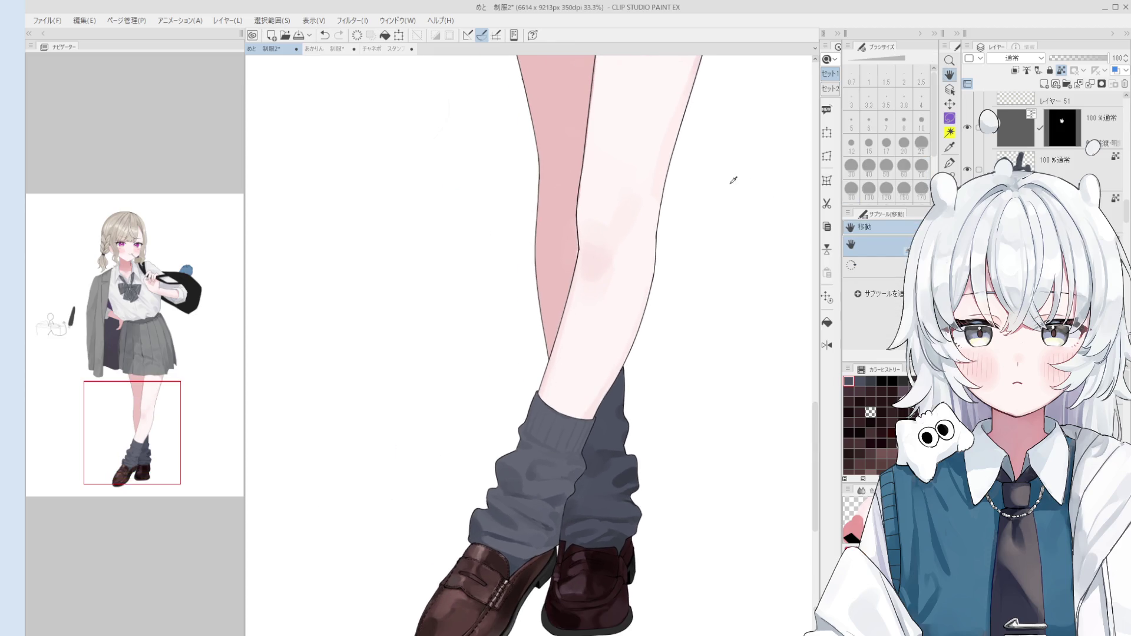
pyautogui.scroll(3, 1000, 121)
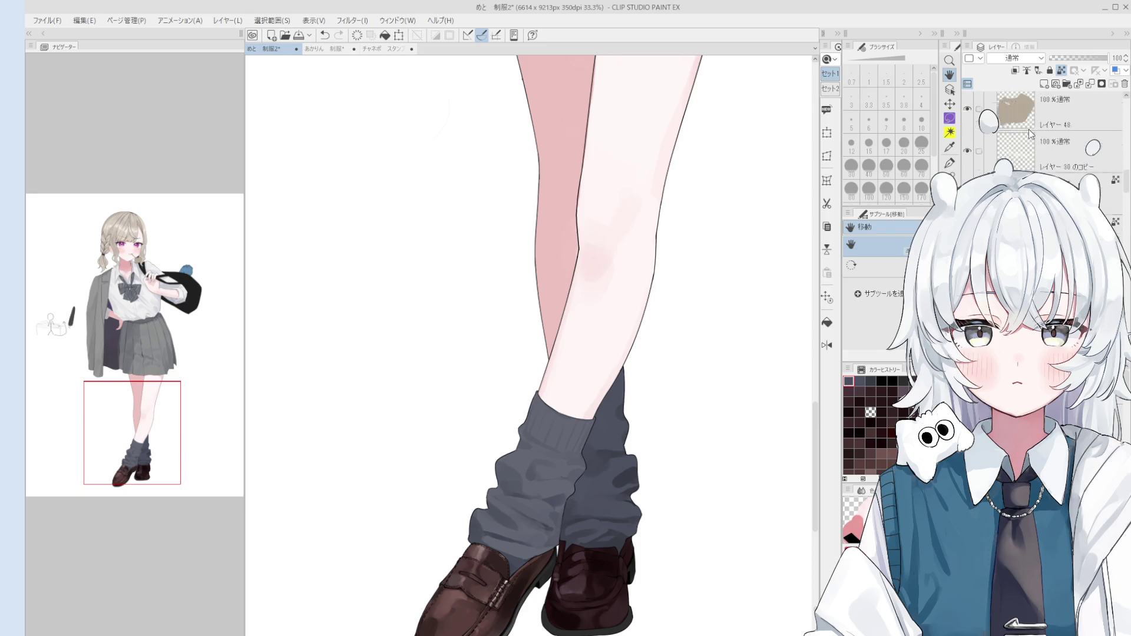
# - Select Layer 52 and paint a dark green test dab beside the legs
pyautogui.click(1000, 121)
pyautogui.moveTo(427, 259)
pyautogui.mouseDown()
pyautogui.moveTo(527, 348)
pyautogui.moveTo(527, 375)
pyautogui.mouseUp()
pyautogui.press('b')
pyautogui.click(526, 355)
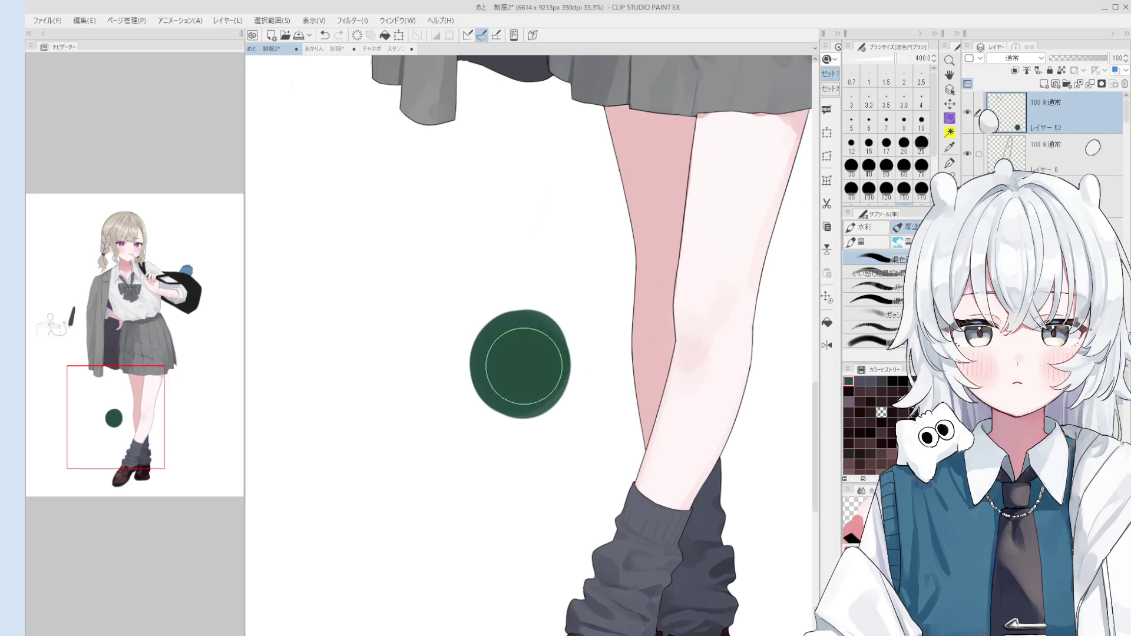
# - Sample the dark green and smooth the dab into a round disc, then zoom out to the full figure
pyautogui.click(526, 366)
pyautogui.moveTo(525, 363); pyautogui.dragTo(523, 359)
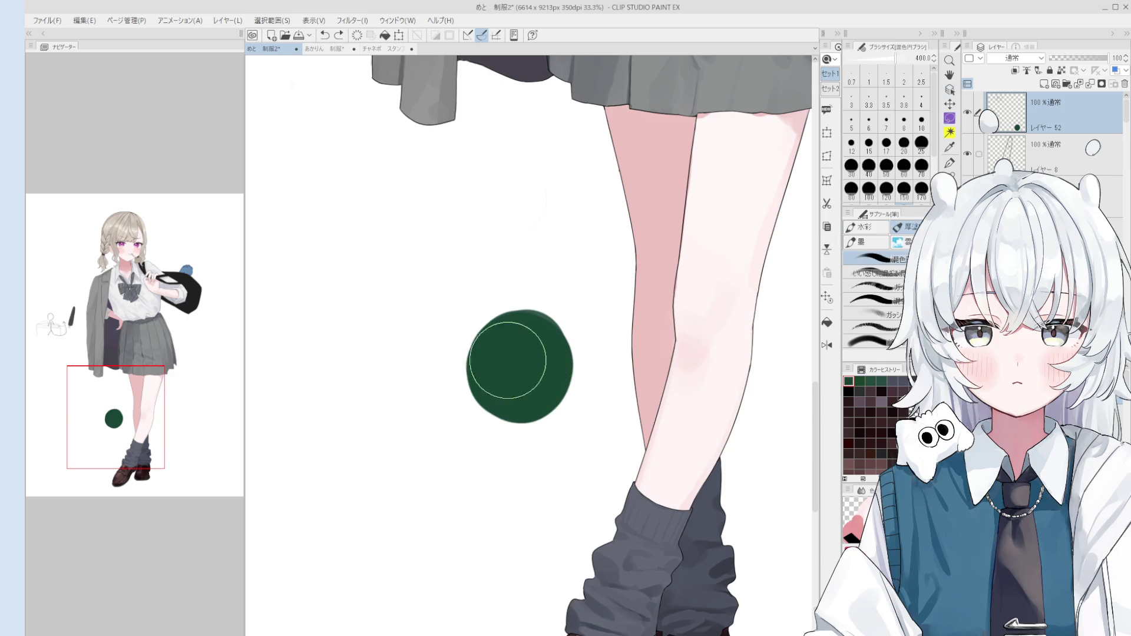
pyautogui.scroll(-3, 518, 368)
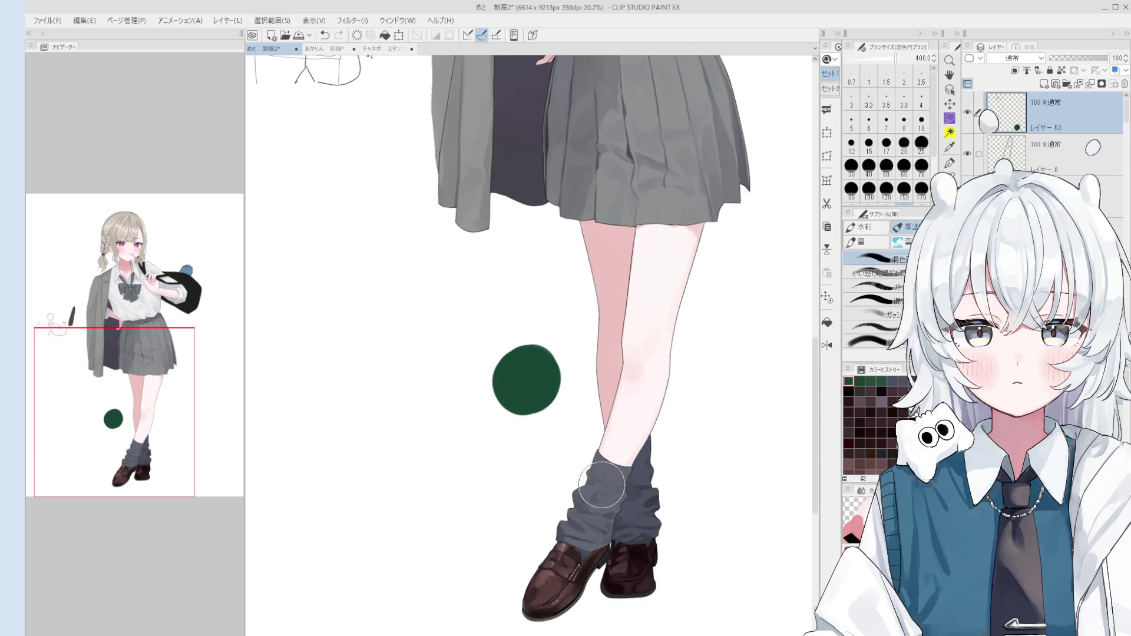
pyautogui.scroll(-2, 589, 472)
pyautogui.press('space')
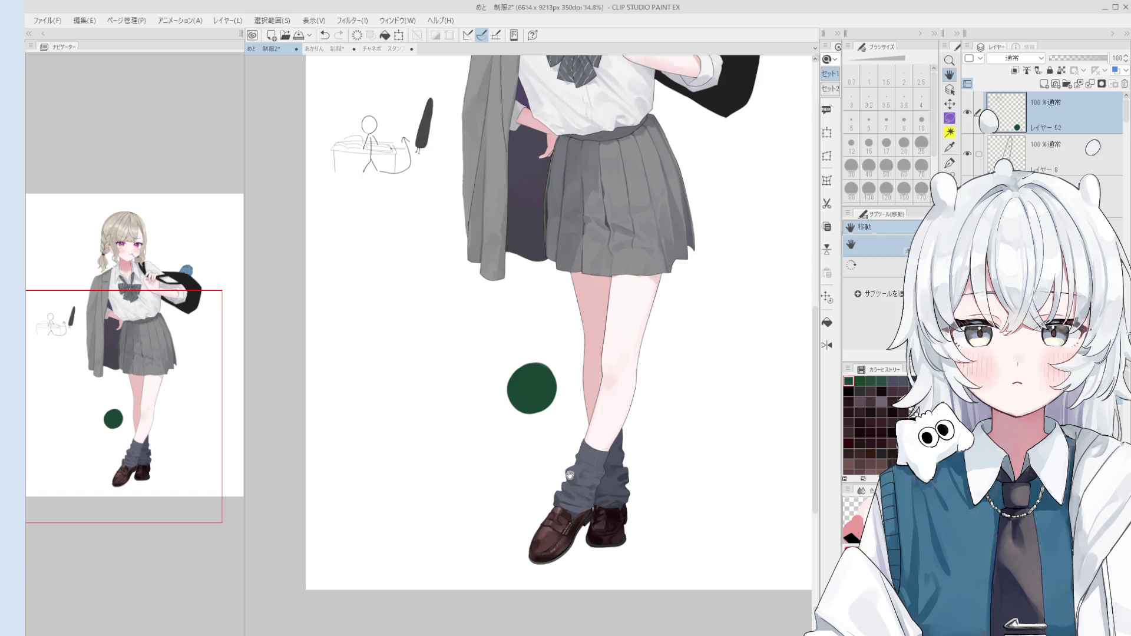
pyautogui.scroll(-3, 570, 475)
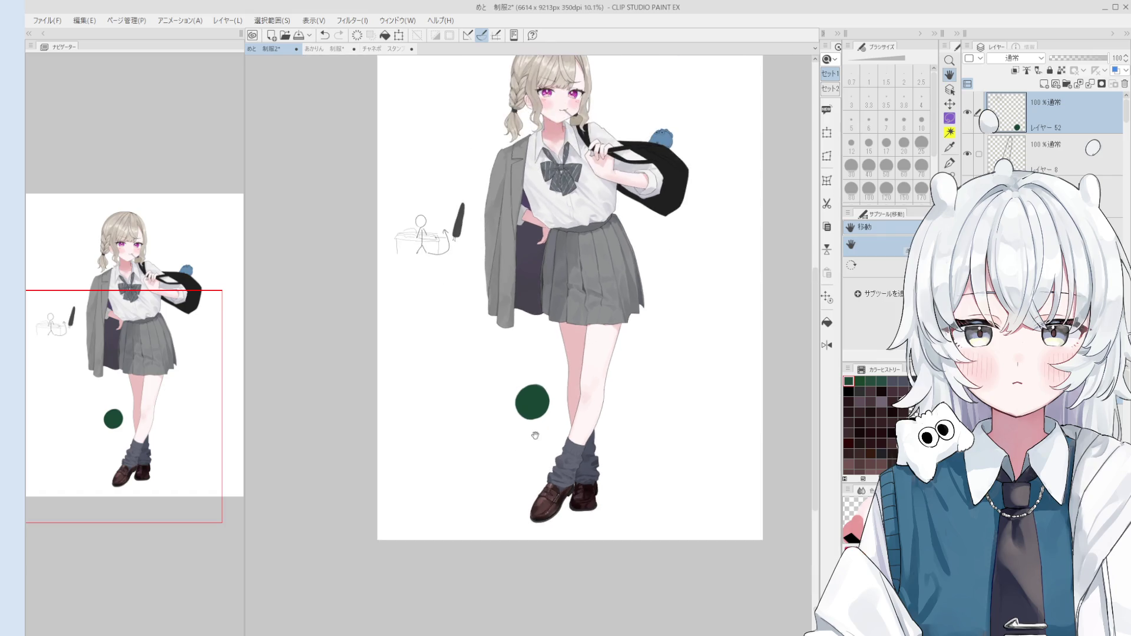
# - Erase the green test disc from Layer 52 and pan down the figure
pyautogui.press('o')
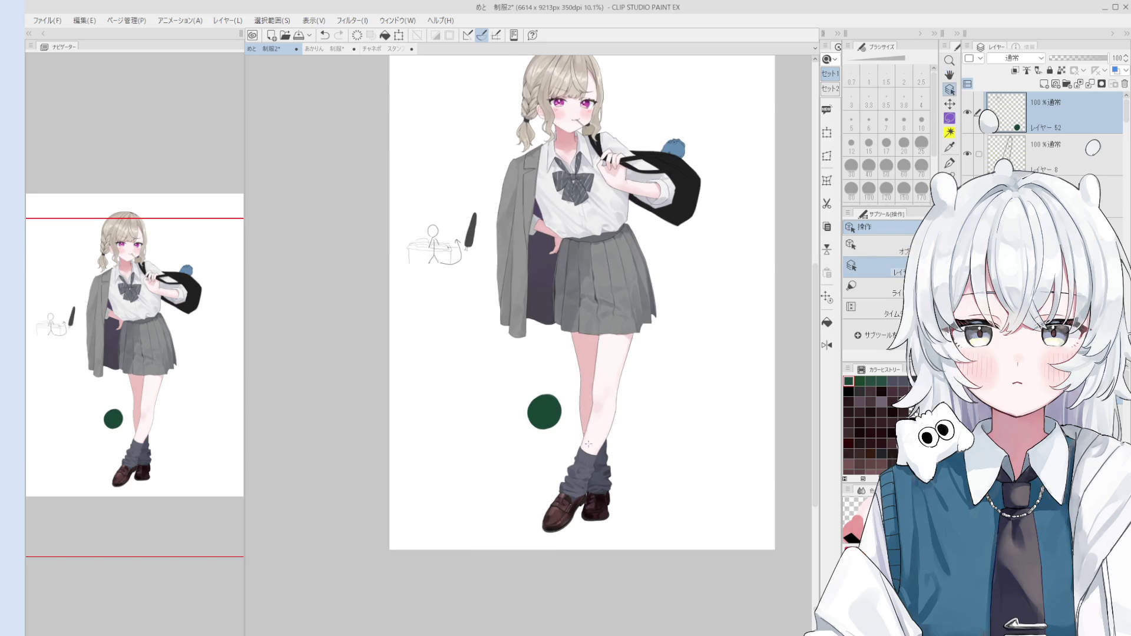
pyautogui.scroll(1, 587, 442)
pyautogui.press('e')
pyautogui.moveTo(536, 404); pyautogui.dragTo(555, 525)
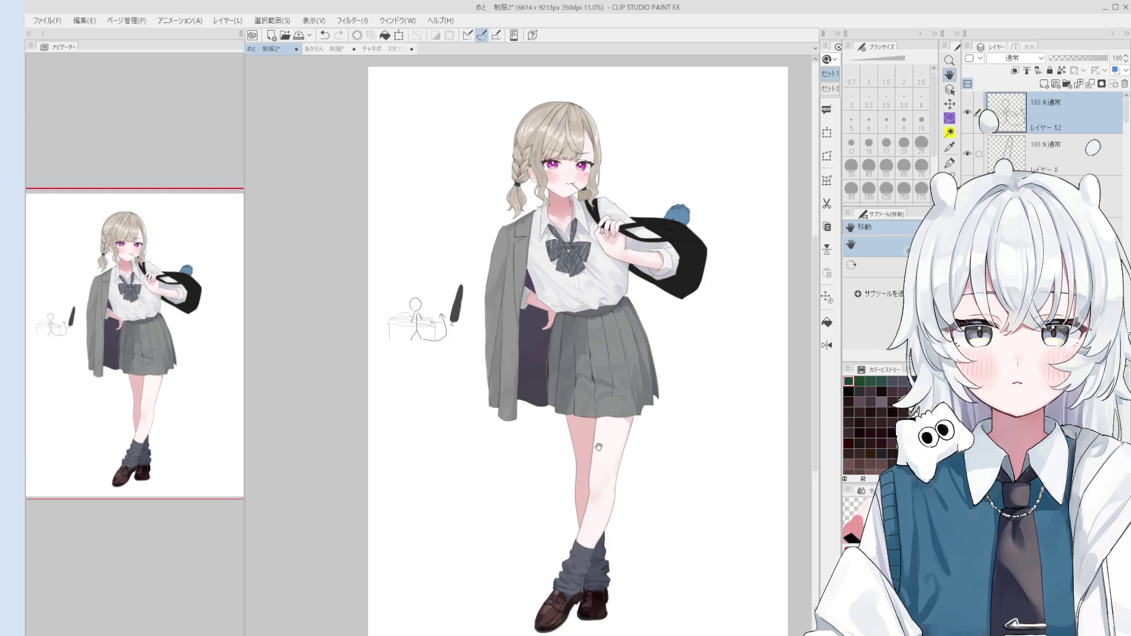
# - Zoom in on the skirt and set the mixing brush between 25 and 60, ending at 30
pyautogui.hotkey('ctrl', '+')
pyautogui.press('o')
pyautogui.hotkey('ctrl', '+')
pyautogui.hotkey('ctrl', '+')
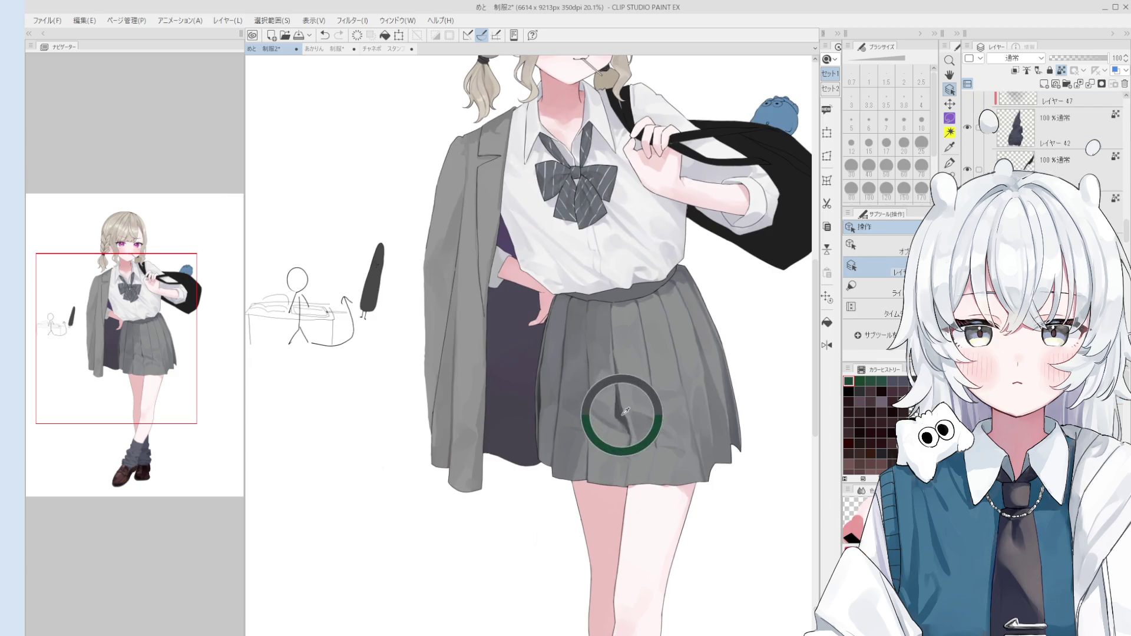
pyautogui.press('b')
pyautogui.hotkey('ctrl', '+')
pyautogui.press('[')
pyautogui.press('[')
pyautogui.press('[')
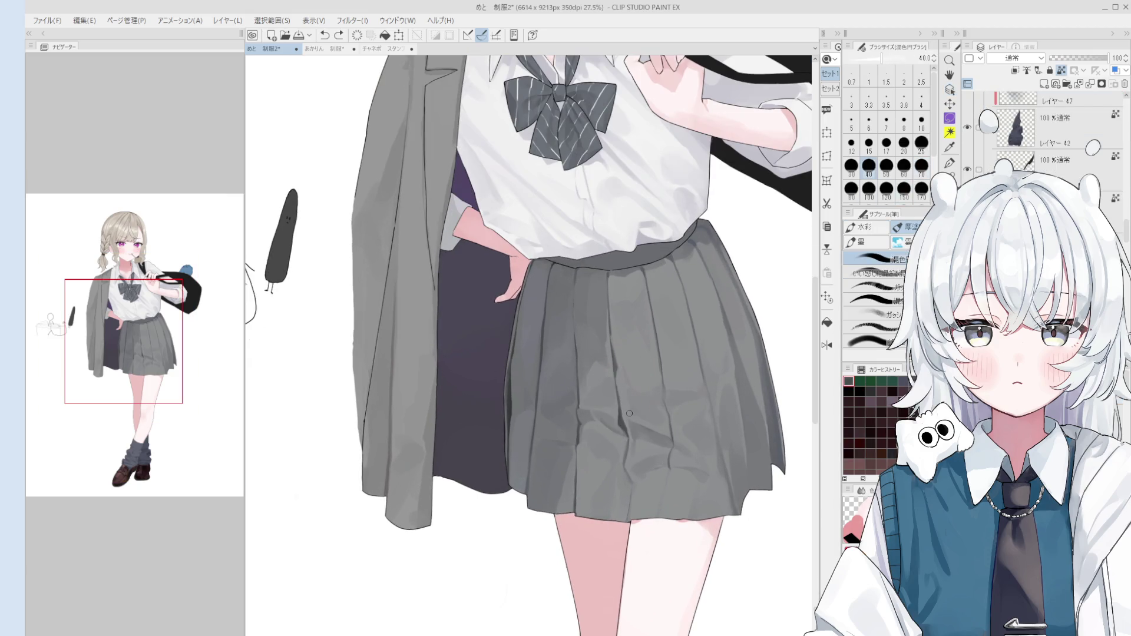
pyautogui.press(']')
pyautogui.press(']')
pyautogui.press(']')
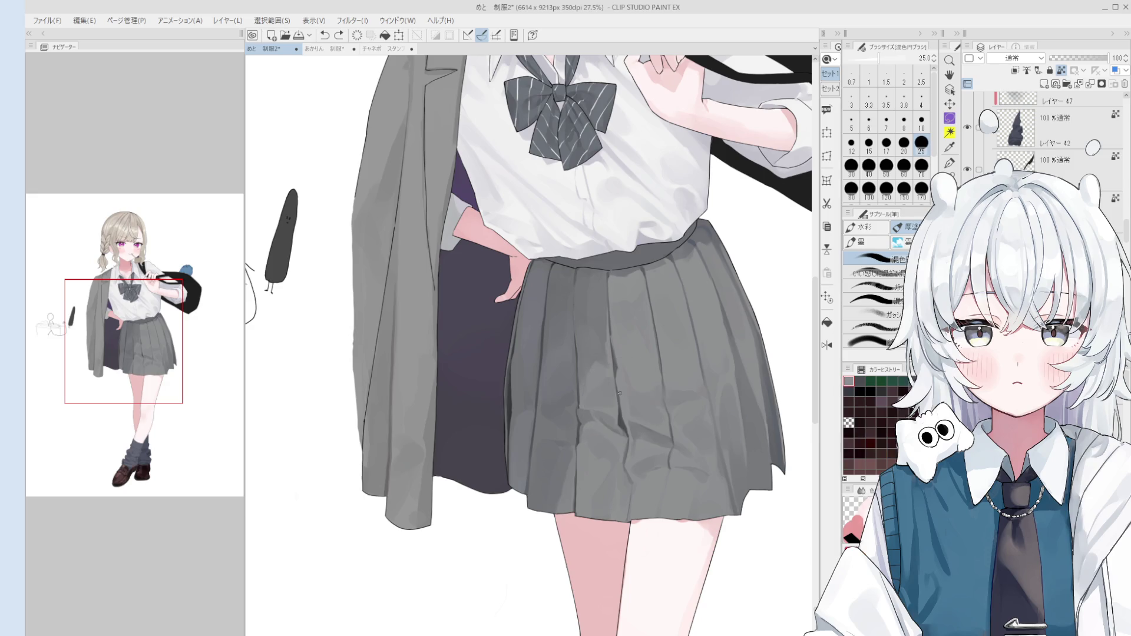
pyautogui.press('[')
pyautogui.press('[')
pyautogui.press('[')
pyautogui.scroll(-3, 620, 386)
# - Pick shoe Layer 41 from the canvas and set the mixing circle brush to size 120
pyautogui.moveTo(620, 386); pyautogui.dragTo(641, 497)
pyautogui.press('o')
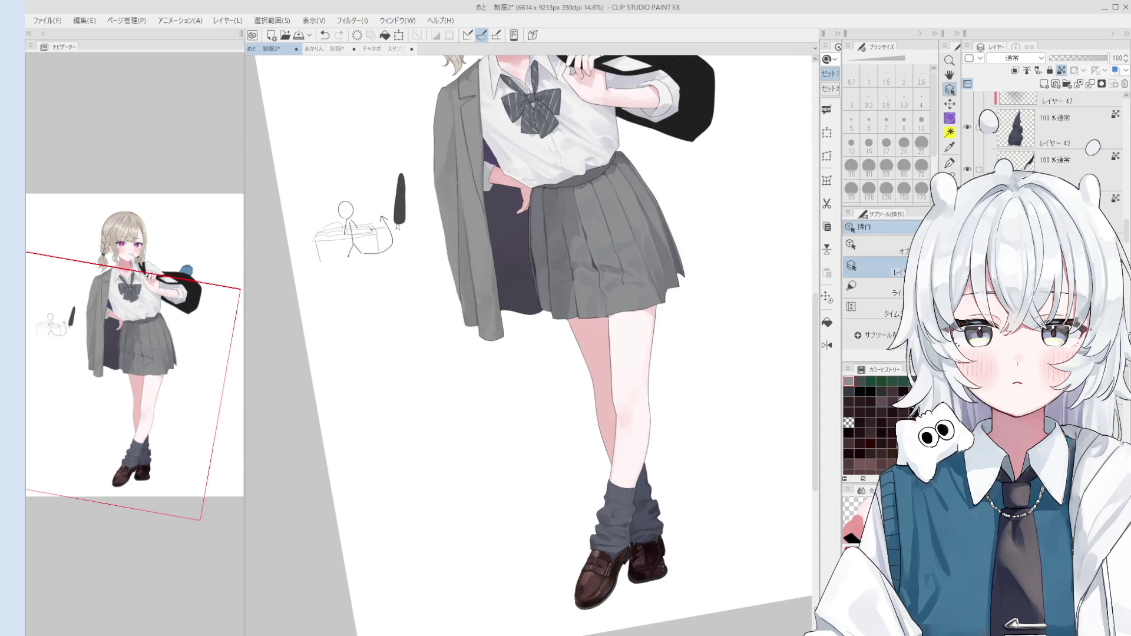
pyautogui.scroll(1, 637, 553)
pyautogui.click(637, 554)
pyautogui.scroll(2, 637, 554)
pyautogui.press('b')
pyautogui.press(']')
pyautogui.press(']')
pyautogui.press(']')
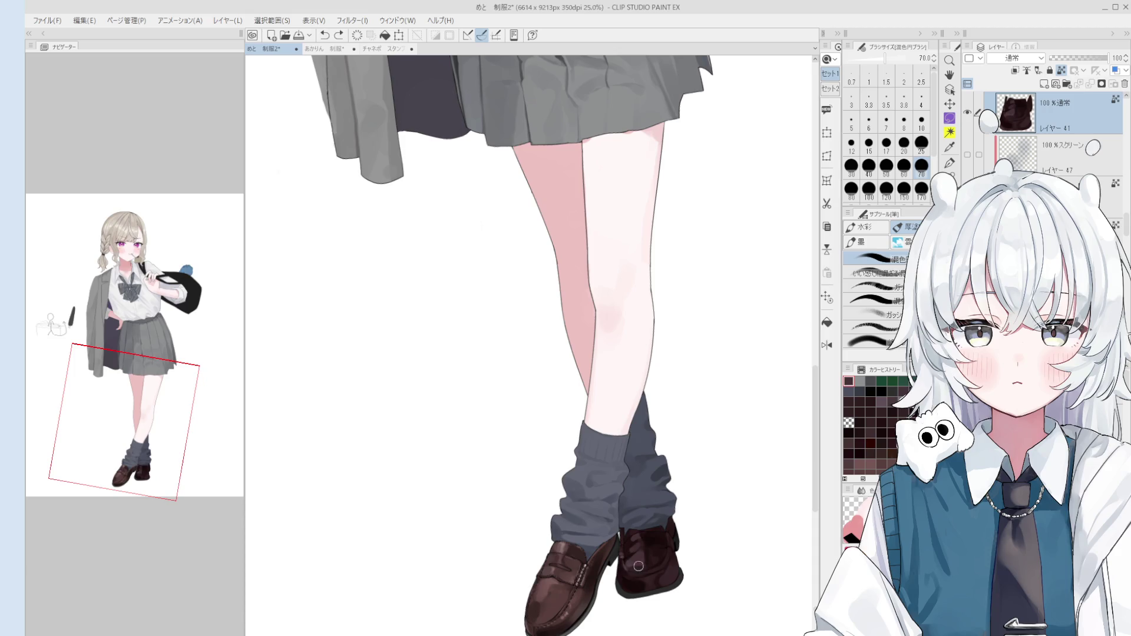
# - Blend the shading across the top of the right brown loafer
pyautogui.moveTo(669, 586); pyautogui.dragTo(629, 544)
pyautogui.scroll(-2, 630, 543)
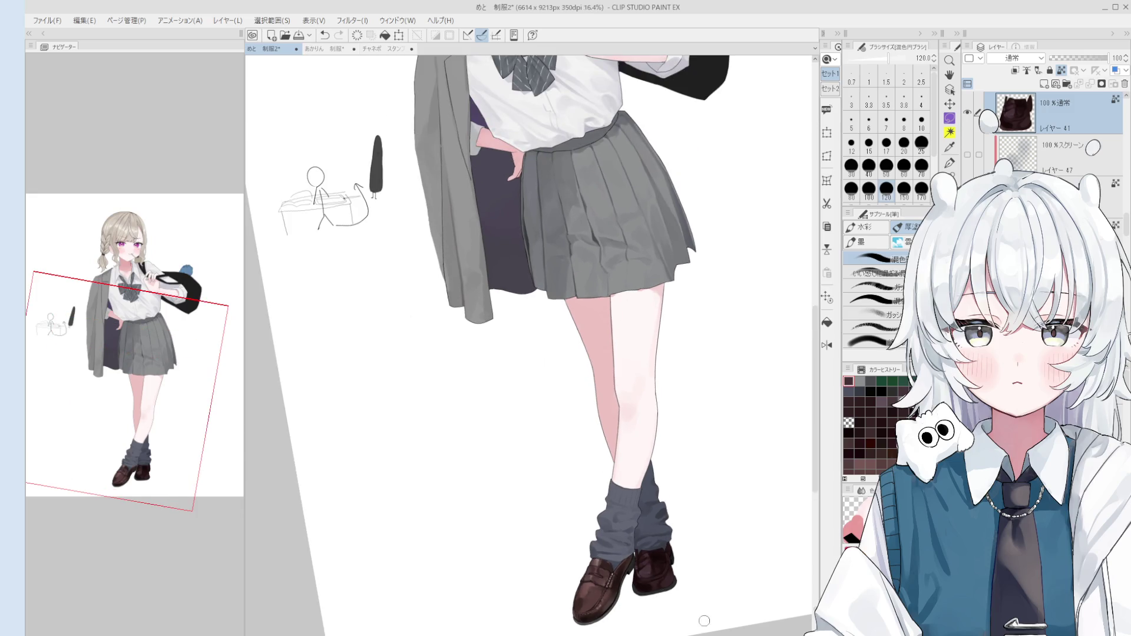
pyautogui.scroll(-2, 701, 616)
pyautogui.scroll(1, 648, 616)
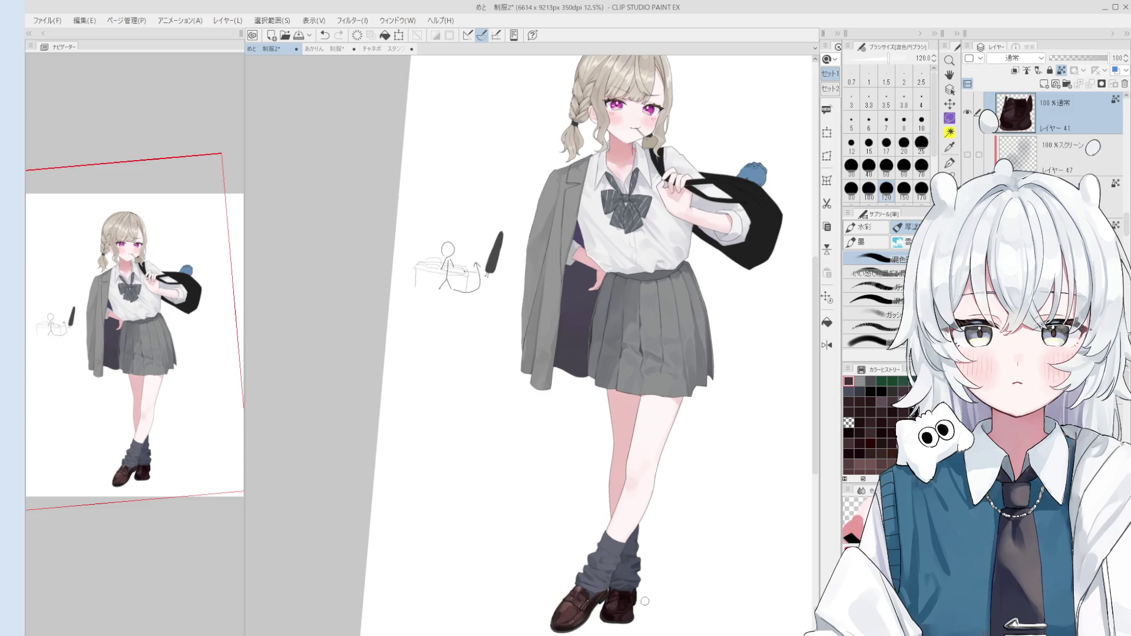
pyautogui.scroll(4, 627, 610)
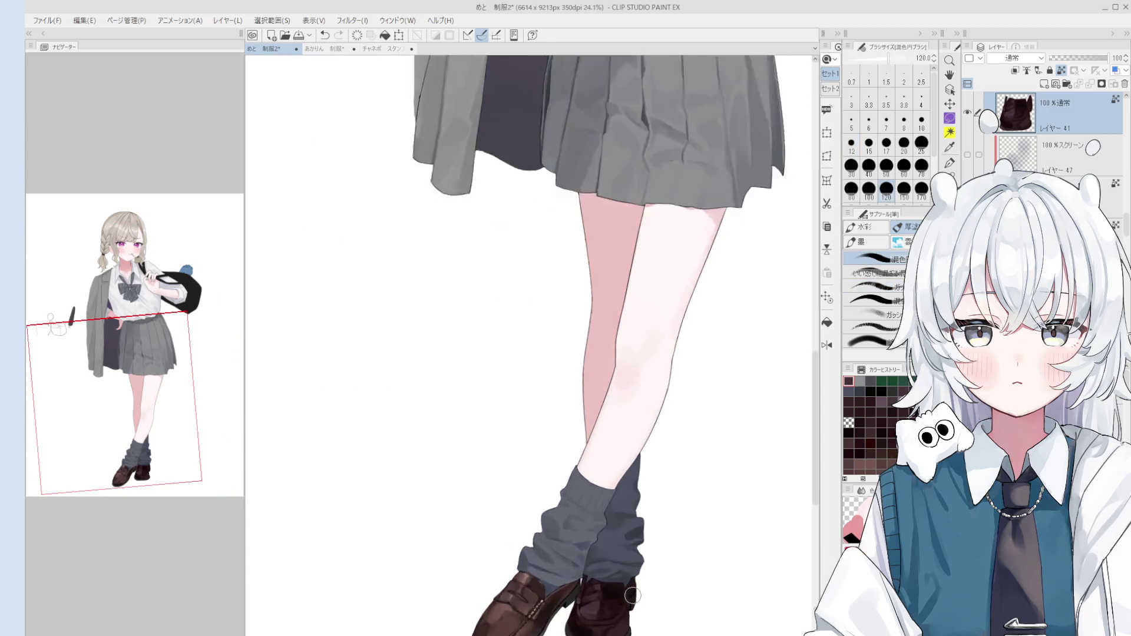
pyautogui.moveTo(622, 607); pyautogui.dragTo(648, 489)
pyautogui.scroll(4, 675, 448)
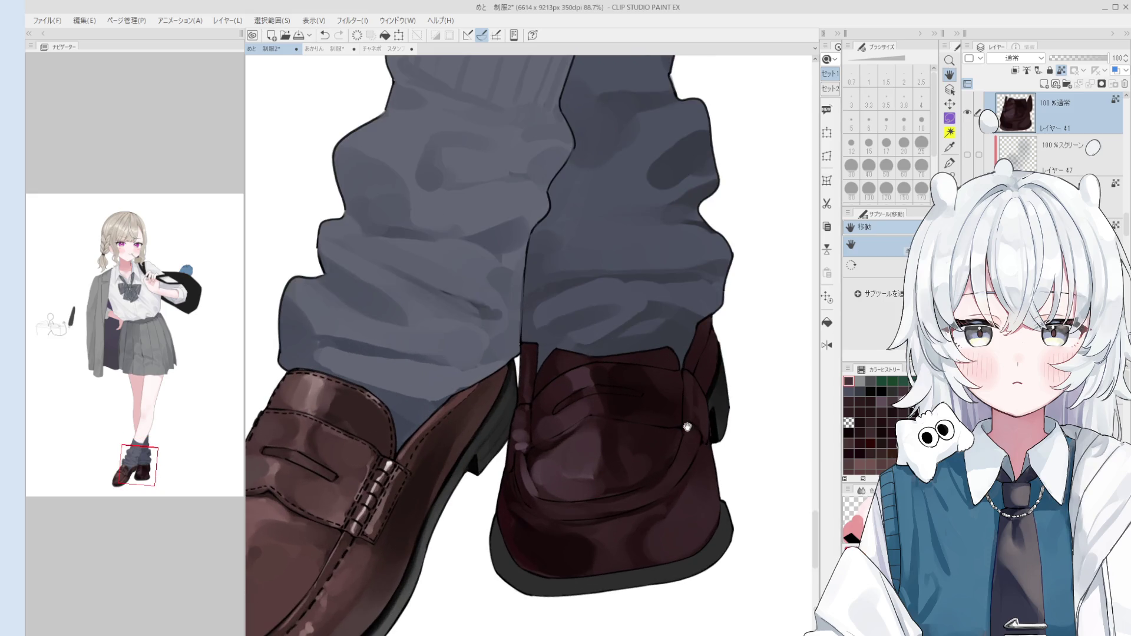
# - Darken the loafer heel beside the sock with the painting brush
pyautogui.press('b')
pyautogui.moveTo(643, 375)
pyautogui.mouseDown()
pyautogui.moveTo(678, 383)
pyautogui.moveTo(712, 424)
pyautogui.mouseUp()
pyautogui.press('[')
pyautogui.press('[')
pyautogui.press('[')
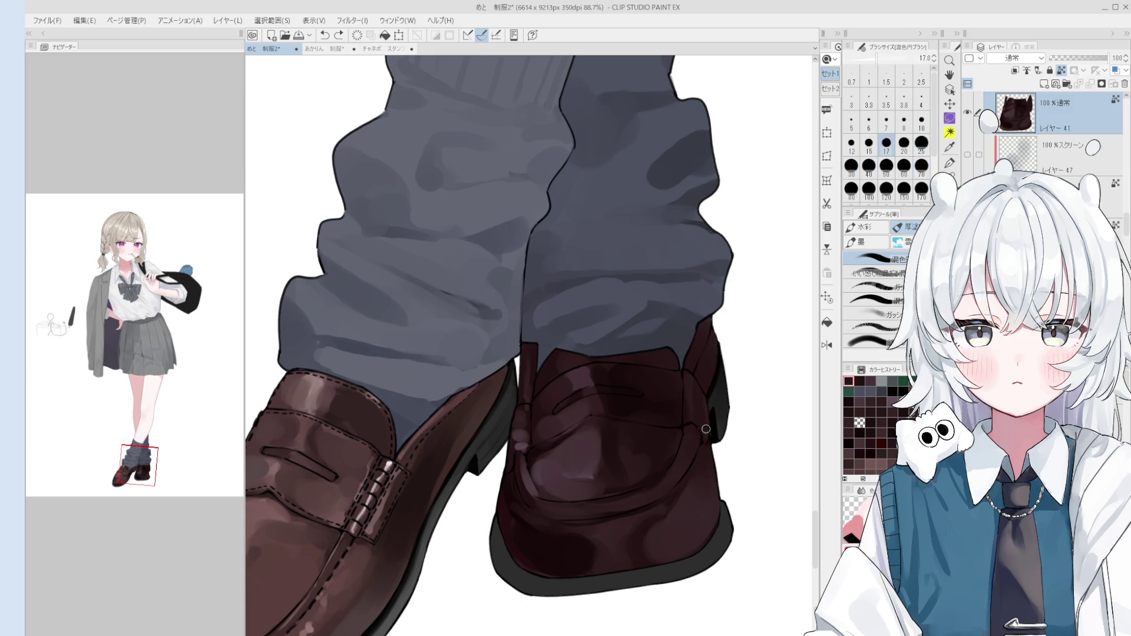
pyautogui.press(']')
pyautogui.press(']')
pyautogui.press(']')
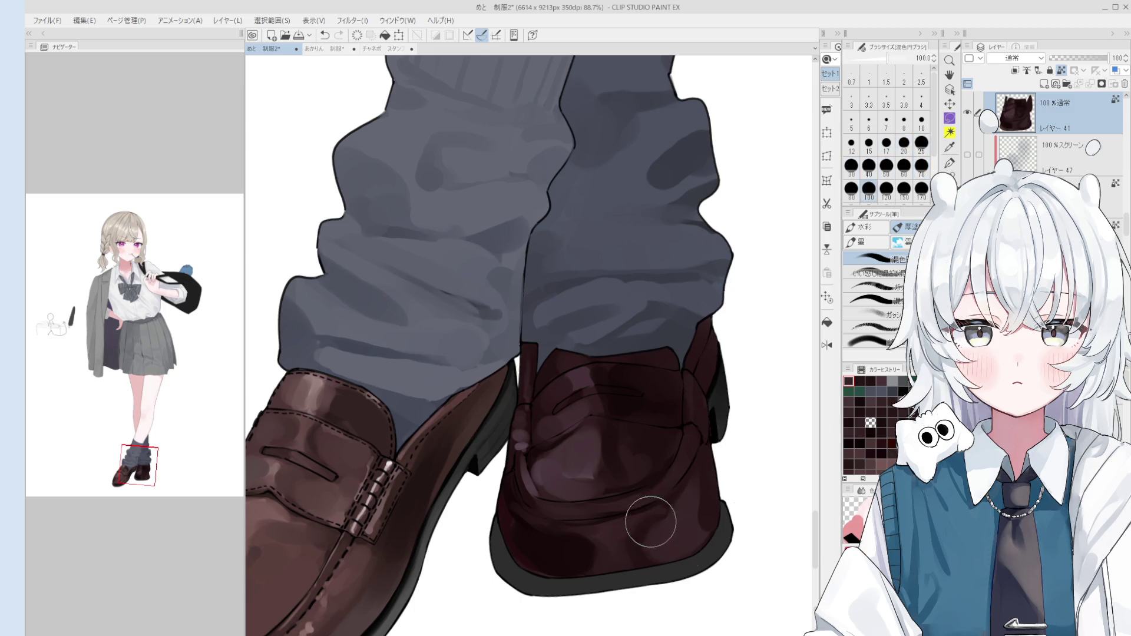
# - Flip the canvas view horizontally and select the shoe outline layer
pyautogui.scroll(-2, 652, 523)
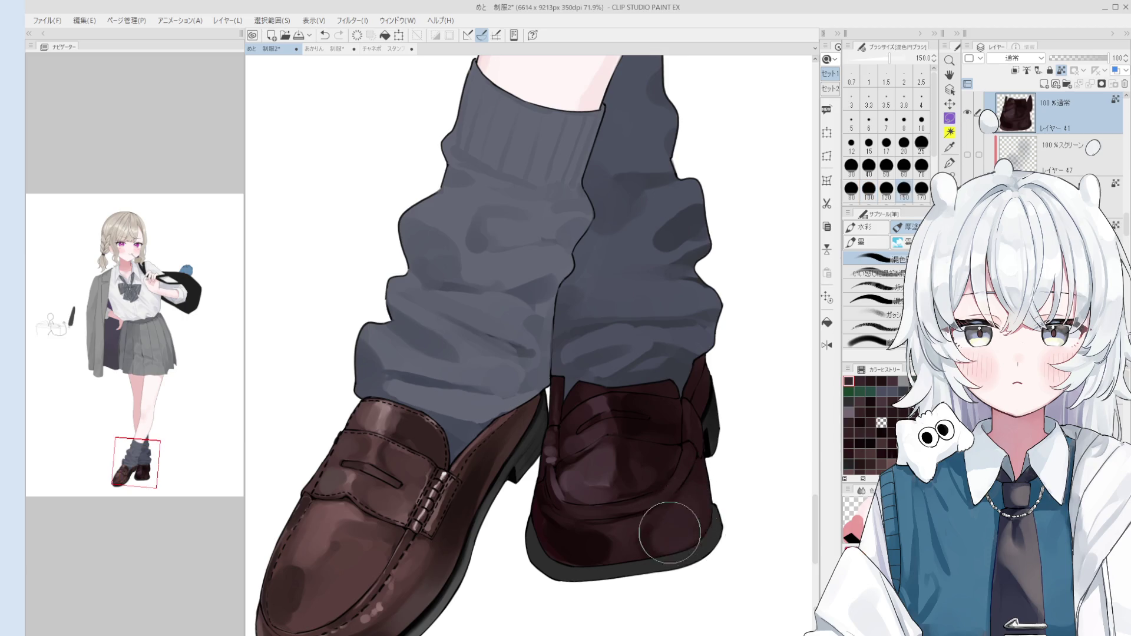
pyautogui.hotkey('ctrl', 'shift', 'h')
pyautogui.scroll(-2, 700, 528)
pyautogui.press('-')
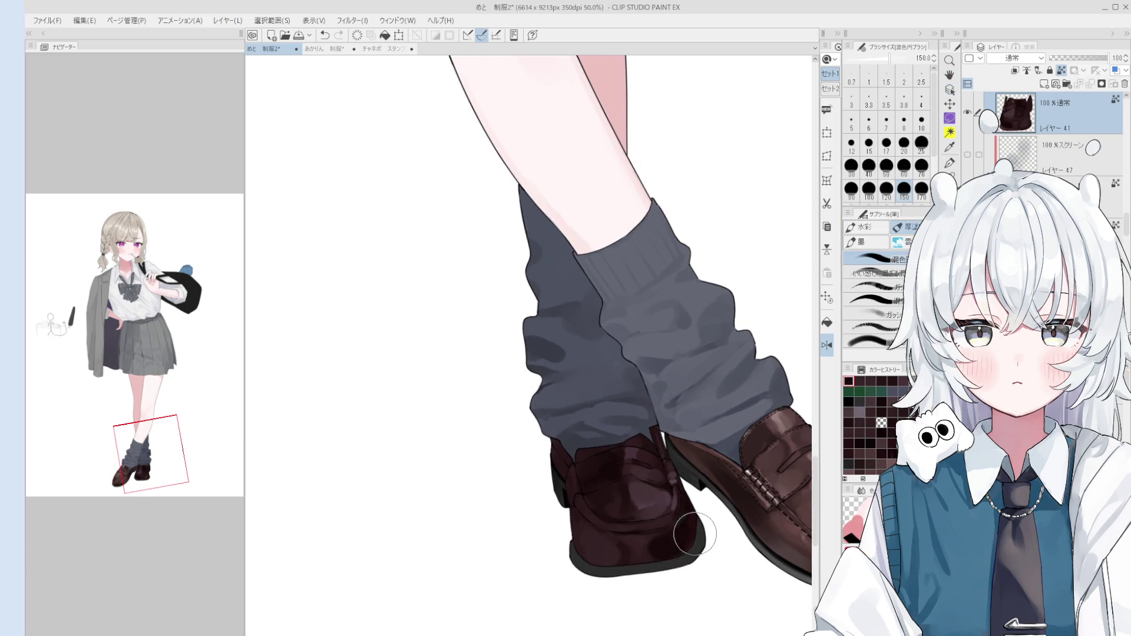
pyautogui.keyDown('ctrl'); pyautogui.keyDown('shift'); pyautogui.click(682, 558); pyautogui.keyUp('shift'); pyautogui.keyUp('ctrl')
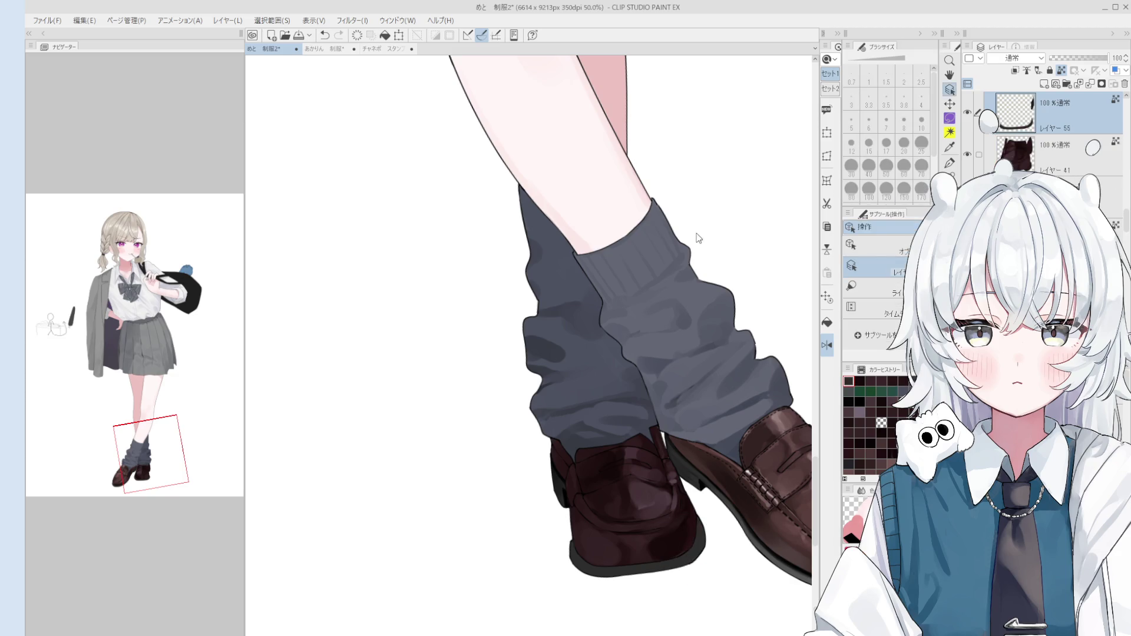
# - Reframe the view around the loafers and set the brush between 25 and 80 px
pyautogui.scroll(1, 570, 547)
pyautogui.press('b')
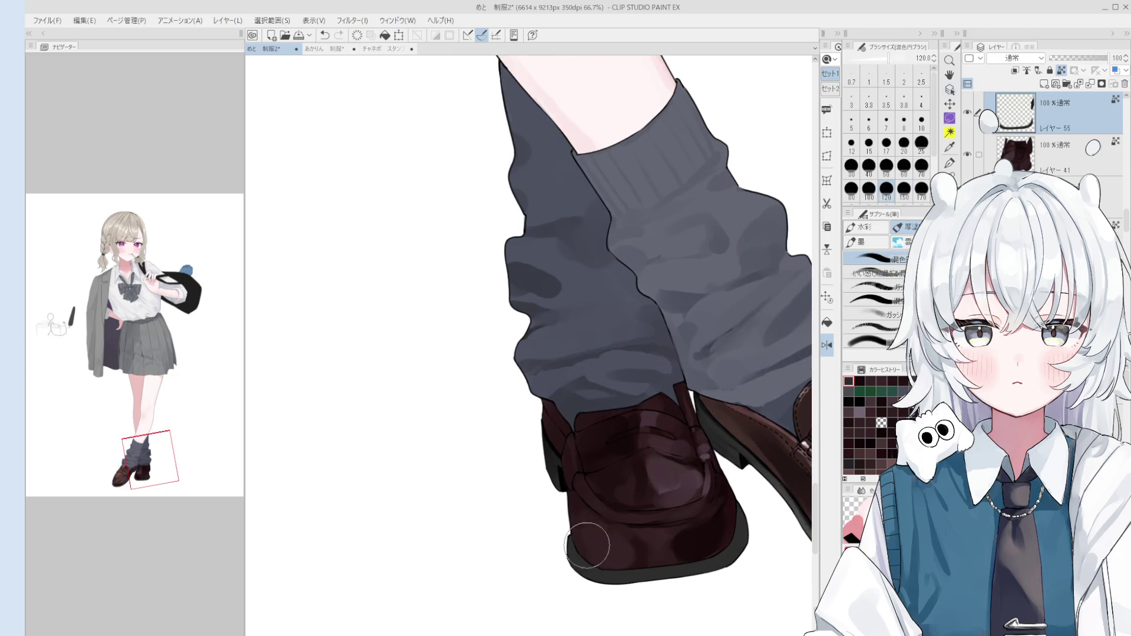
pyautogui.scroll(2, 570, 547)
pyautogui.press(']')
pyautogui.press(']')
pyautogui.press(']')
pyautogui.press('[')
pyautogui.press('[')
pyautogui.press('[')
pyautogui.moveTo(653, 590)
pyautogui.mouseDown()
pyautogui.moveTo(531, 531)
pyautogui.moveTo(499, 485)
pyautogui.mouseUp()
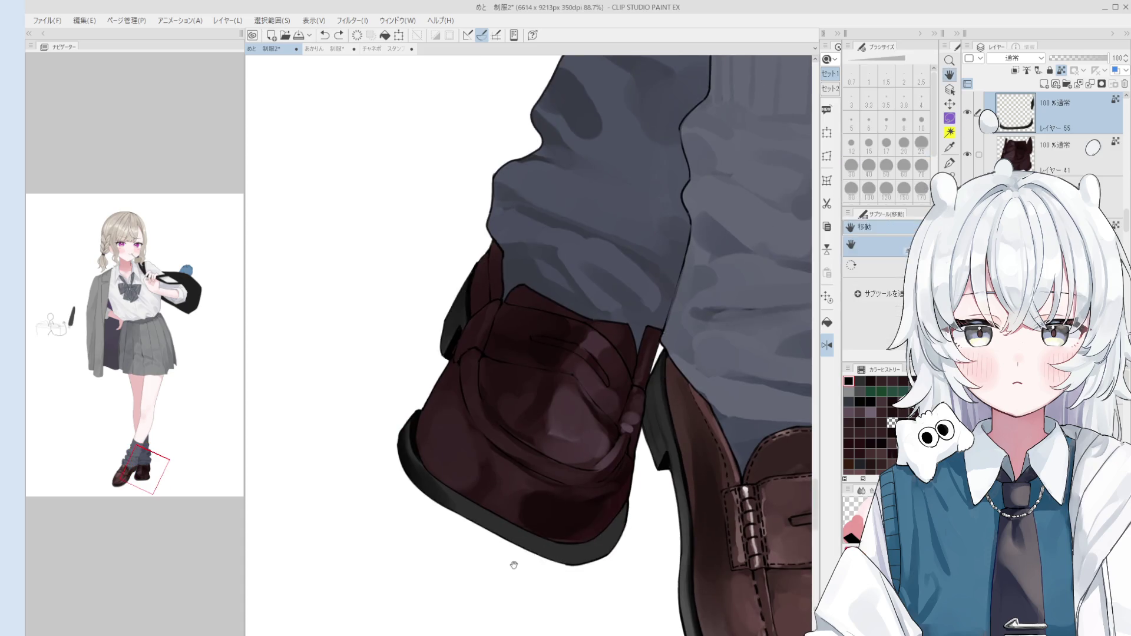
pyautogui.press('b')
pyautogui.moveTo(639, 598)
pyautogui.mouseDown()
pyautogui.moveTo(601, 411)
pyautogui.moveTo(580, 459)
pyautogui.mouseUp()
# - Dab a small blend near the loafer with the blending brush at size 50
pyautogui.press('b')
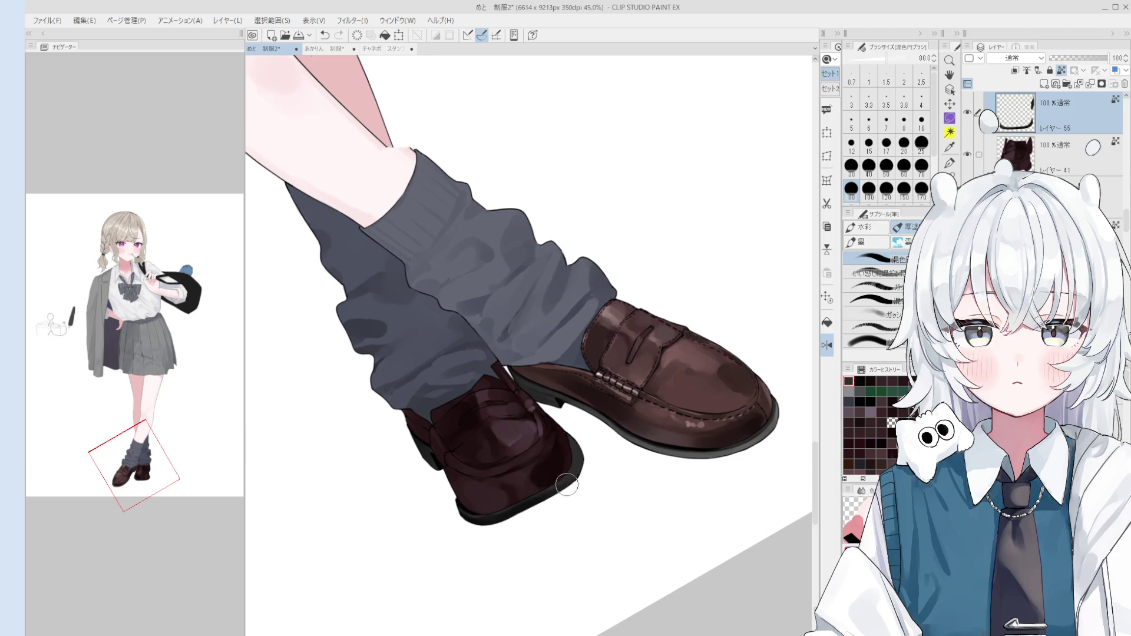
pyautogui.scroll(2, 560, 485)
pyautogui.press('[')
pyautogui.press('[')
pyautogui.press('[')
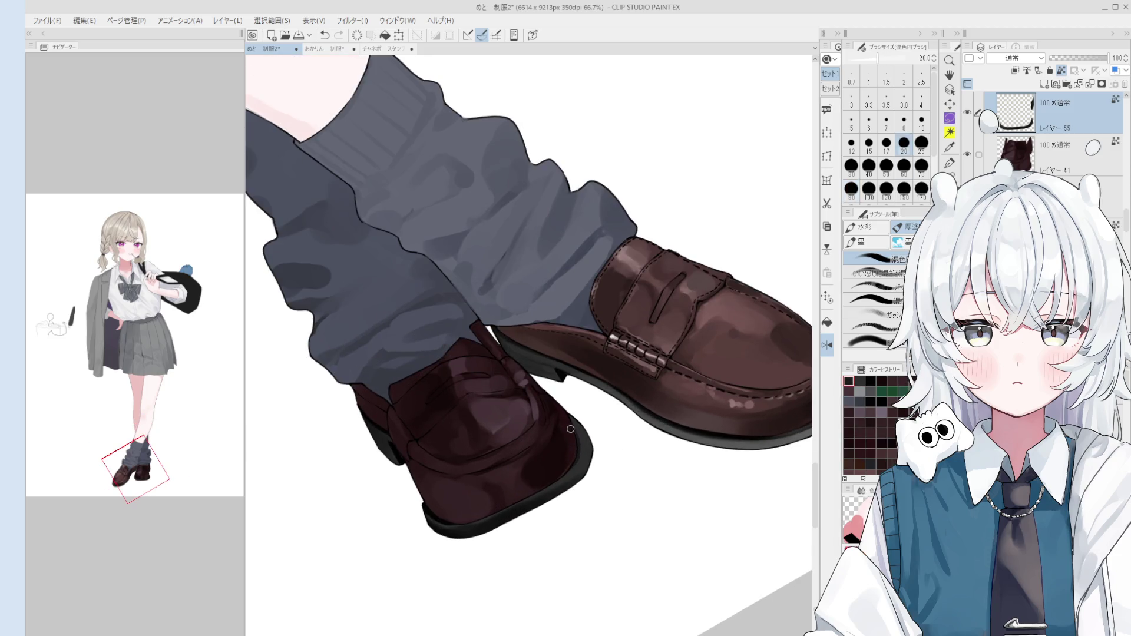
pyautogui.press(']')
pyautogui.press(']')
pyautogui.press(']')
pyautogui.scroll(-2, 618, 504)
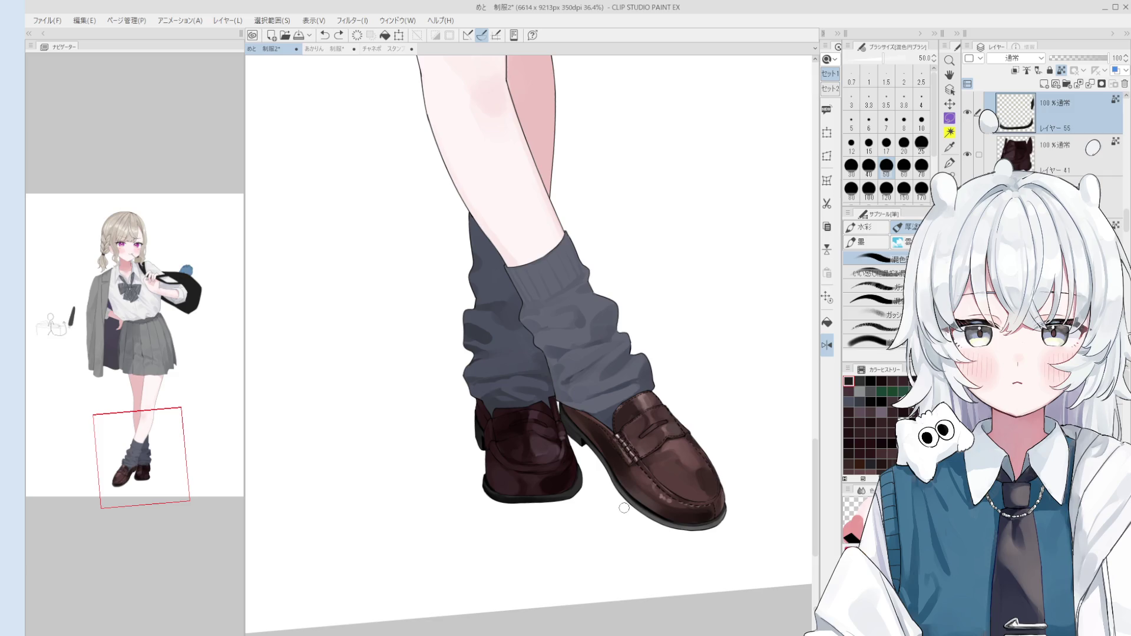
pyautogui.click(615, 506)
pyautogui.press('o')
pyautogui.click(555, 459)
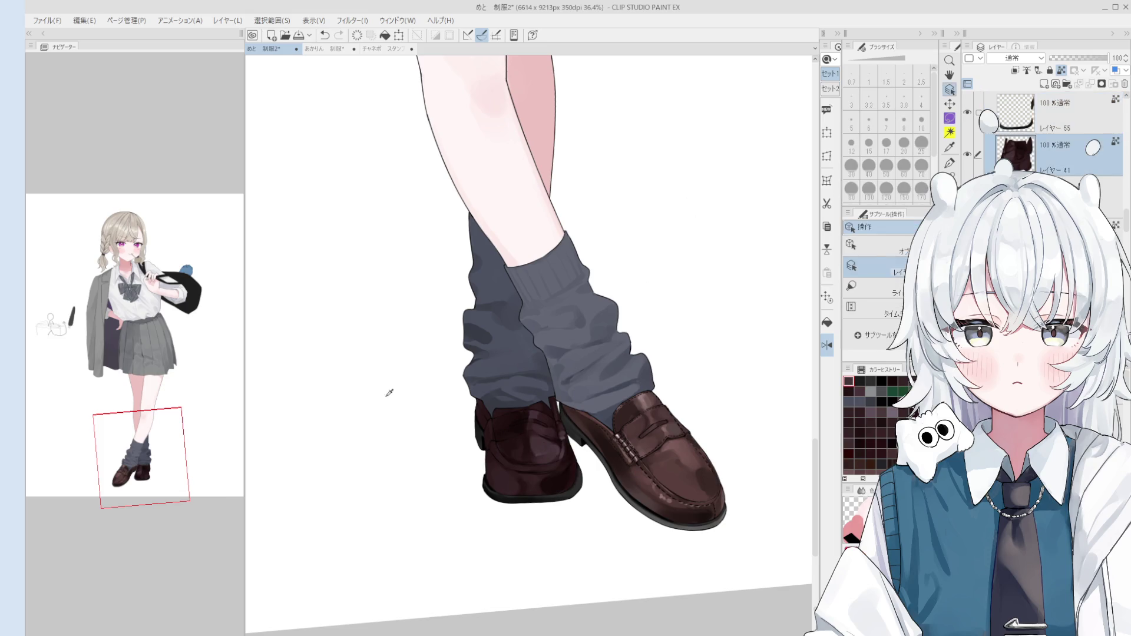
# - Blend paint across the right loafer with a 120 px brush
pyautogui.press('b')
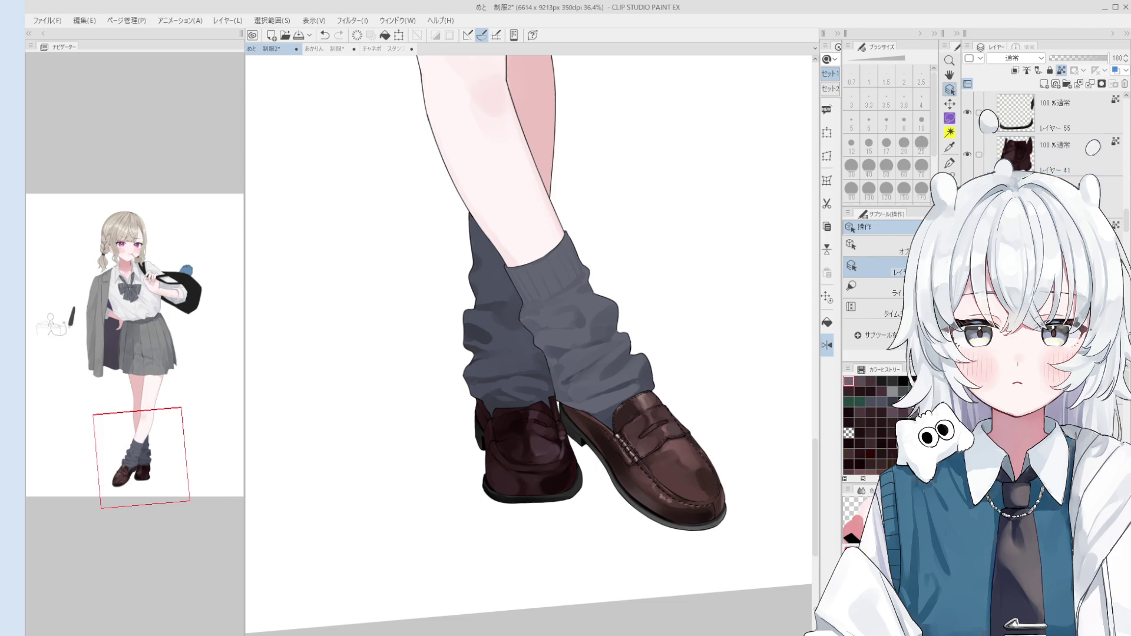
pyautogui.scroll(2, 658, 441)
pyautogui.press(']')
pyautogui.press(']')
pyautogui.press(']')
pyautogui.hotkey('ctrl', 'z')
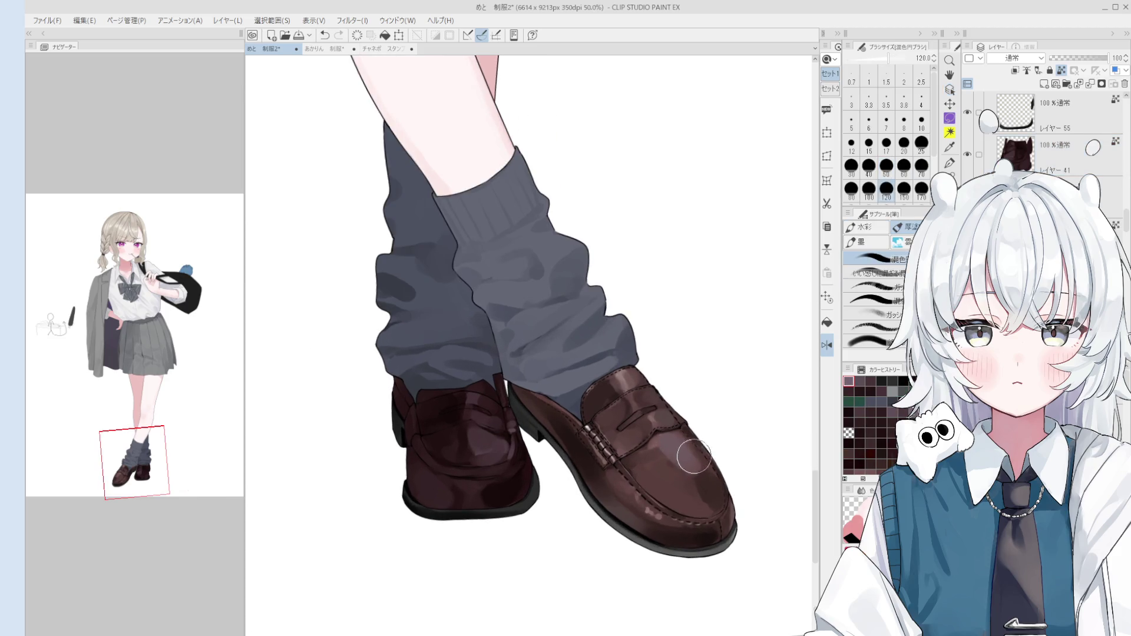
pyautogui.moveTo(672, 441); pyautogui.dragTo(701, 469)
# - Resize the brush from 80 to 120 px and pan to show both loafers
pyautogui.press('[')
pyautogui.press('[')
pyautogui.scroll(1, 598, 387)
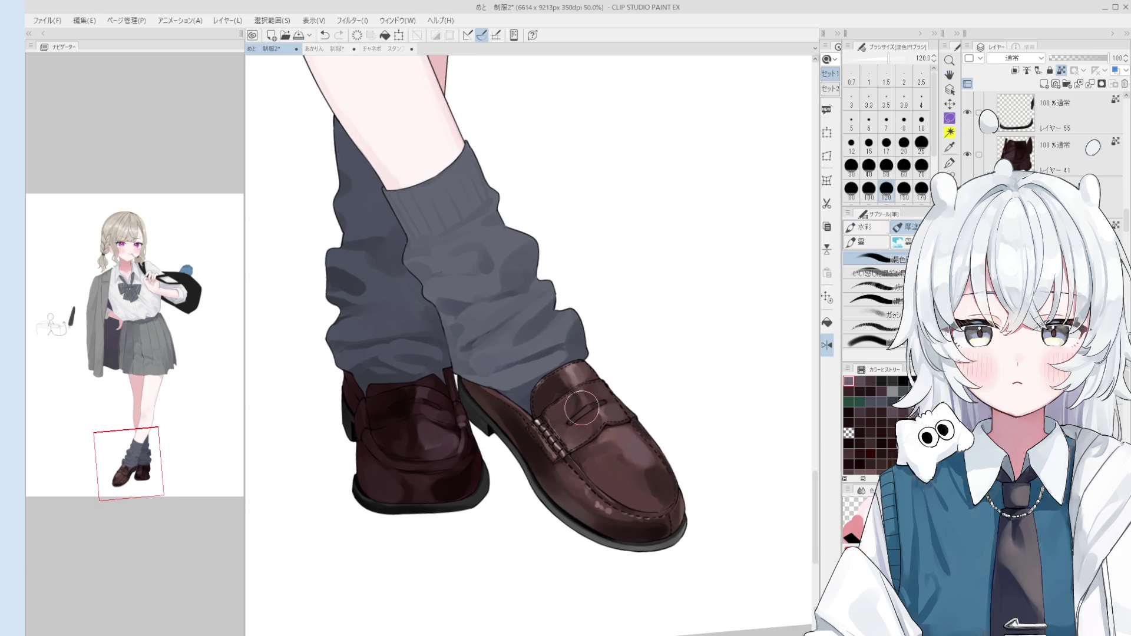
pyautogui.press(']')
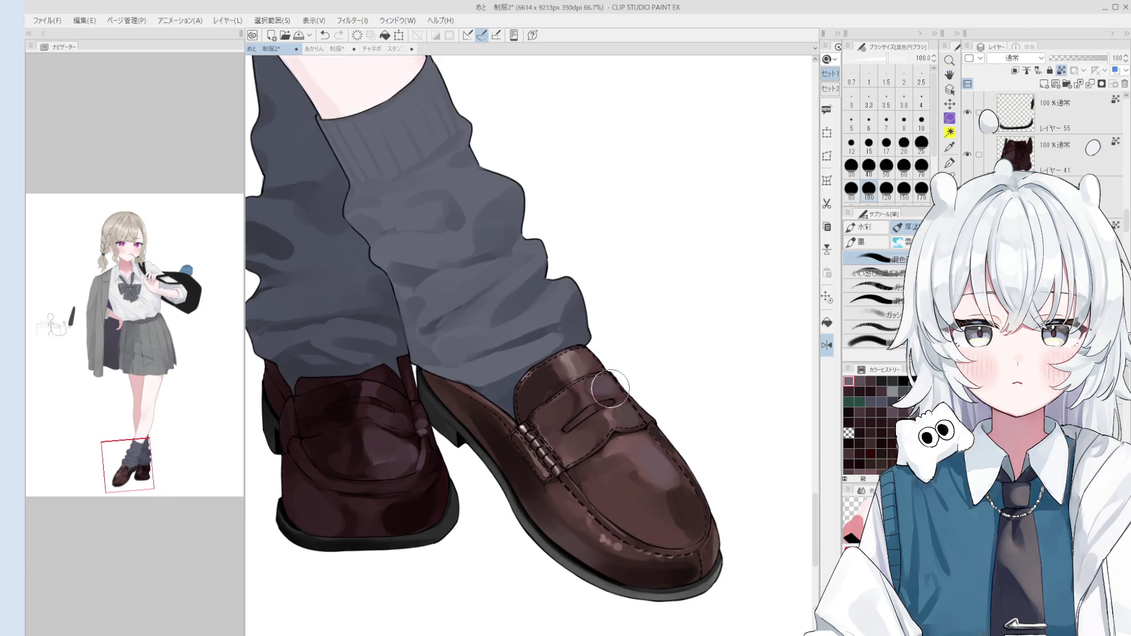
pyautogui.scroll(-1, 585, 366)
pyautogui.press(']')
pyautogui.scroll(-1, 583, 364)
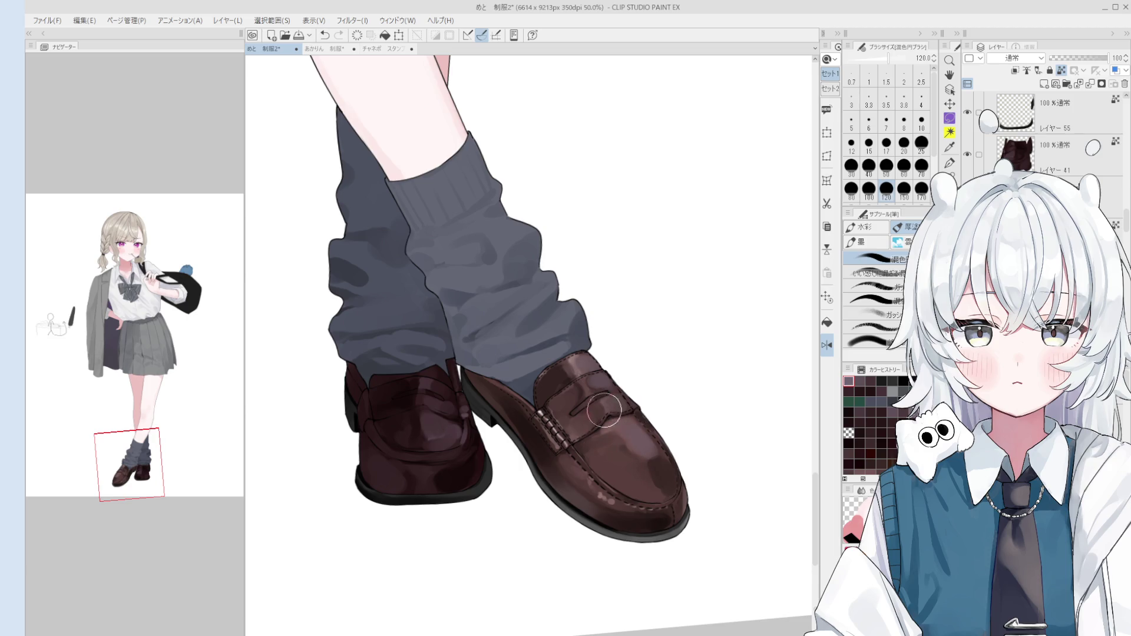
pyautogui.scroll(-2, 618, 392)
pyautogui.moveTo(564, 453); pyautogui.dragTo(628, 469)
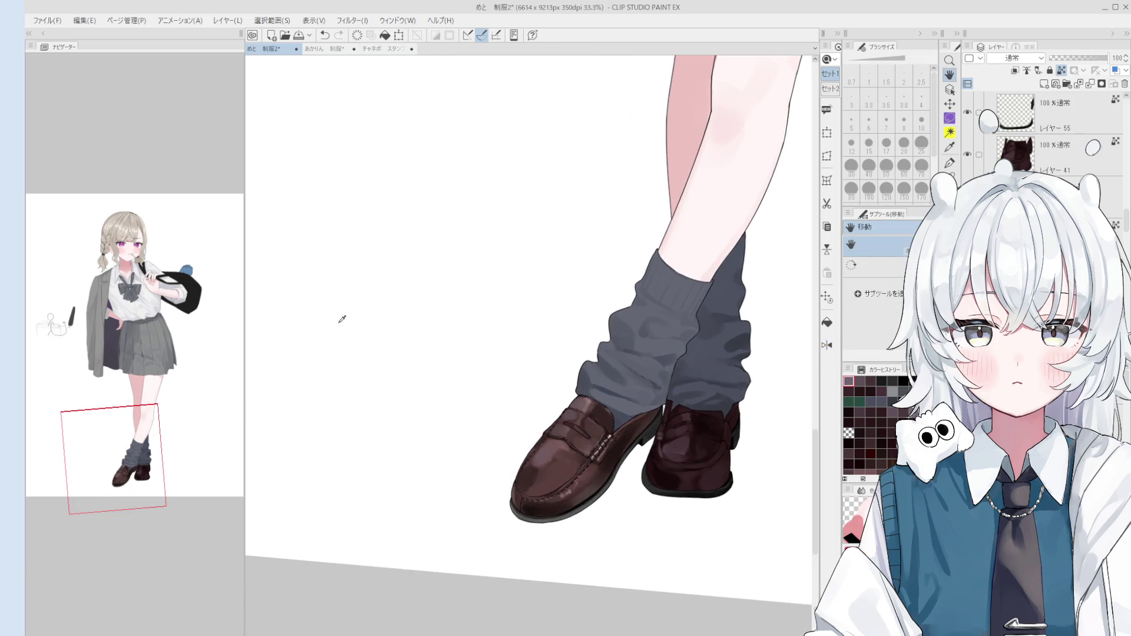
# - Make the shoe layer レイヤー41 active for painting
pyautogui.press('o')
pyautogui.click(666, 469)
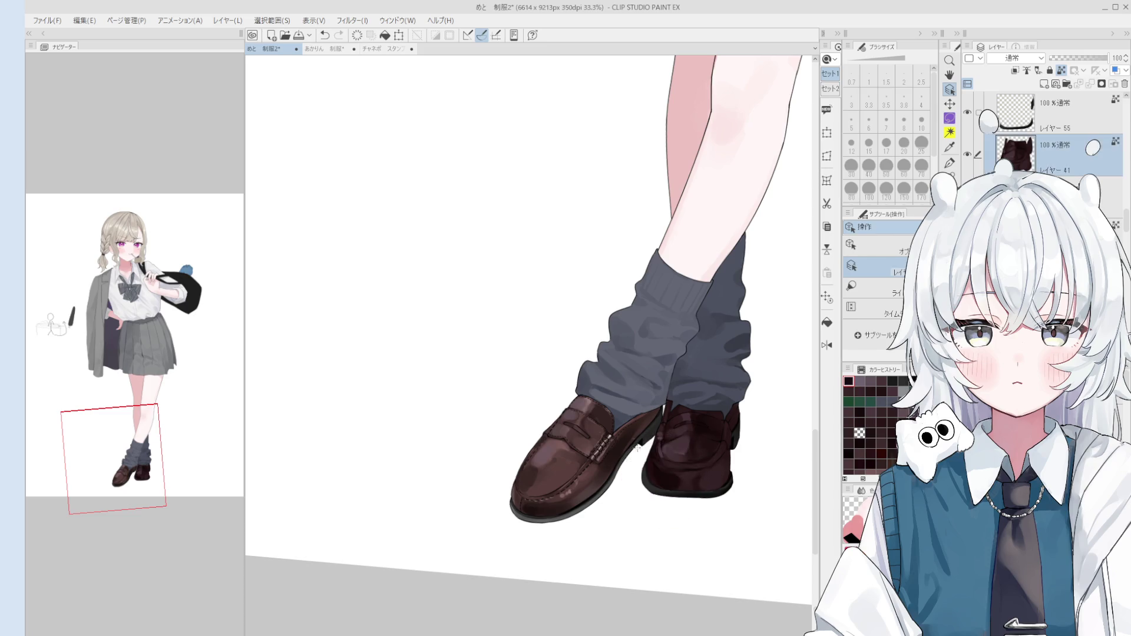
pyautogui.scroll(2, 584, 443)
pyautogui.press('b')
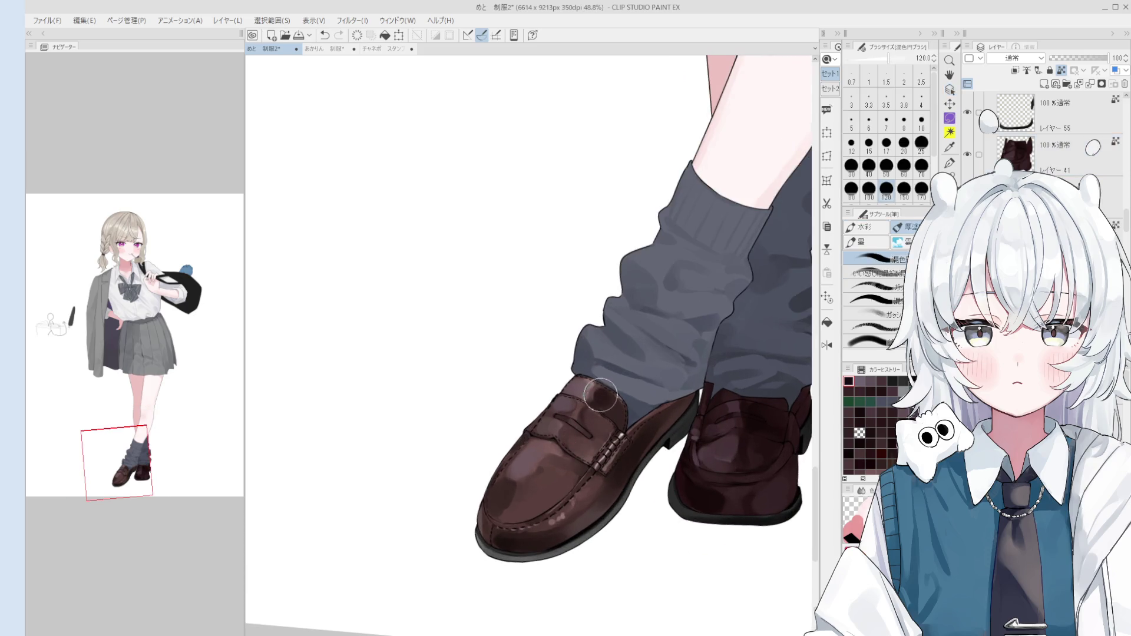
pyautogui.scroll(-2, 604, 412)
pyautogui.scroll(1, 609, 431)
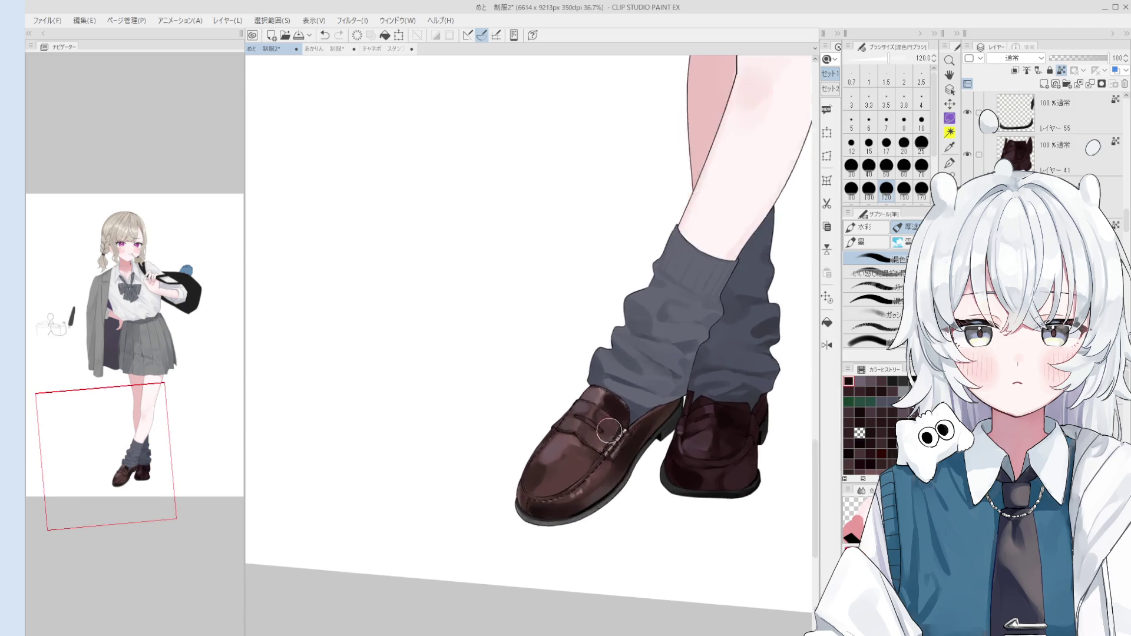
pyautogui.scroll(1, 608, 432)
# - Adjust the brush size between 50 and 100 px while framing the loafer
pyautogui.press('[')
pyautogui.press('[')
pyautogui.press('[')
pyautogui.press('[')
pyautogui.press('[')
pyautogui.press('[')
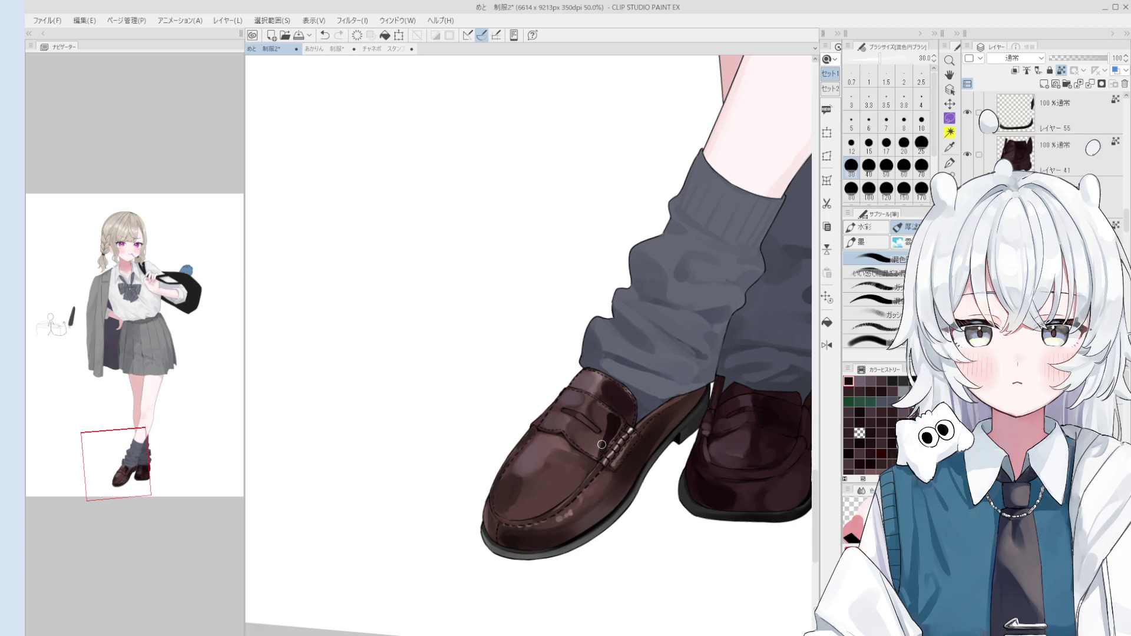
pyautogui.press(']')
pyautogui.press(']')
pyautogui.press(']')
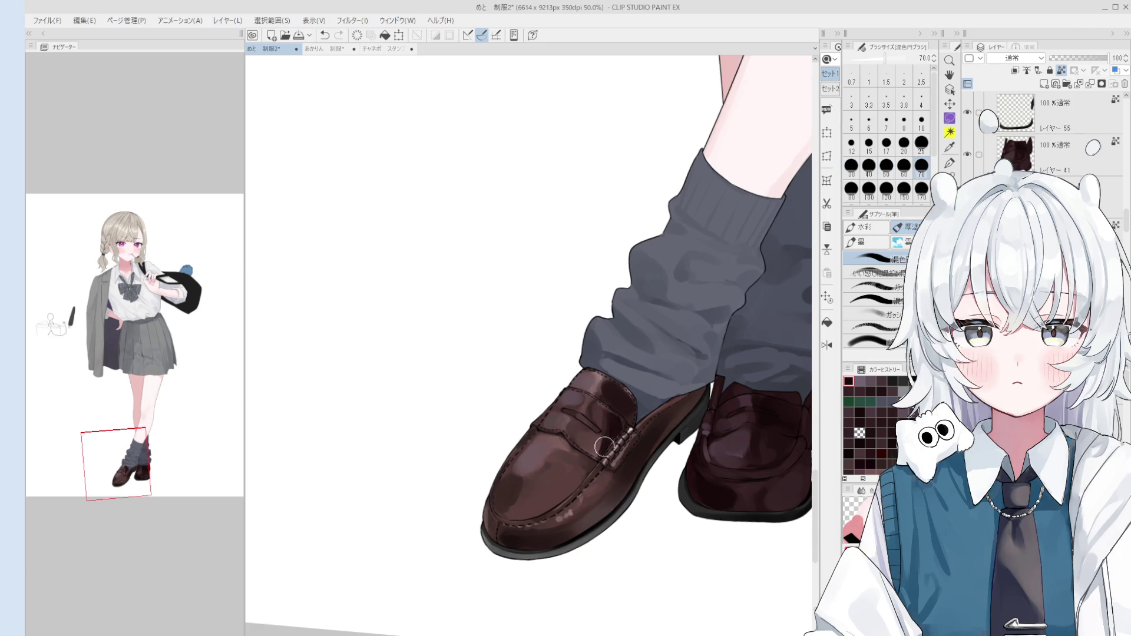
pyautogui.scroll(-1, 606, 436)
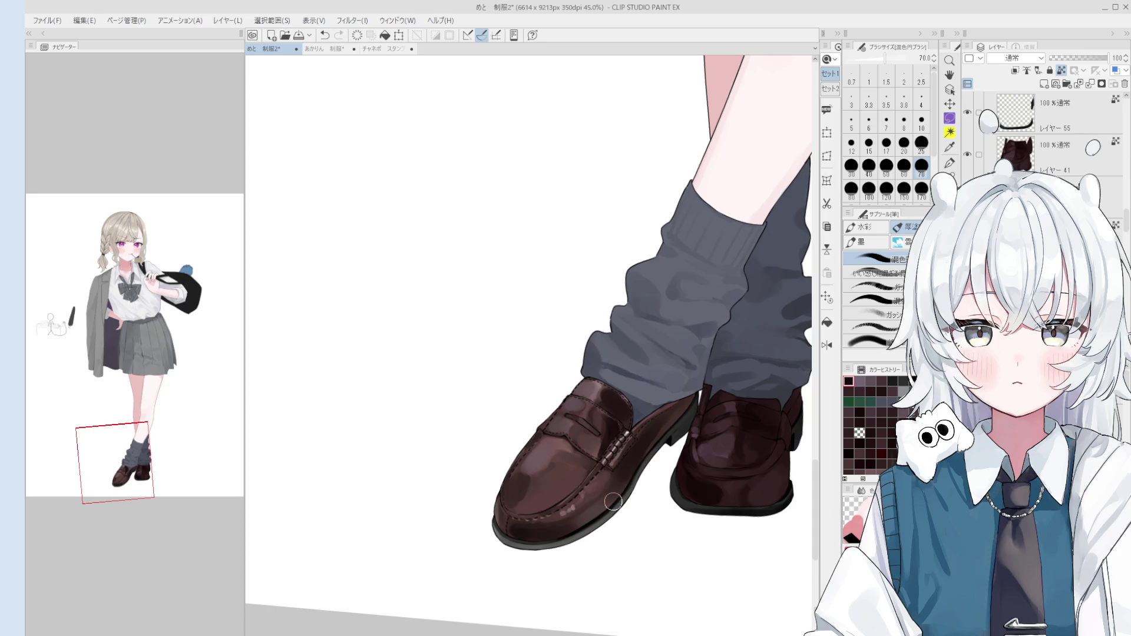
pyautogui.scroll(3, 594, 442)
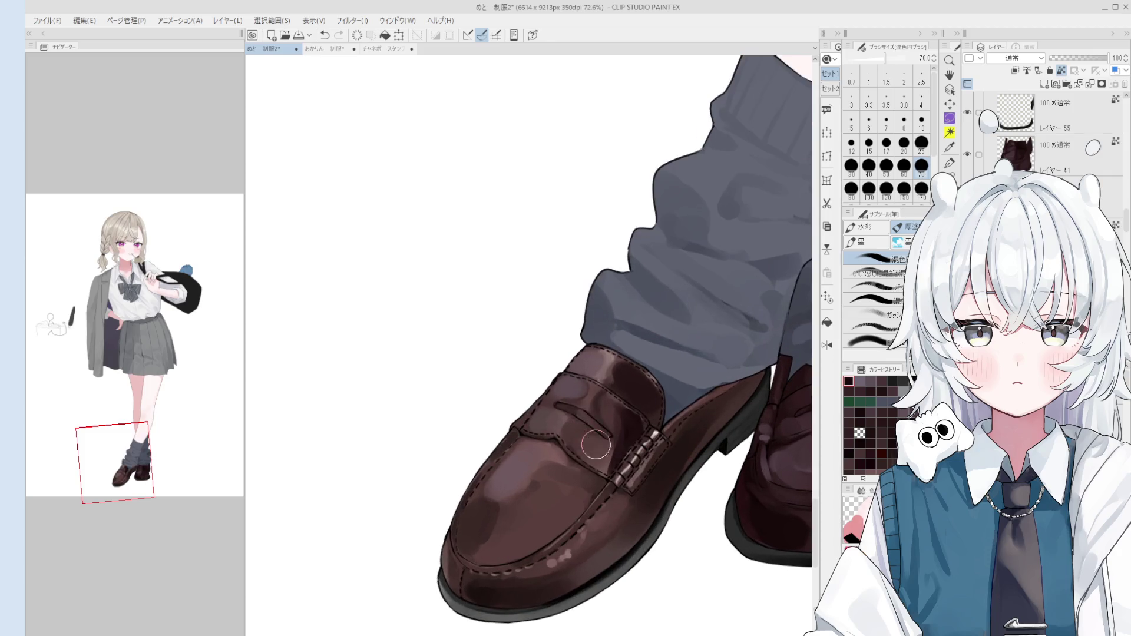
pyautogui.press('[')
pyautogui.press('[')
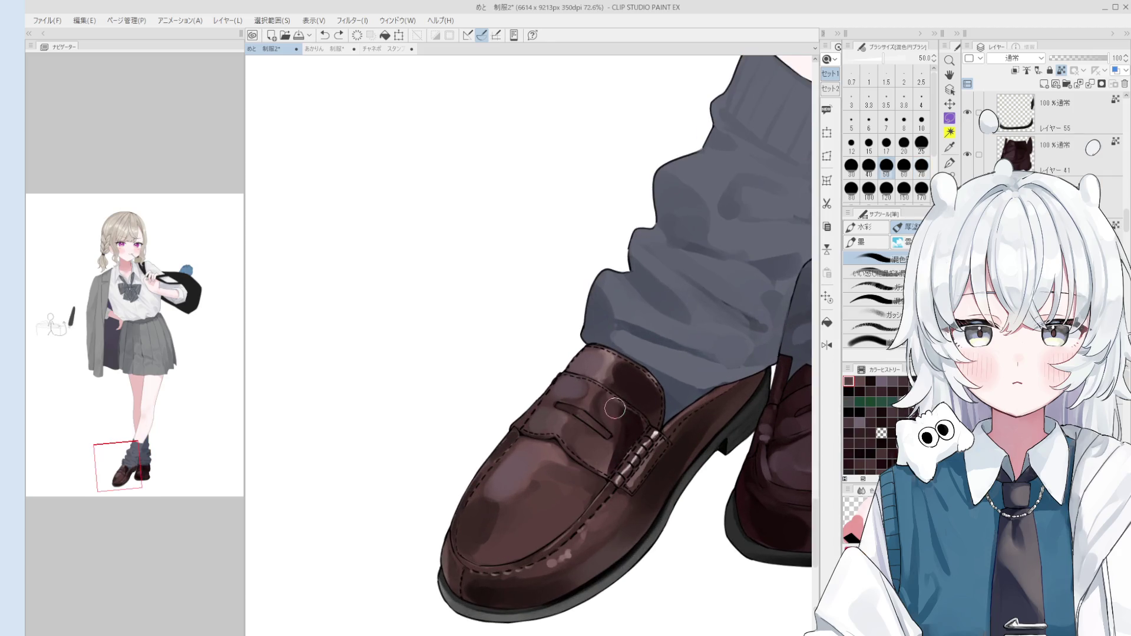
pyautogui.press(']')
pyautogui.press(']')
pyautogui.scroll(-1, 635, 465)
pyautogui.press(']')
pyautogui.press(']')
pyautogui.scroll(2, 615, 466)
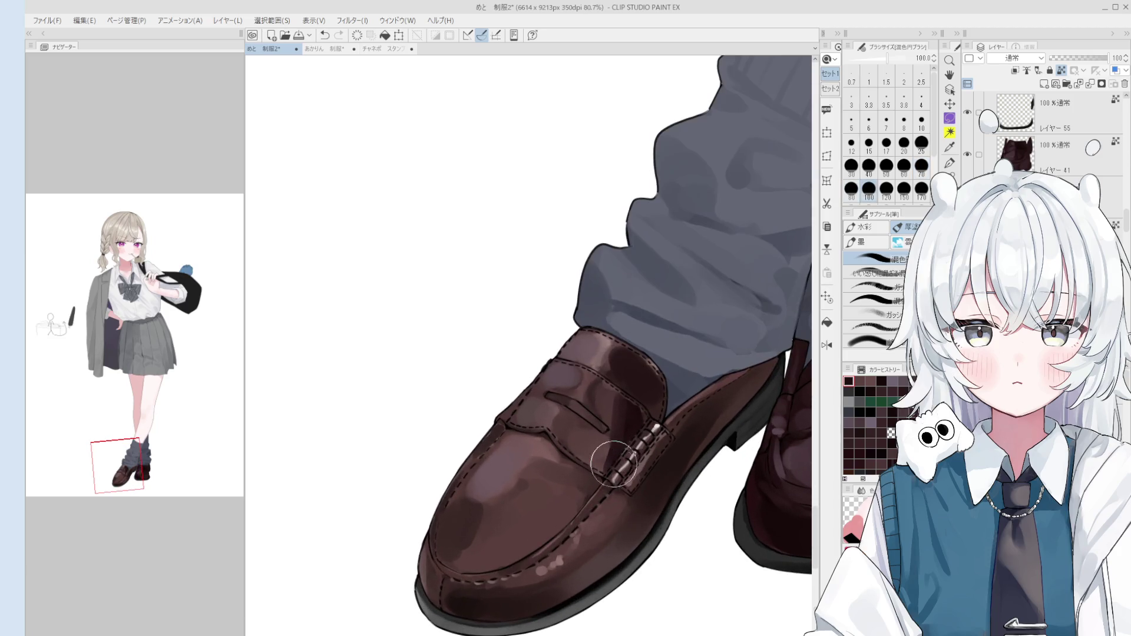
# - Rotate the view and blend the shading near the loafer's strap at 17 px
pyautogui.press('[')
pyautogui.press('[')
pyautogui.press('[')
pyautogui.press('^')
pyautogui.press('^')
pyautogui.press('[')
pyautogui.scroll(-1, 557, 483)
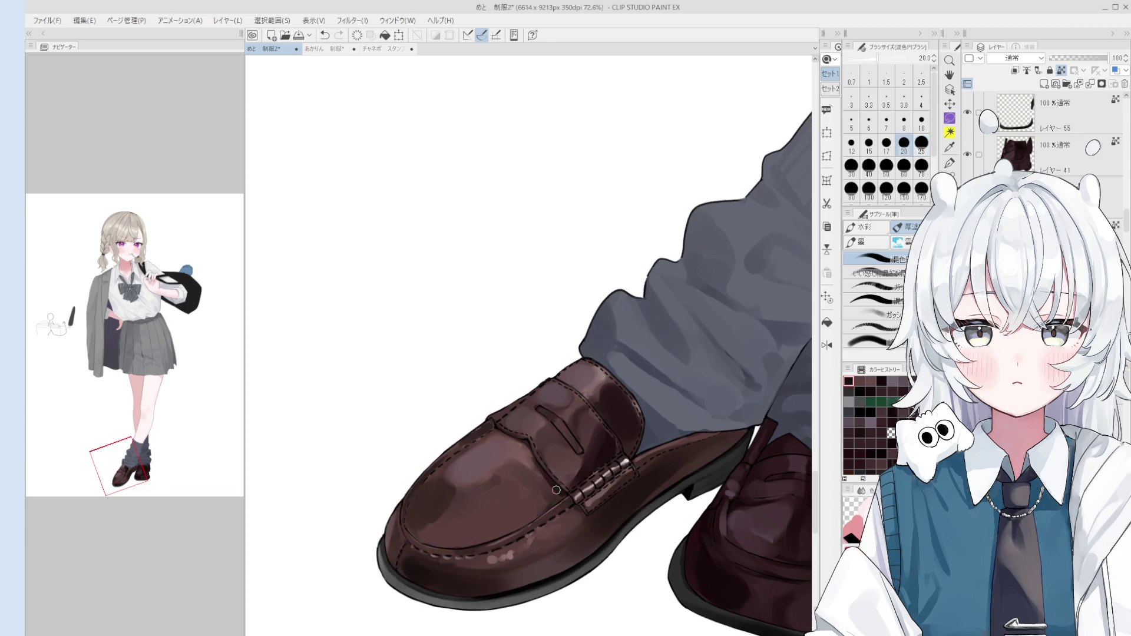
pyautogui.press('[')
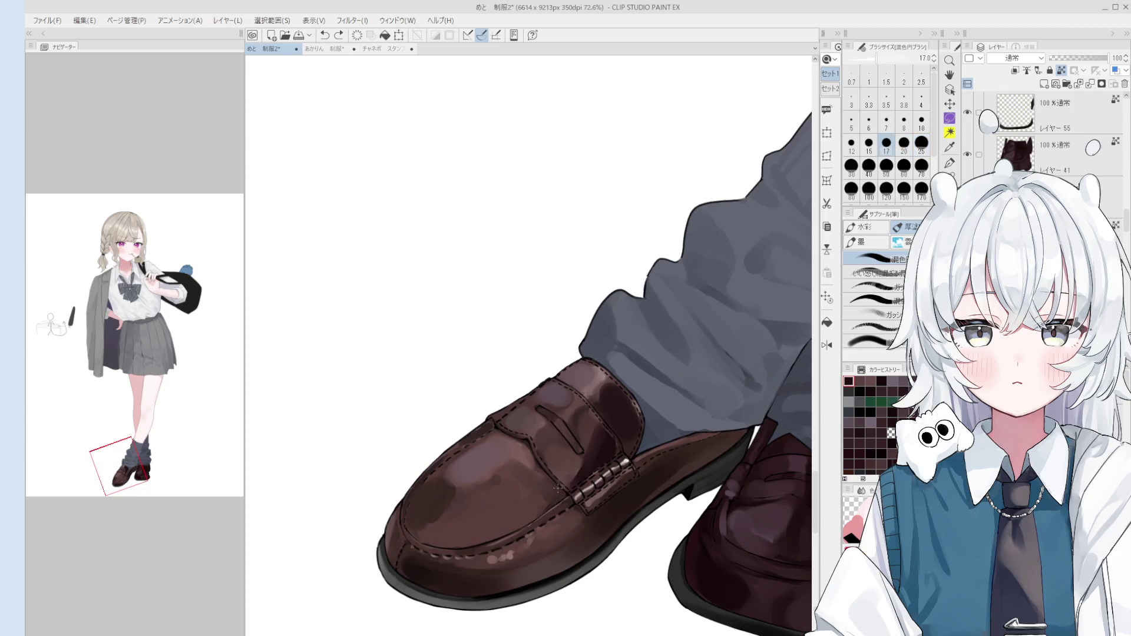
pyautogui.moveTo(558, 488); pyautogui.dragTo(551, 484)
# - Tilt the view about 15 degrees and back upright, sizing the brush from 30 to 150 px
pyautogui.press(']')
pyautogui.press(']')
pyautogui.press(']')
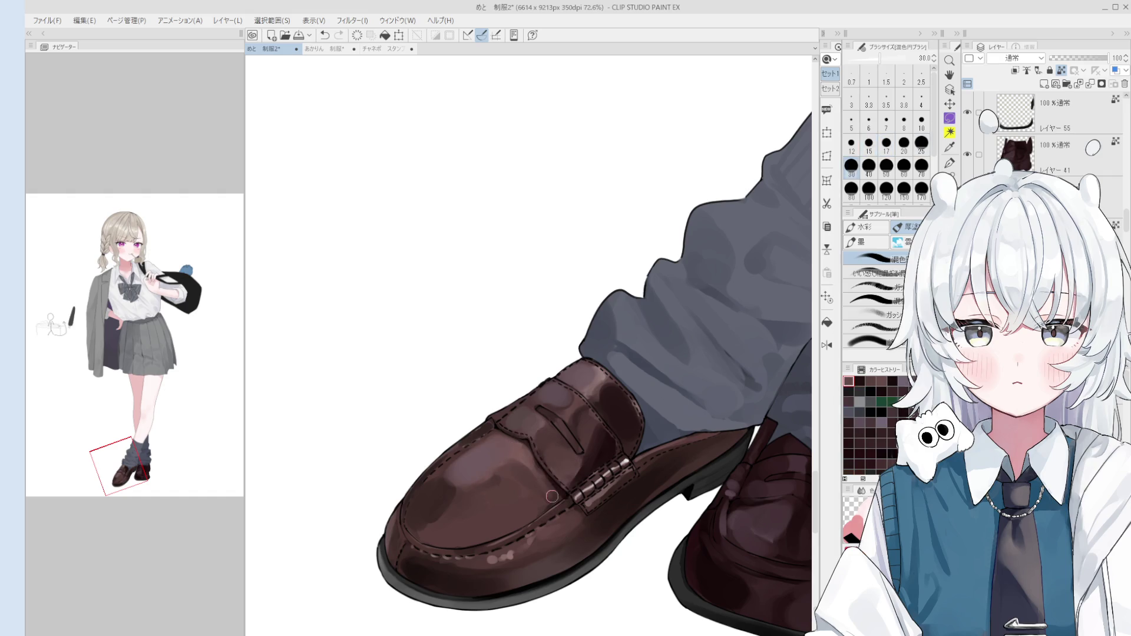
pyautogui.scroll(-2, 552, 497)
pyautogui.press(']')
pyautogui.press(']')
pyautogui.press(']')
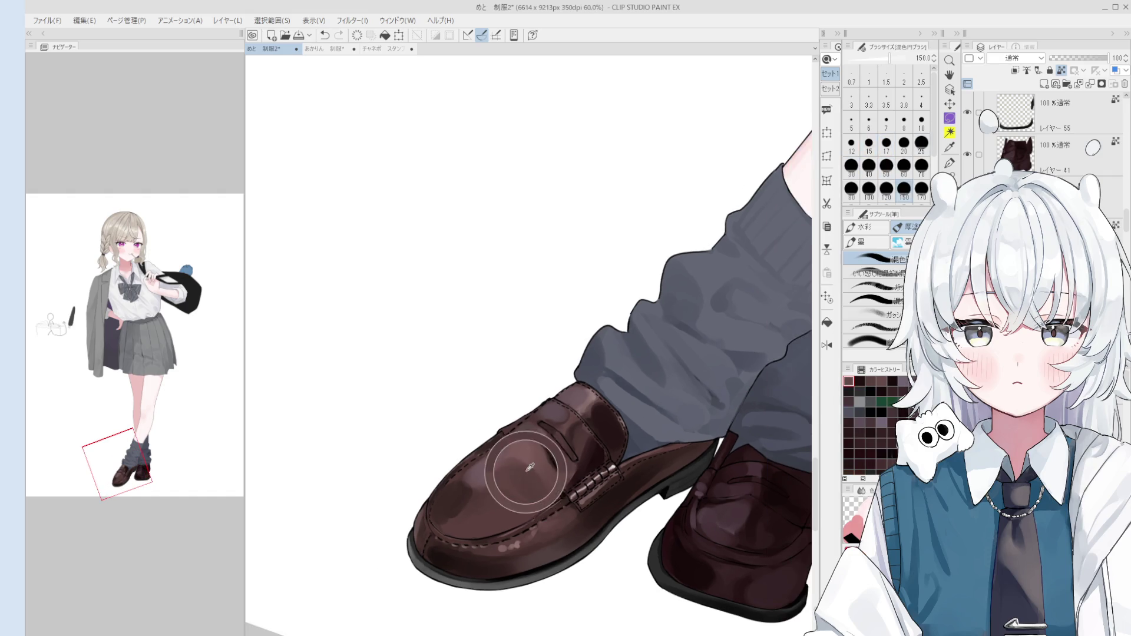
pyautogui.hotkey('ctrl', '@')
pyautogui.press('[')
pyautogui.press('[')
pyautogui.press('[')
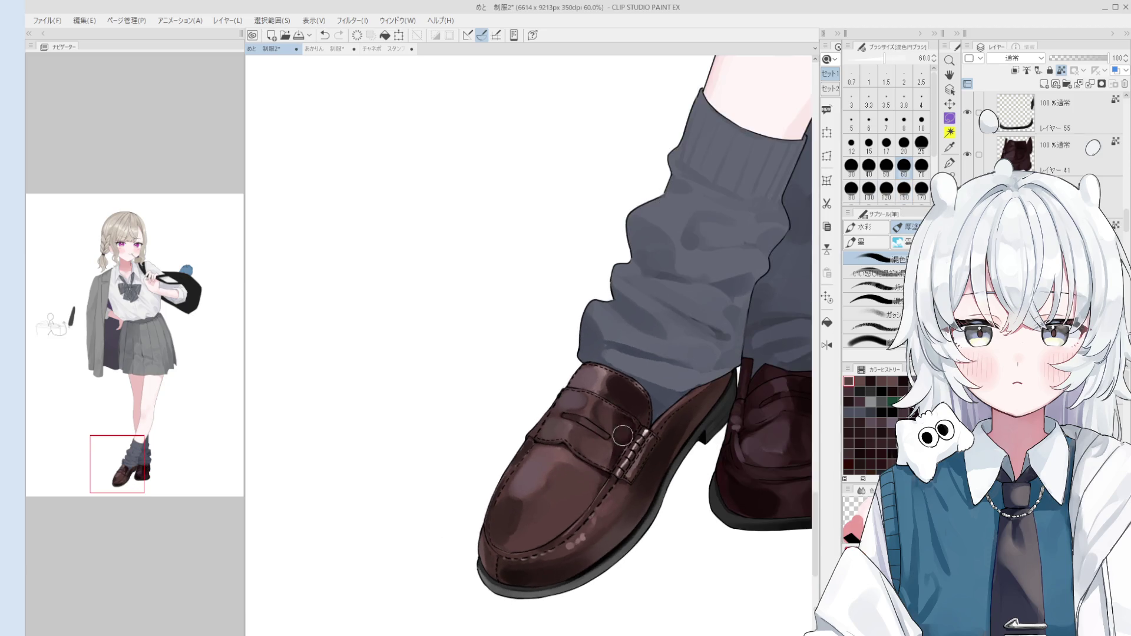
pyautogui.scroll(-1, 623, 433)
pyautogui.press(']')
pyautogui.press(']')
pyautogui.scroll(-1, 629, 449)
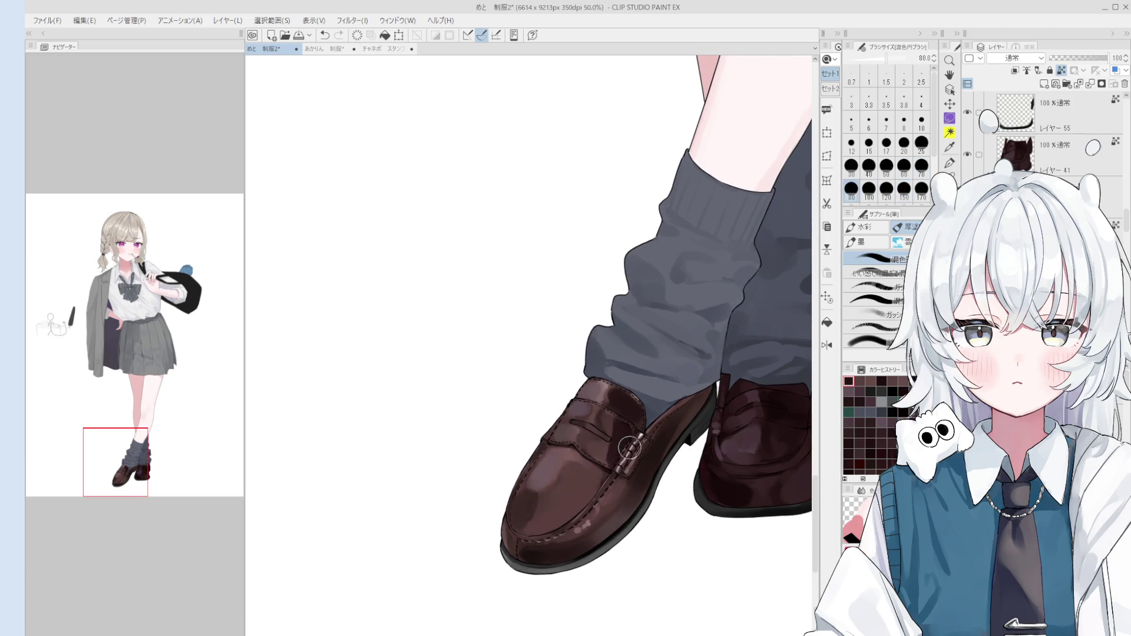
pyautogui.press('^')
pyautogui.press('[')
pyautogui.press('[')
pyautogui.press('[')
pyautogui.press('[')
pyautogui.press('[')
pyautogui.press('[')
pyautogui.press(']')
pyautogui.press(']')
pyautogui.press(']')
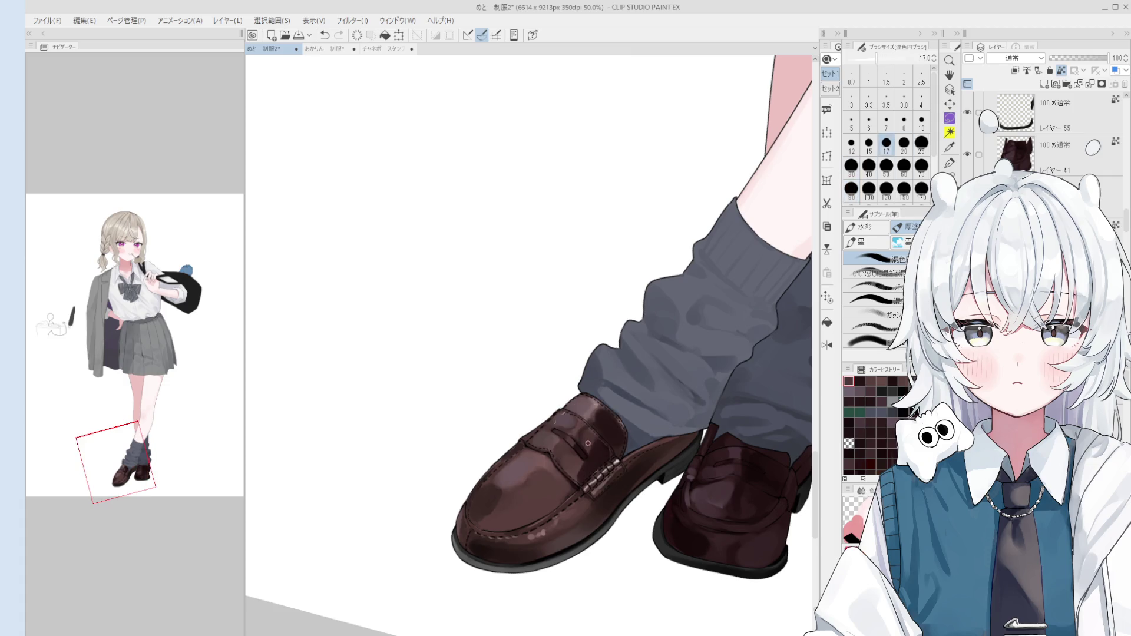
pyautogui.press(']')
pyautogui.press(']')
pyautogui.press(']')
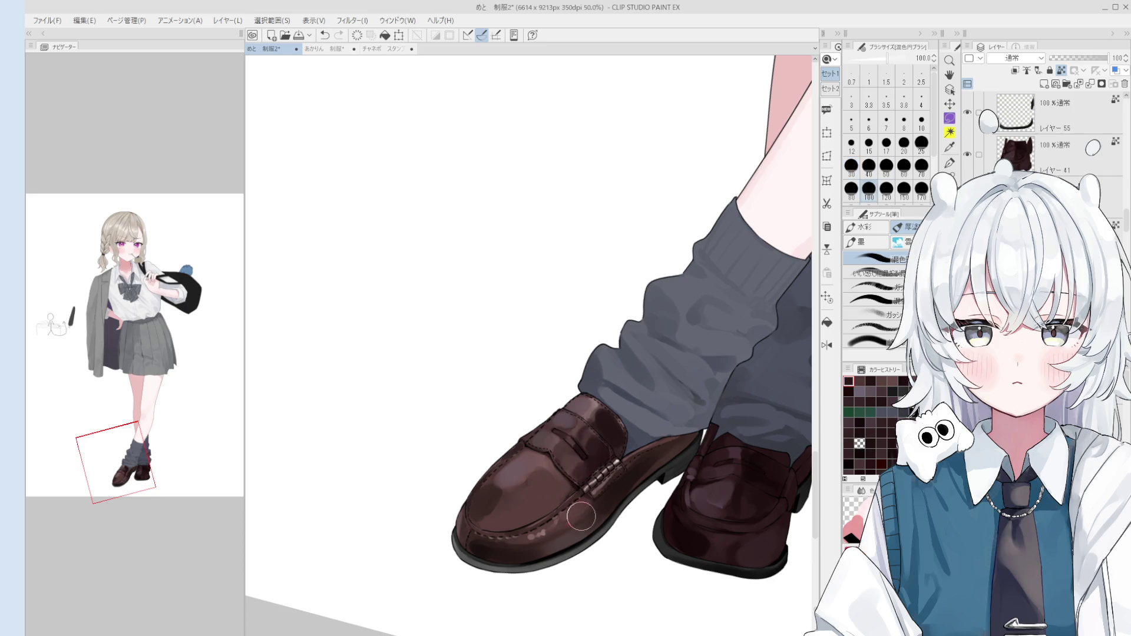
pyautogui.hotkey('ctrl', 'shift', 'r')
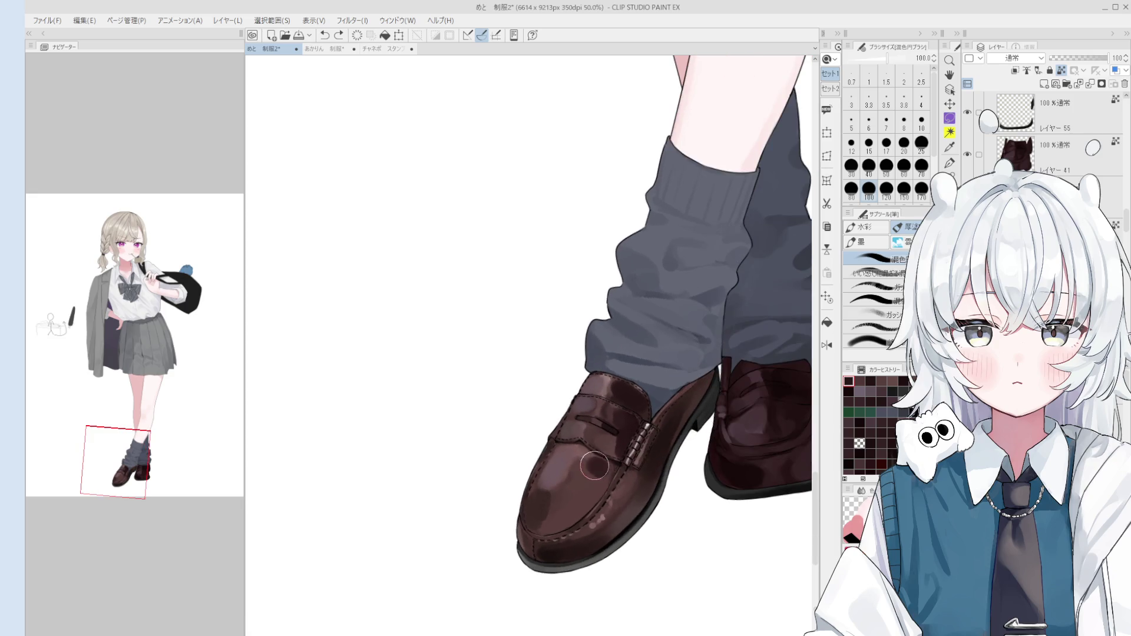
# - Paint a darker brown patch on the loafer toe
pyautogui.press(']')
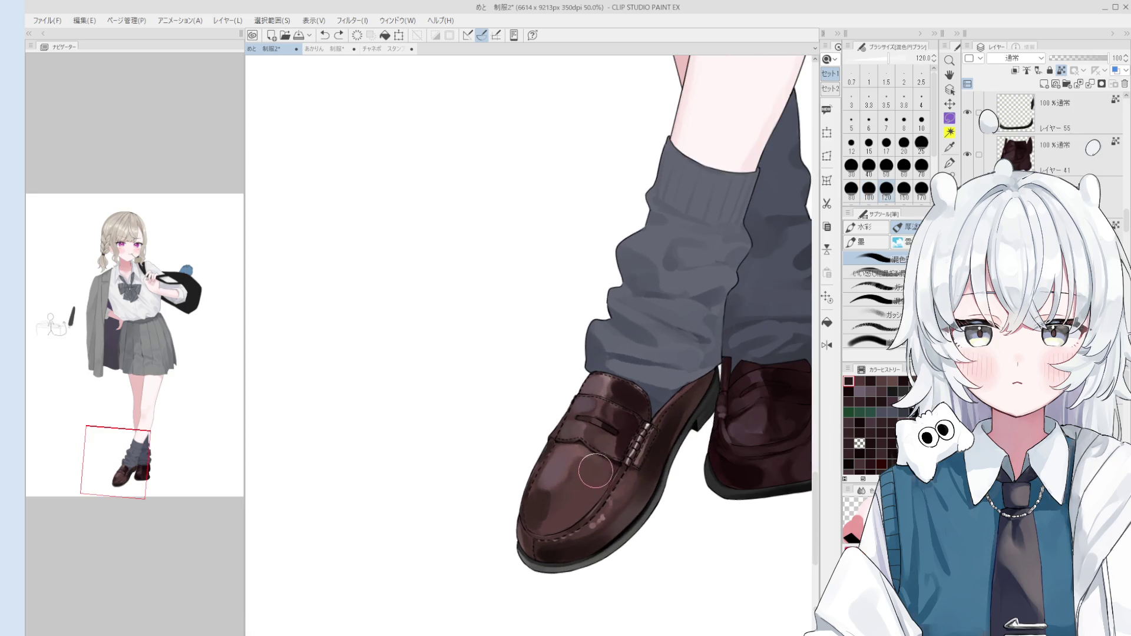
pyautogui.moveTo(591, 492)
pyautogui.mouseDown()
pyautogui.moveTo(545, 492)
pyautogui.moveTo(591, 488)
pyautogui.mouseUp()
pyautogui.scroll(-1, 581, 484)
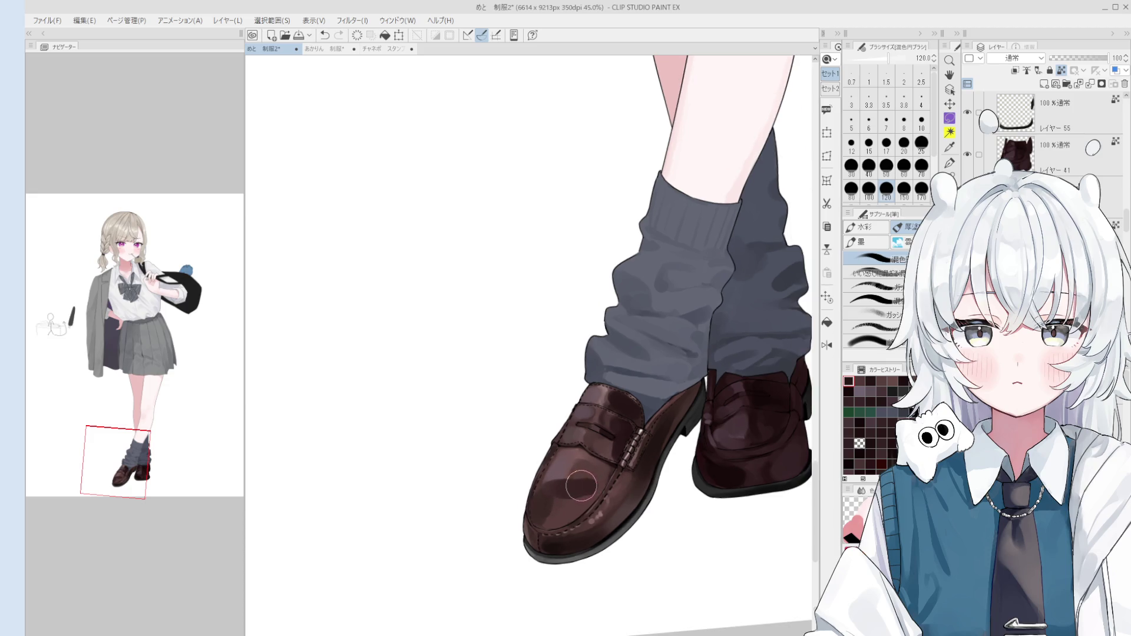
pyautogui.press(']')
pyautogui.press(']')
pyautogui.scroll(-2, 592, 487)
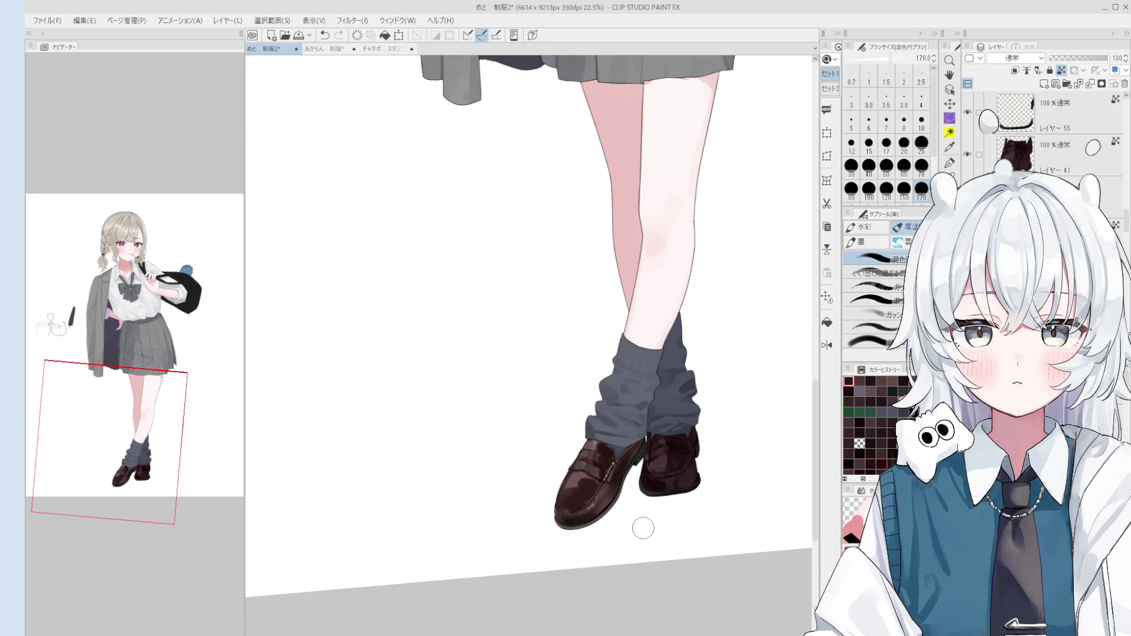
# - Smooth the dark blotches on the left toe and add darker toe shading
pyautogui.moveTo(619, 509); pyautogui.dragTo(606, 498)
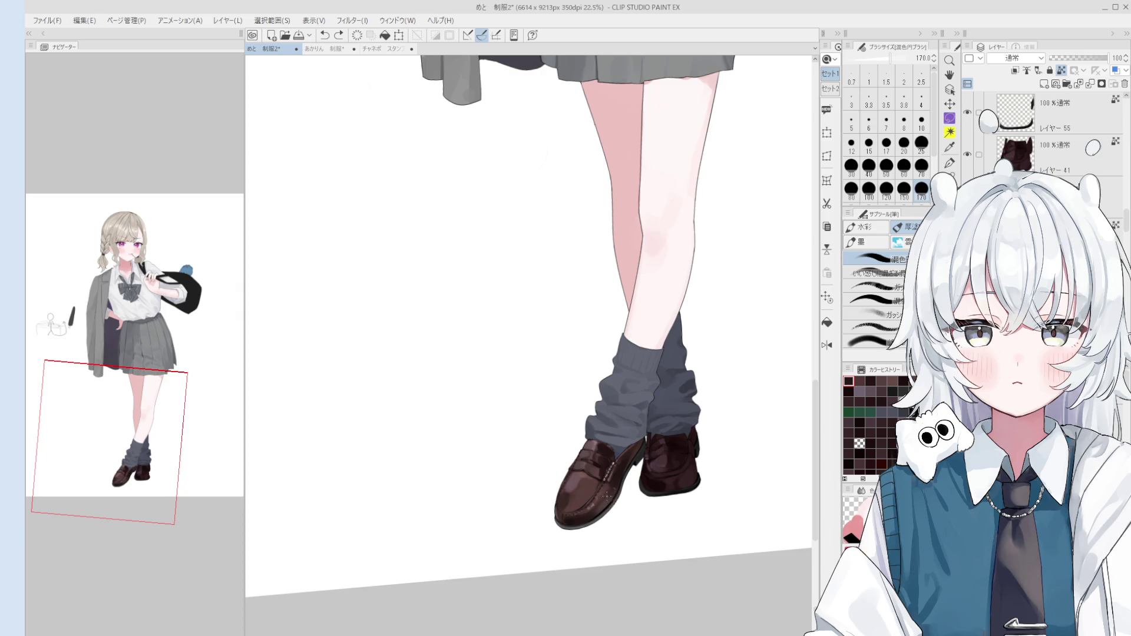
pyautogui.scroll(1, 577, 473)
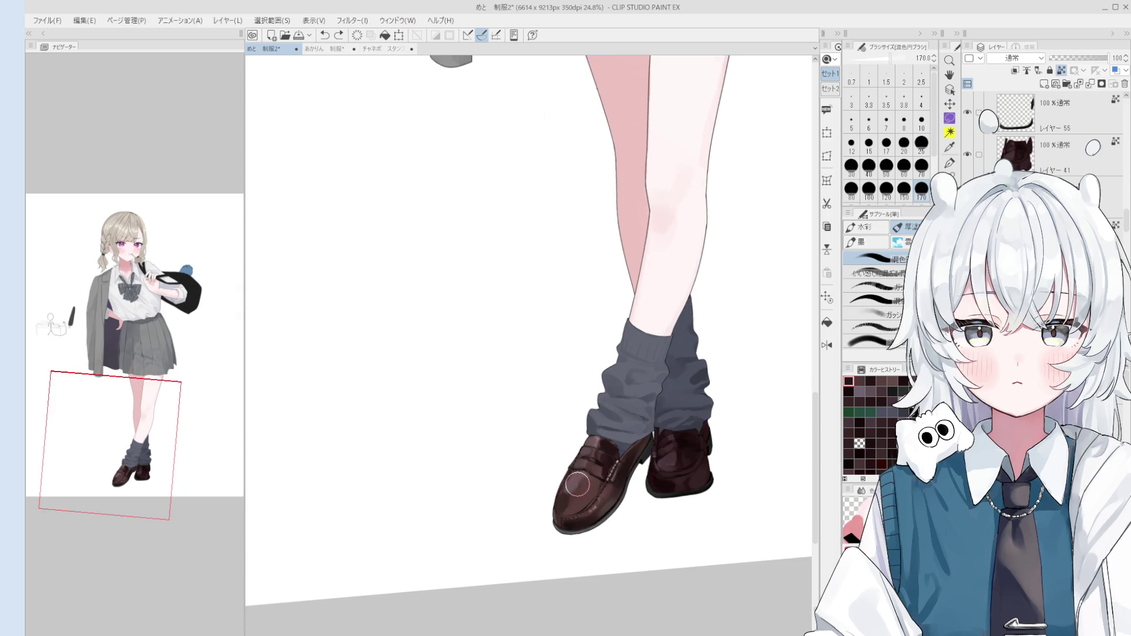
pyautogui.press('[')
pyautogui.press('[')
pyautogui.scroll(2, 570, 487)
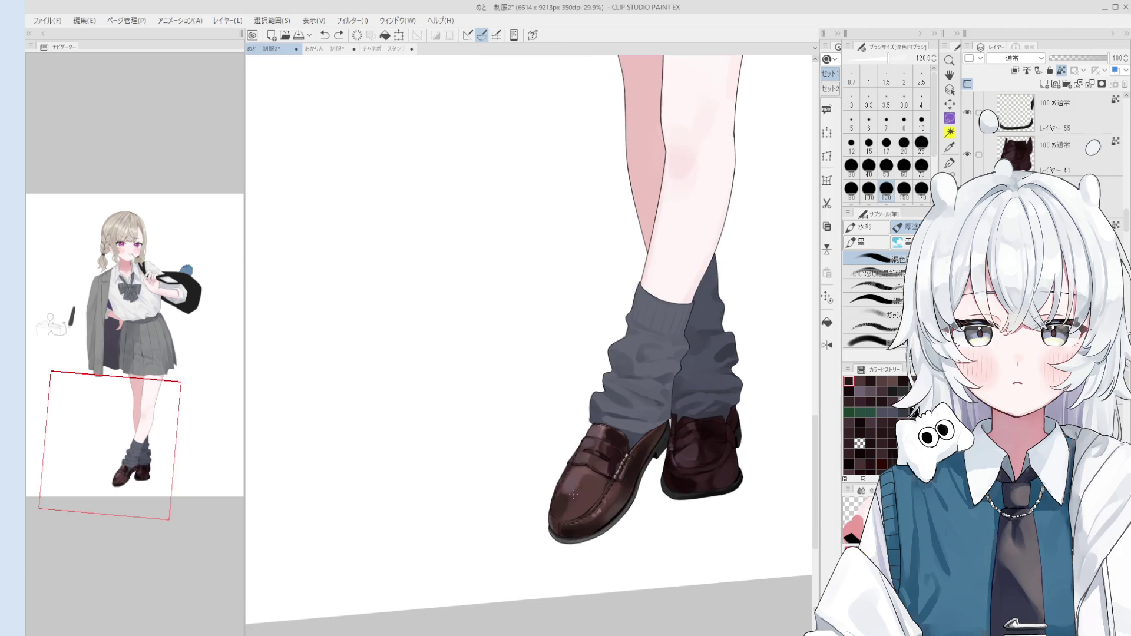
pyautogui.press(']')
pyautogui.moveTo(580, 507); pyautogui.dragTo(560, 492)
# - Sample browns from the shoe and blend them across the left loafer with a larger brush
pyautogui.keyDown('alt'); pyautogui.click(599, 478); pyautogui.keyUp('alt')
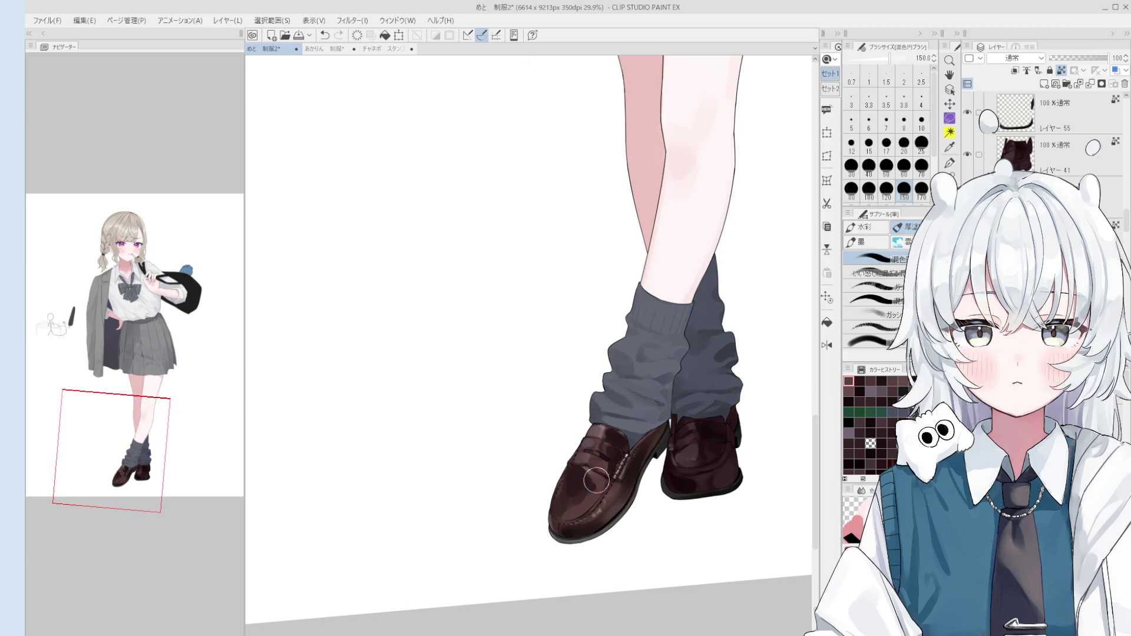
pyautogui.keyDown('alt'); pyautogui.click(589, 476); pyautogui.keyUp('alt')
pyautogui.press('[')
pyautogui.press('[')
pyautogui.press('[')
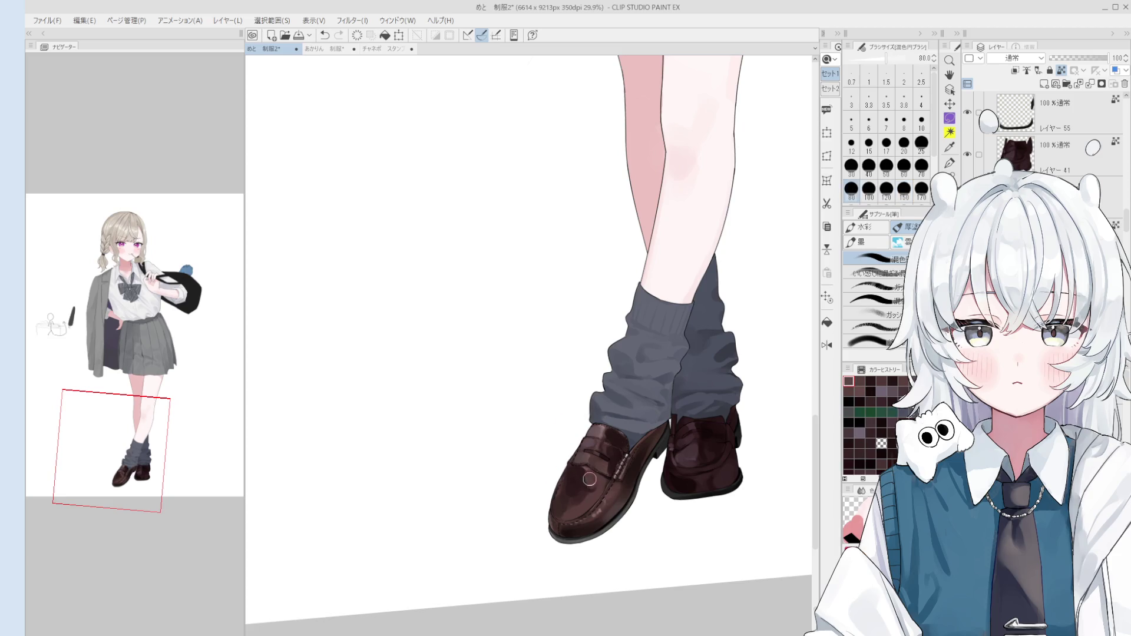
pyautogui.press(']')
pyautogui.press(']')
pyautogui.keyDown('alt'); pyautogui.click(568, 483); pyautogui.keyUp('alt')
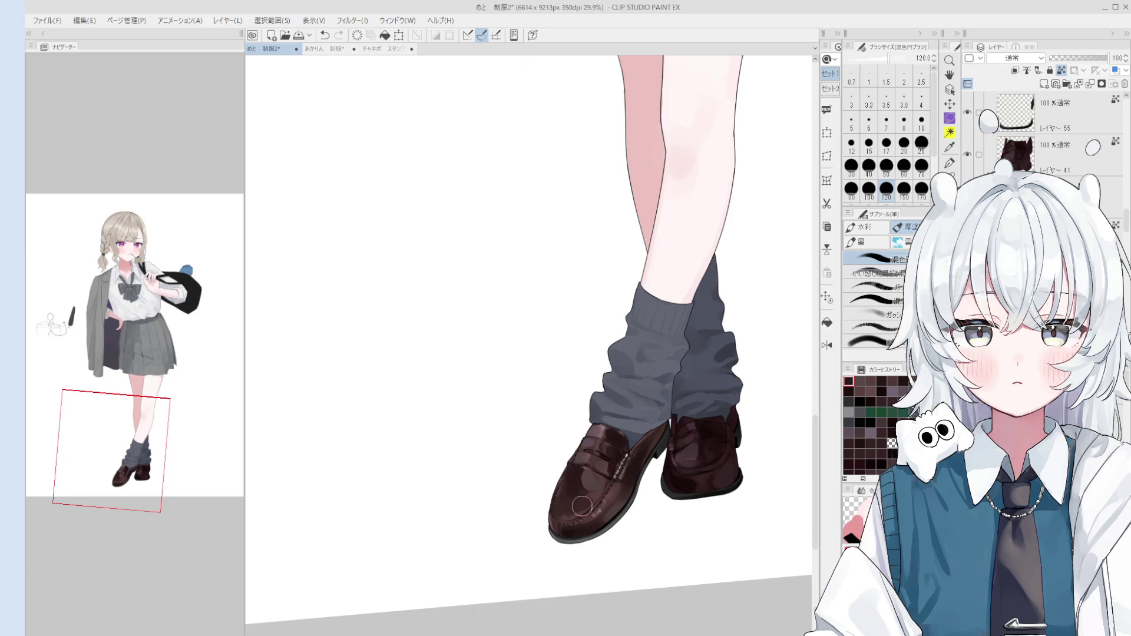
pyautogui.press(']')
pyautogui.press(']')
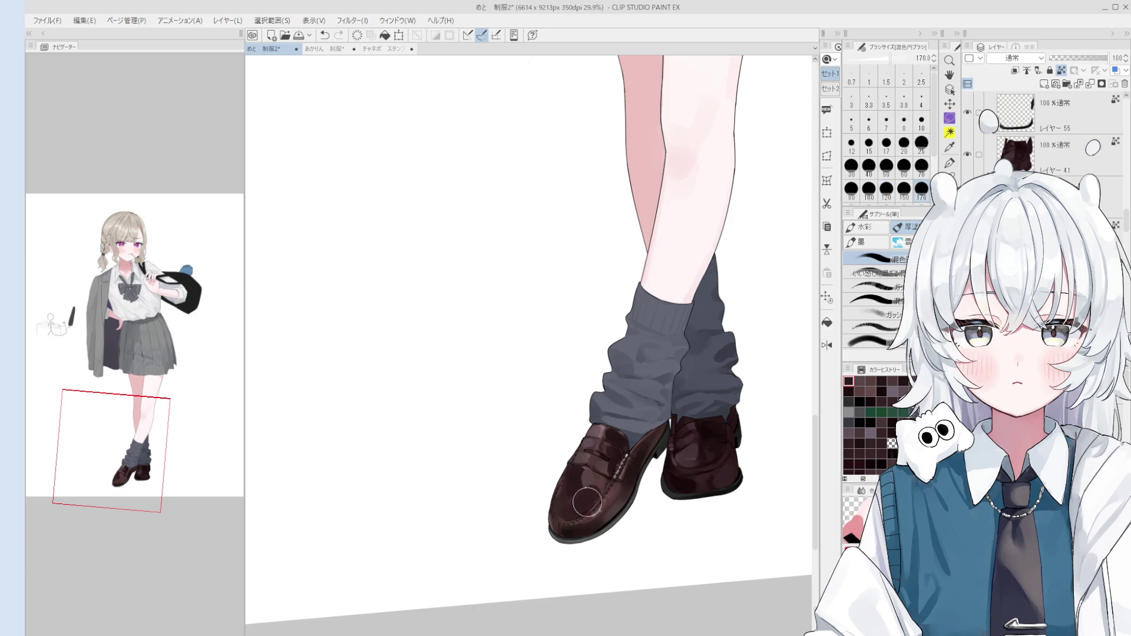
pyautogui.press(']')
pyautogui.moveTo(596, 489)
pyautogui.mouseDown()
pyautogui.moveTo(593, 480)
pyautogui.moveTo(608, 496)
pyautogui.mouseUp()
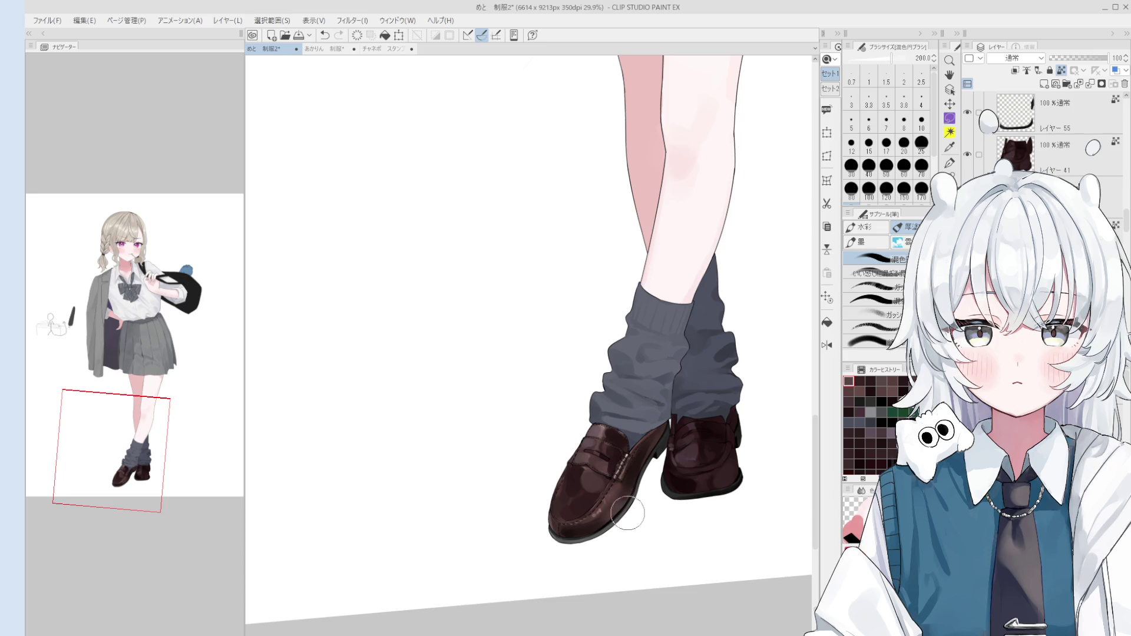
# - Undo the stray stroke on the shoe and return to a small brush size
pyautogui.scroll(3, 629, 516)
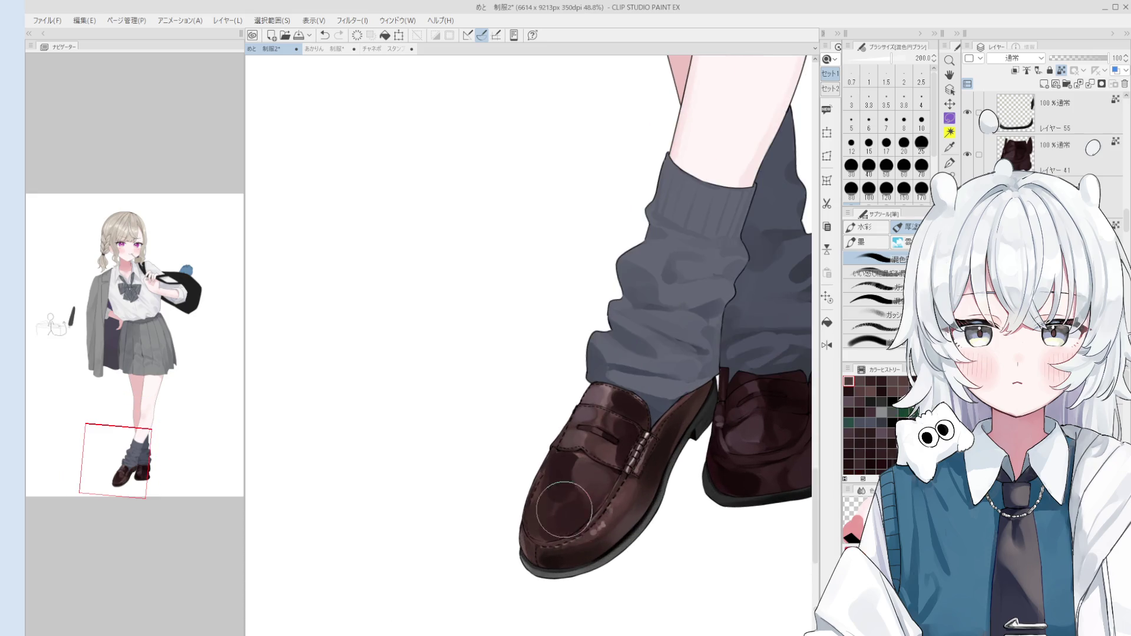
pyautogui.press(']')
pyautogui.hotkey('ctrl', 'z')
pyautogui.click(869, 188)
pyautogui.scroll(1, 552, 499)
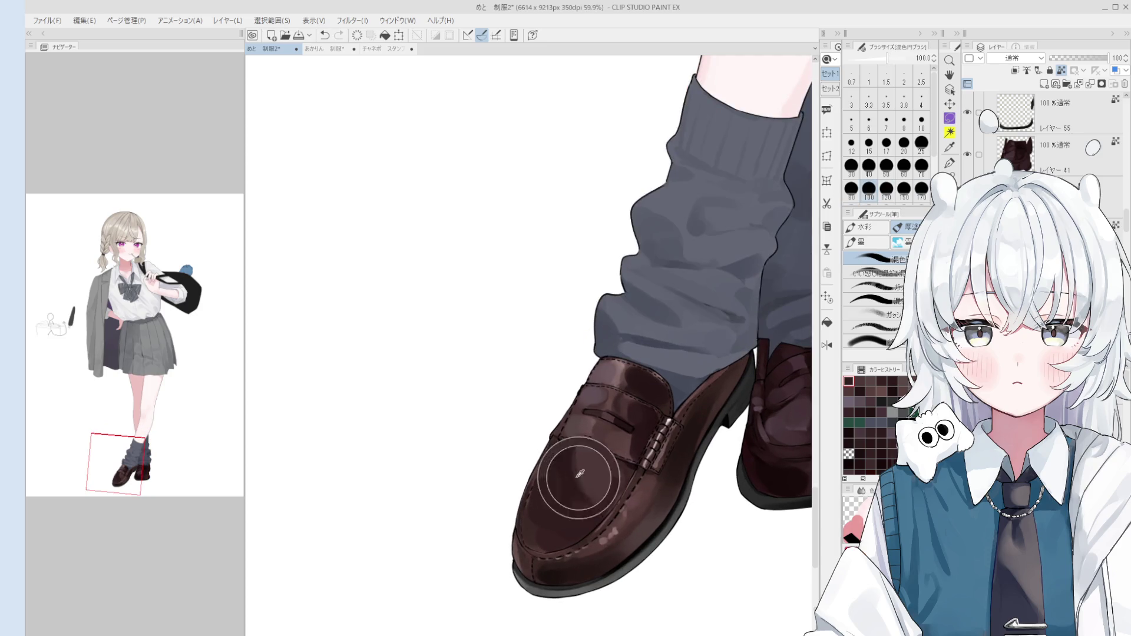
pyautogui.click(869, 167)
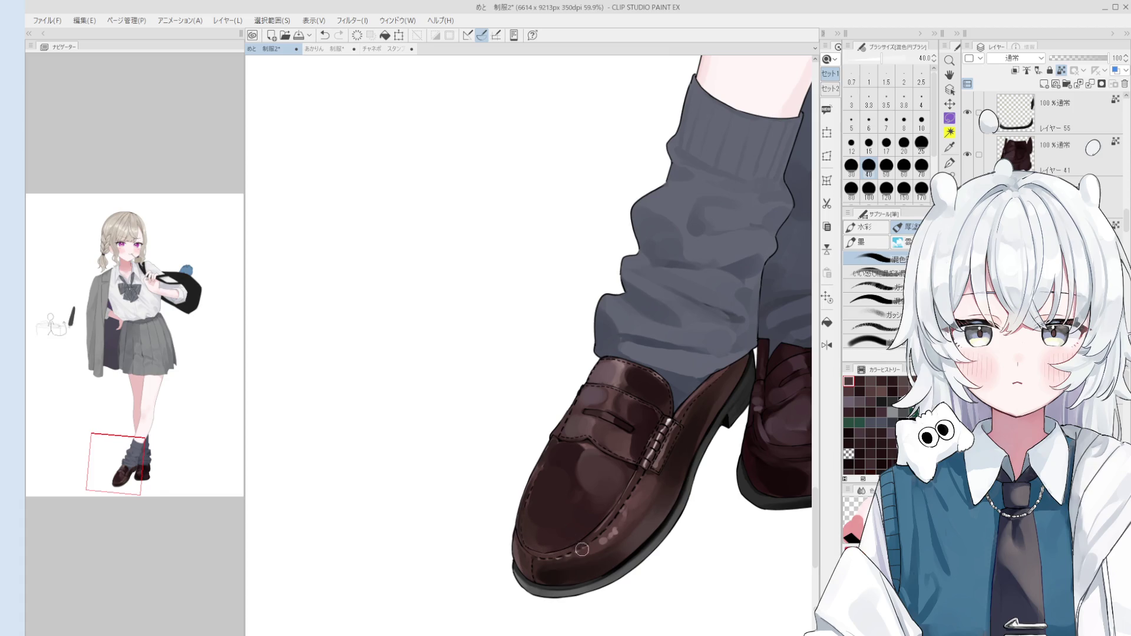
pyautogui.press(']')
pyautogui.press(']')
pyautogui.press(']')
pyautogui.hotkey('ctrl', 'z')
# - Blend the shading along the toe and soften it higher up the shoe
pyautogui.moveTo(541, 522)
pyautogui.mouseDown()
pyautogui.moveTo(560, 513)
pyautogui.moveTo(586, 535)
pyautogui.mouseUp()
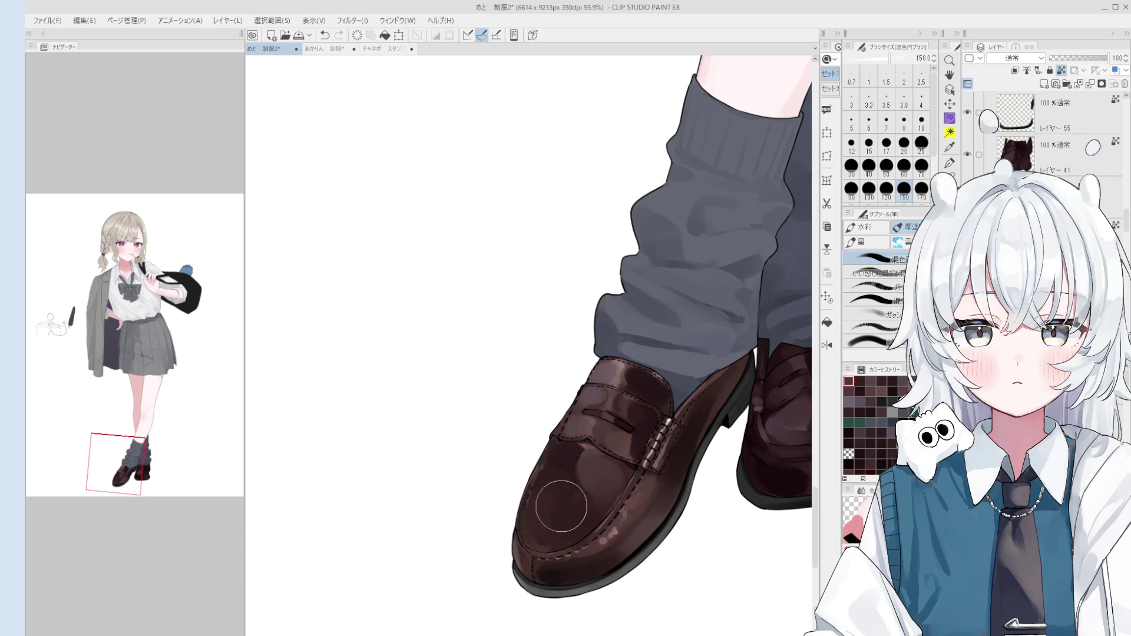
pyautogui.scroll(-1, 560, 512)
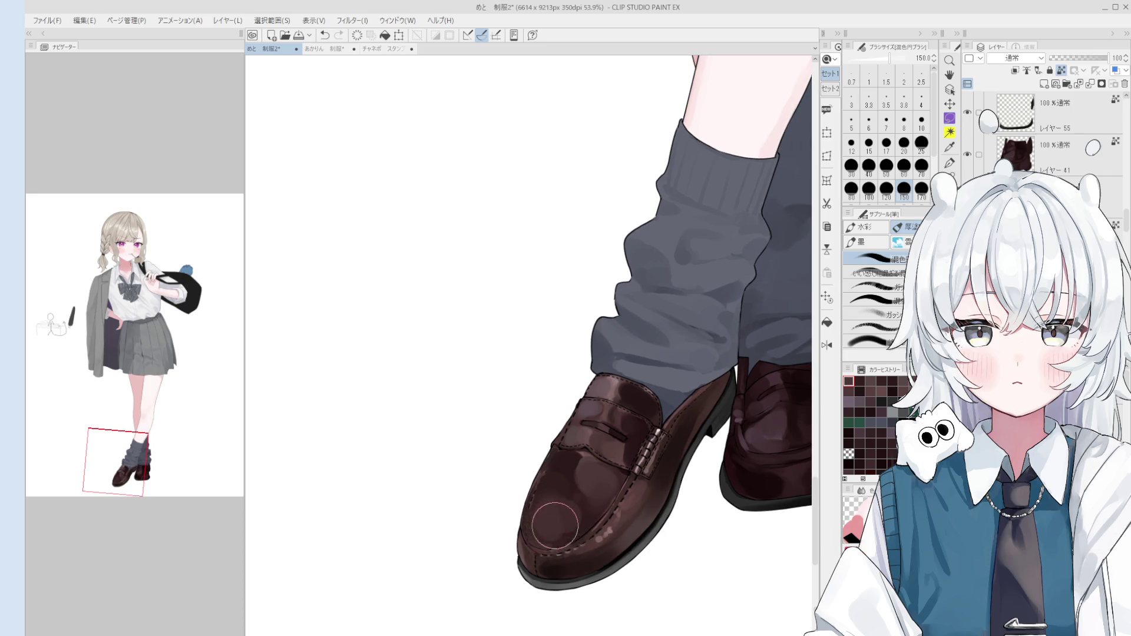
pyautogui.moveTo(554, 519)
pyautogui.mouseDown()
pyautogui.moveTo(563, 486)
pyautogui.moveTo(595, 492)
pyautogui.moveTo(586, 480)
pyautogui.moveTo(573, 498)
pyautogui.mouseUp()
pyautogui.scroll(-1, 564, 486)
pyautogui.scroll(-1, 573, 499)
# - Blend the toe while checking it in a horizontally mirrored view
pyautogui.press('h')
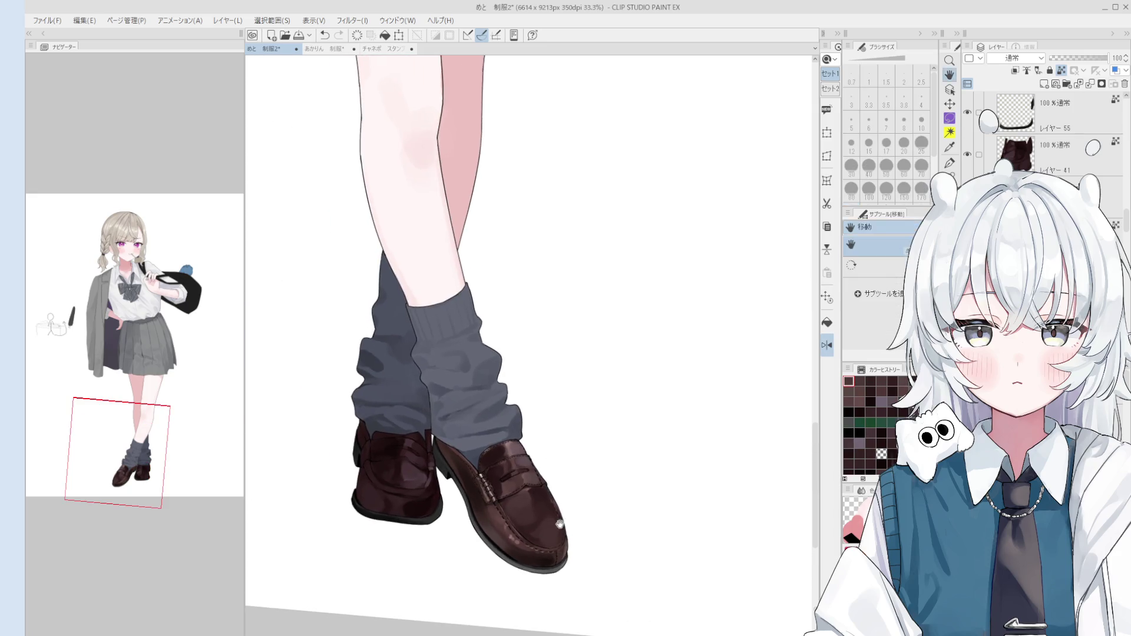
pyautogui.scroll(2, 573, 499)
pyautogui.moveTo(541, 512); pyautogui.dragTo(525, 516)
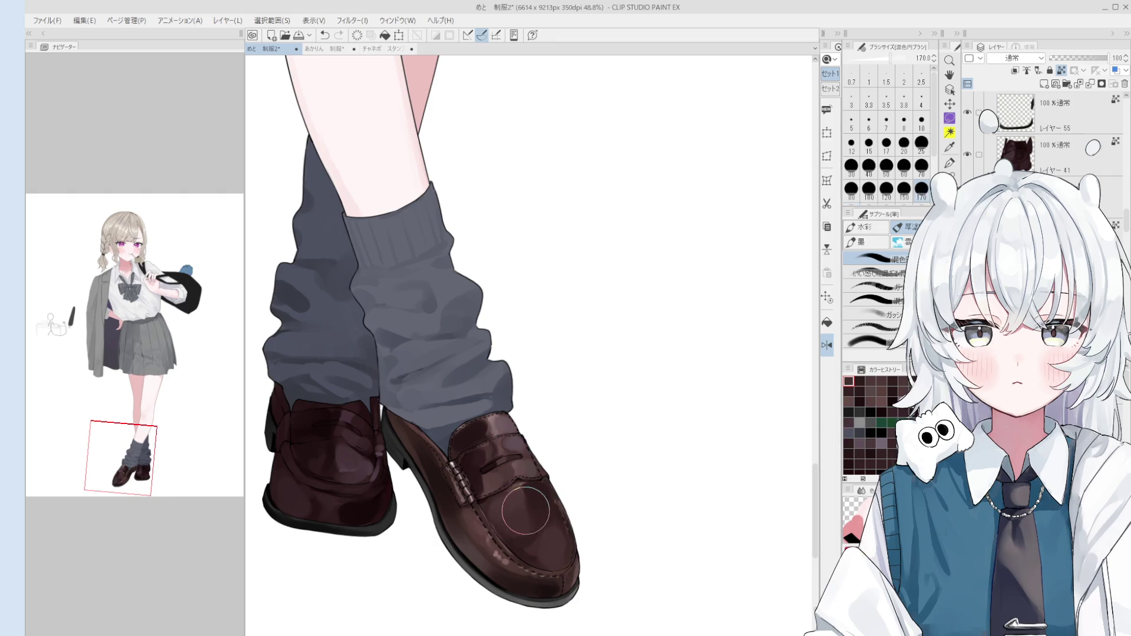
pyautogui.press('h')
pyautogui.press('space')
pyautogui.press('b')
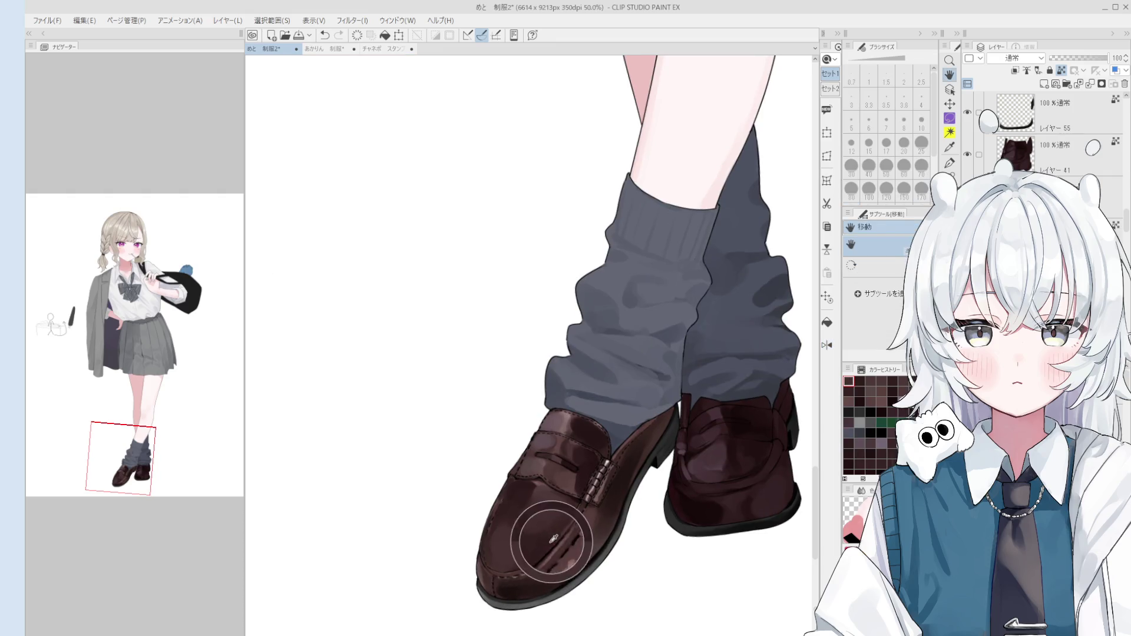
pyautogui.moveTo(524, 529)
pyautogui.mouseDown()
pyautogui.moveTo(518, 551)
pyautogui.moveTo(523, 482)
pyautogui.moveTo(516, 542)
pyautogui.moveTo(501, 547)
pyautogui.moveTo(518, 542)
pyautogui.mouseUp()
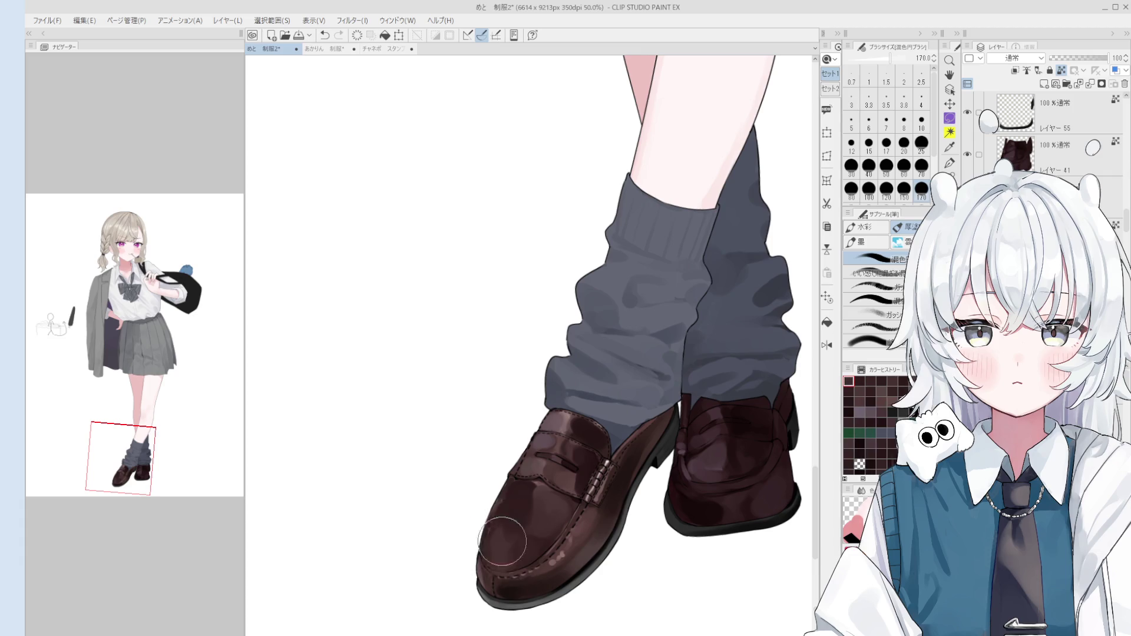
# - Smooth the shading around the penny strap with the blend brush
pyautogui.scroll(-1, 505, 536)
pyautogui.scroll(1, 550, 519)
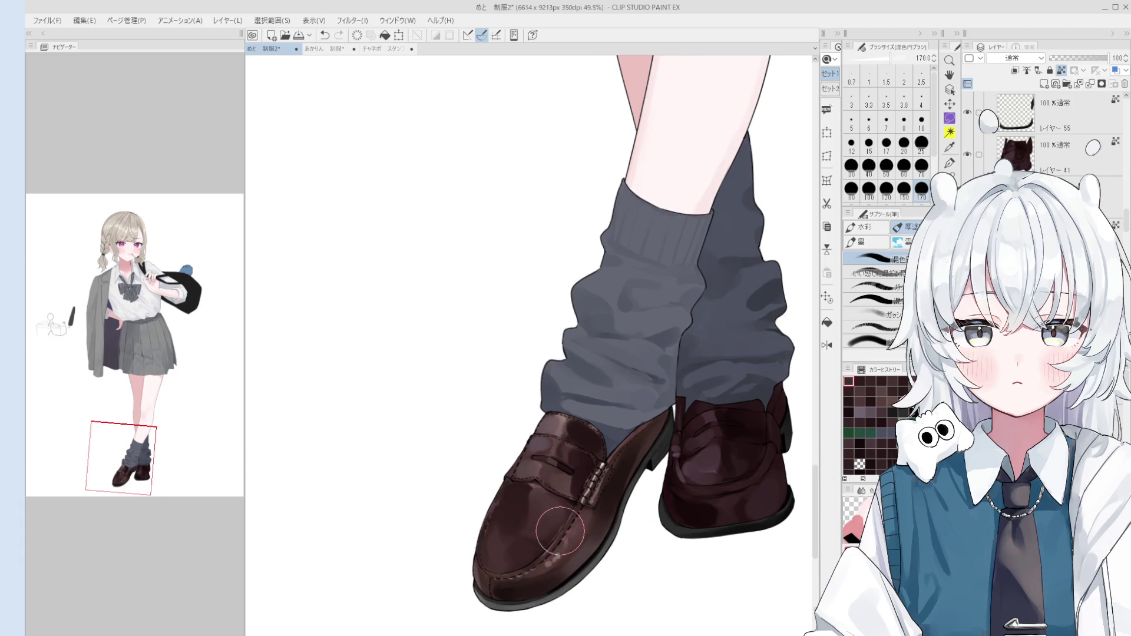
pyautogui.moveTo(551, 489)
pyautogui.mouseDown()
pyautogui.moveTo(586, 467)
pyautogui.moveTo(575, 480)
pyautogui.mouseUp()
pyautogui.press('[')
pyautogui.press('[')
pyautogui.press('[')
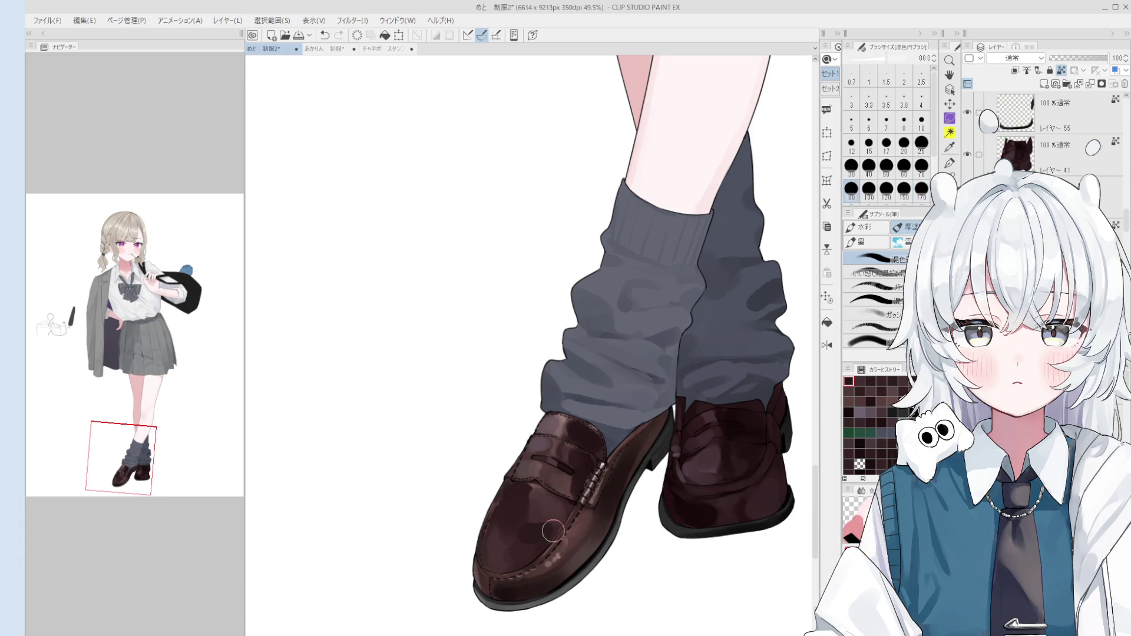
pyautogui.press(']')
pyautogui.press(']')
pyautogui.press(']')
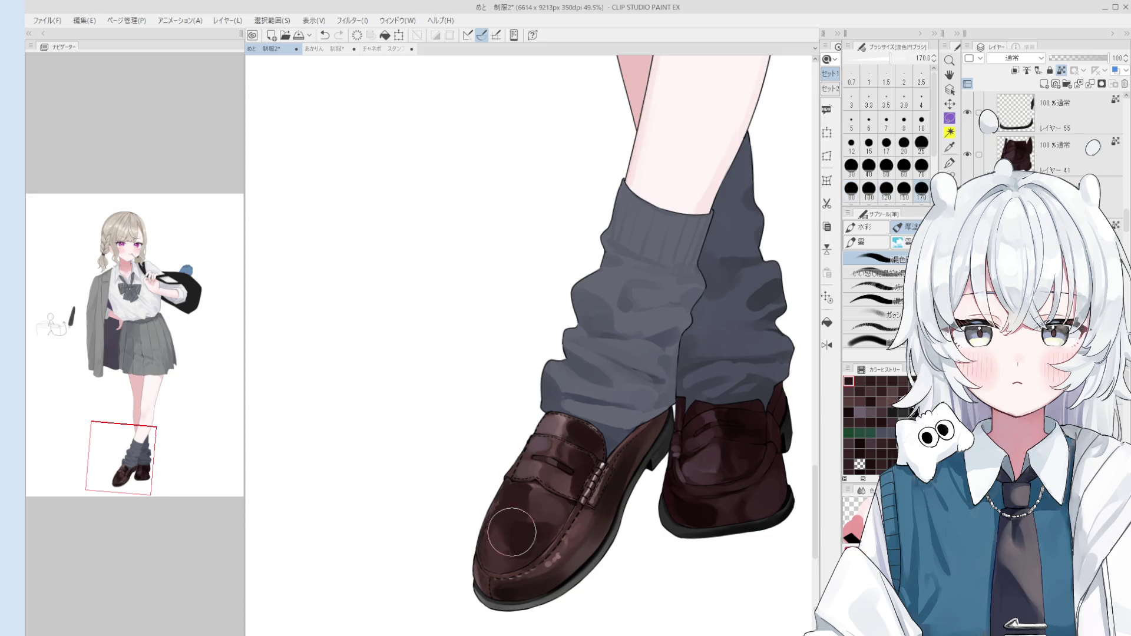
pyautogui.scroll(-1, 510, 555)
pyautogui.scroll(-1, 510, 555)
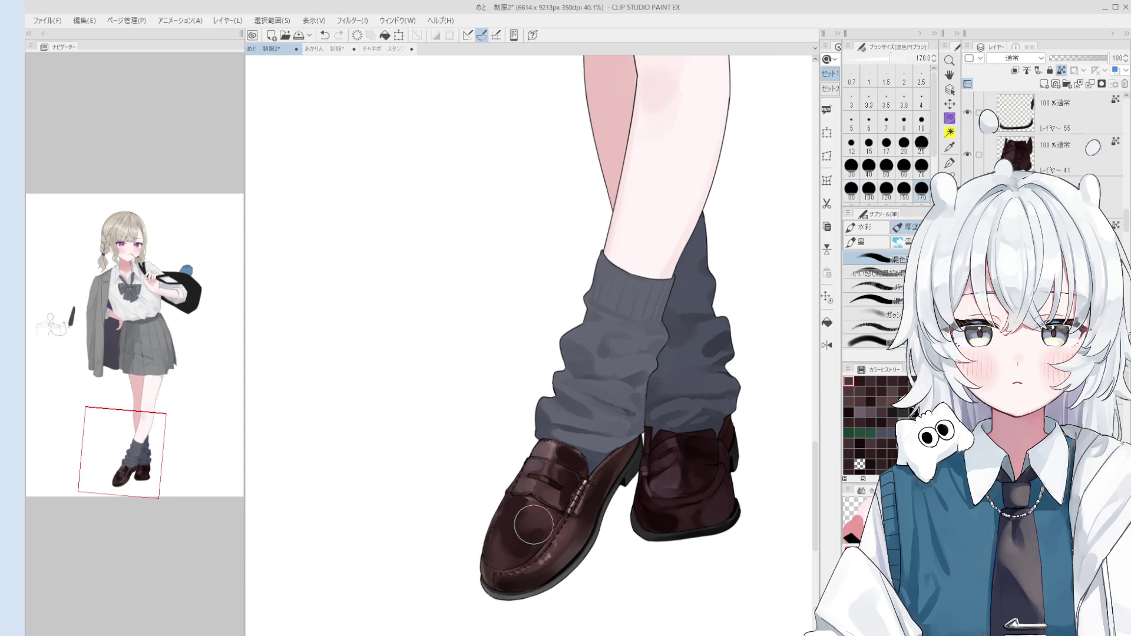
pyautogui.scroll(-1, 555, 539)
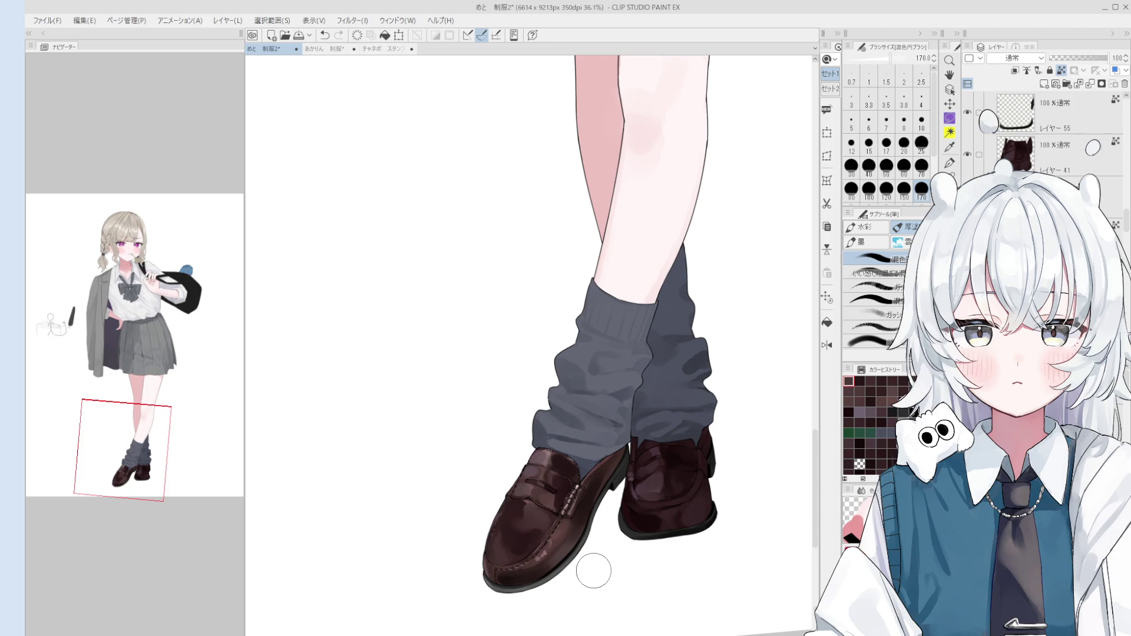
# - Sample the shoe's brown and blend the shading along the left loafer's vamp
pyautogui.keyDown('alt'); pyautogui.click(575, 507); pyautogui.keyUp('alt')
pyautogui.scroll(5, 575, 507)
pyautogui.press('[')
pyautogui.press('[')
pyautogui.press('[')
pyautogui.scroll(-2, 553, 524)
pyautogui.press(']')
pyautogui.press(']')
pyautogui.press(']')
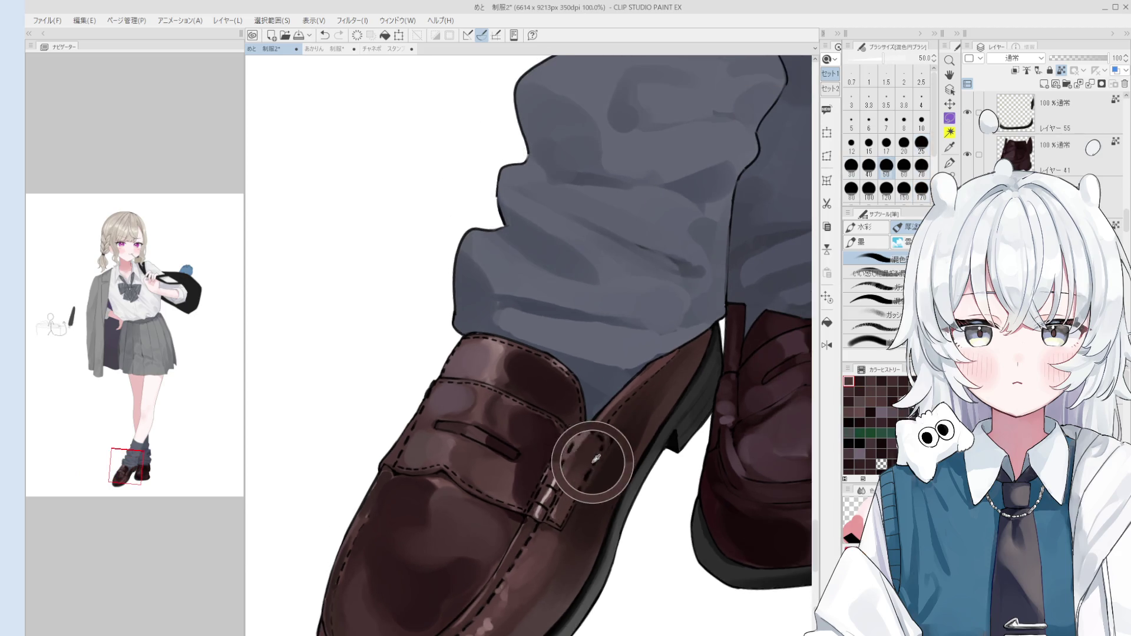
pyautogui.scroll(-1, 590, 457)
pyautogui.press(']')
pyautogui.press(']')
pyautogui.moveTo(607, 461); pyautogui.dragTo(613, 454)
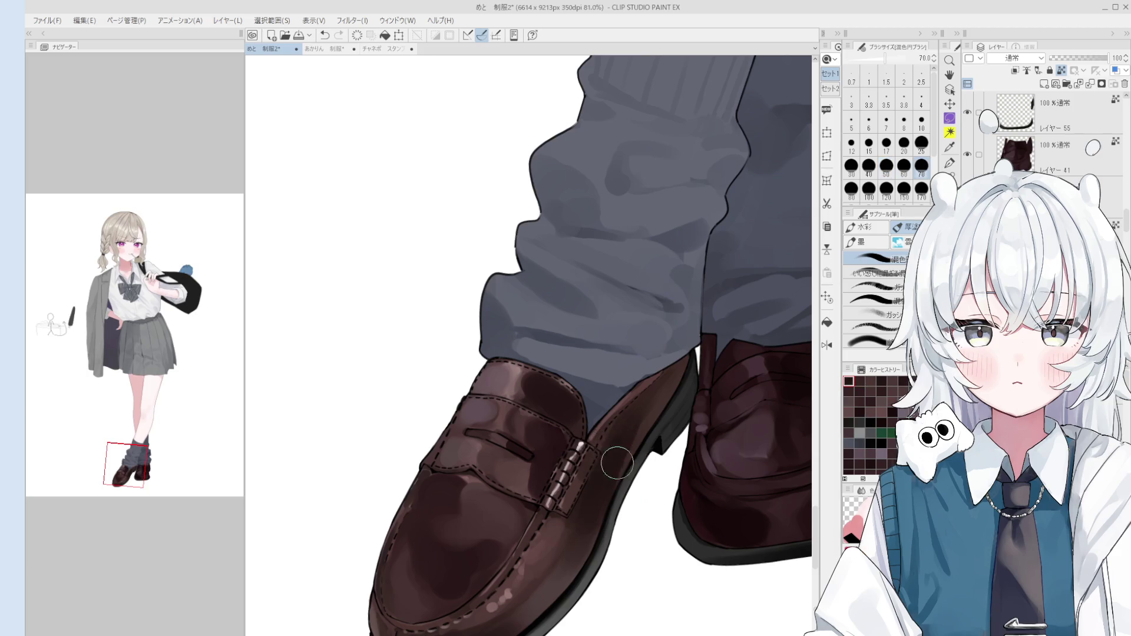
# - Darken and smooth the left toe shading, then touch up the toe bottom with its sampled brown
pyautogui.scroll(-2, 616, 442)
pyautogui.press(']')
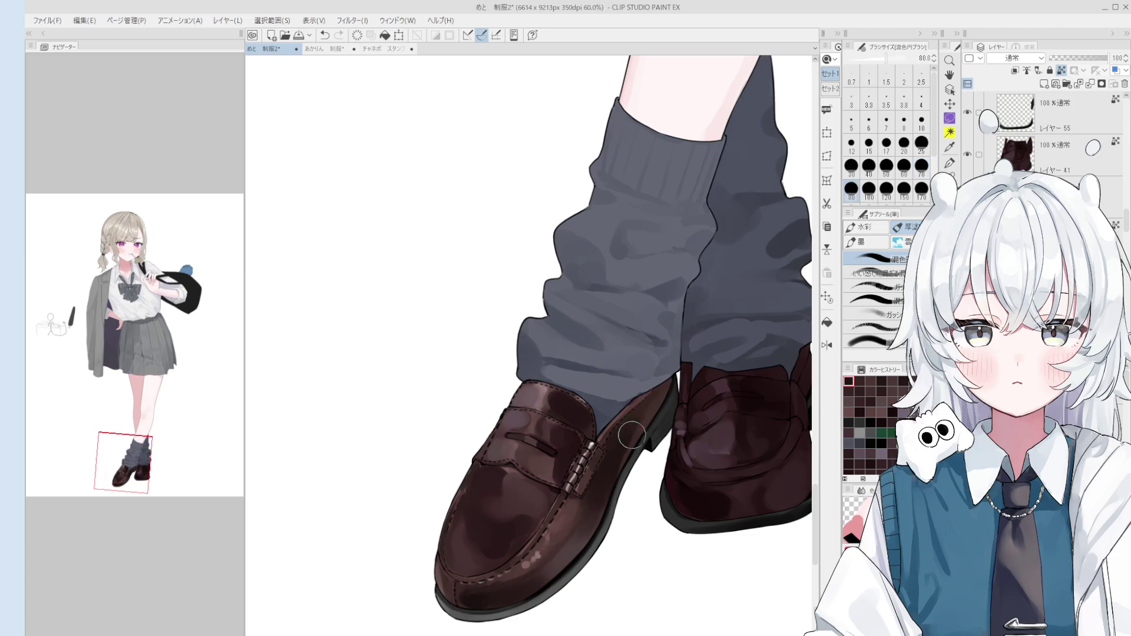
pyautogui.press(']')
pyautogui.press(']')
pyautogui.press(']')
pyautogui.scroll(-1, 601, 507)
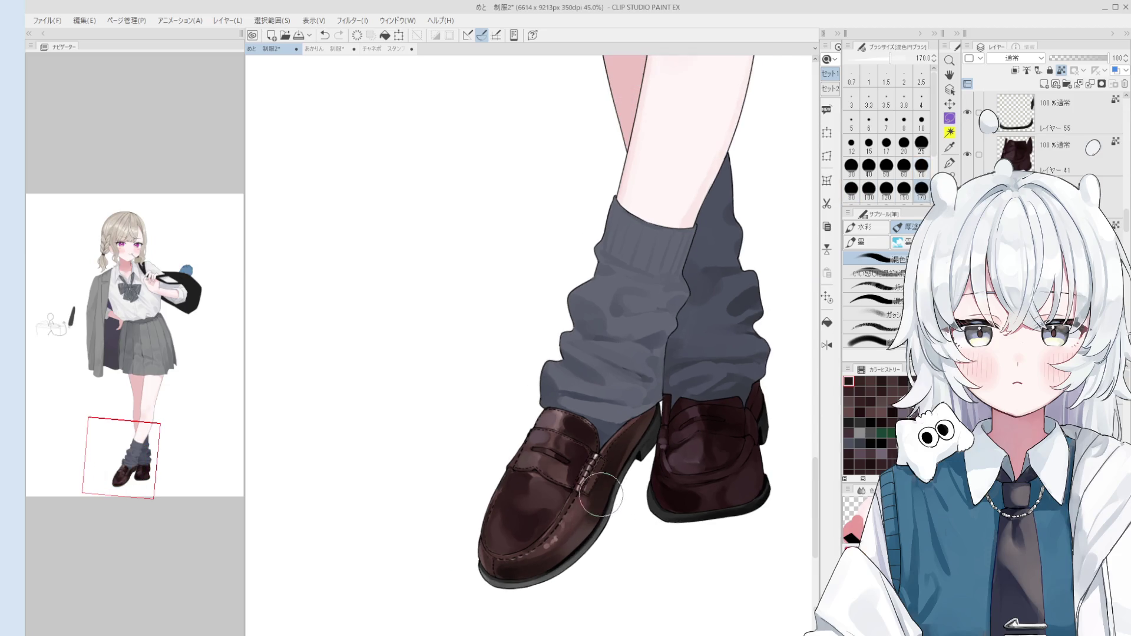
pyautogui.press('[')
pyautogui.press('[')
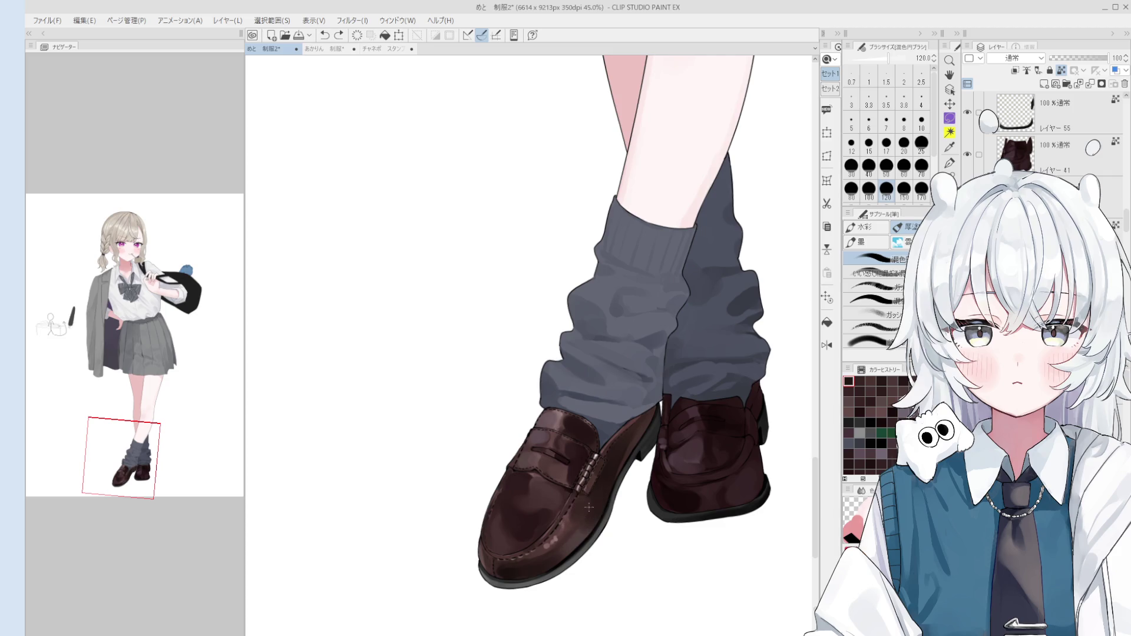
pyautogui.scroll(-1, 598, 501)
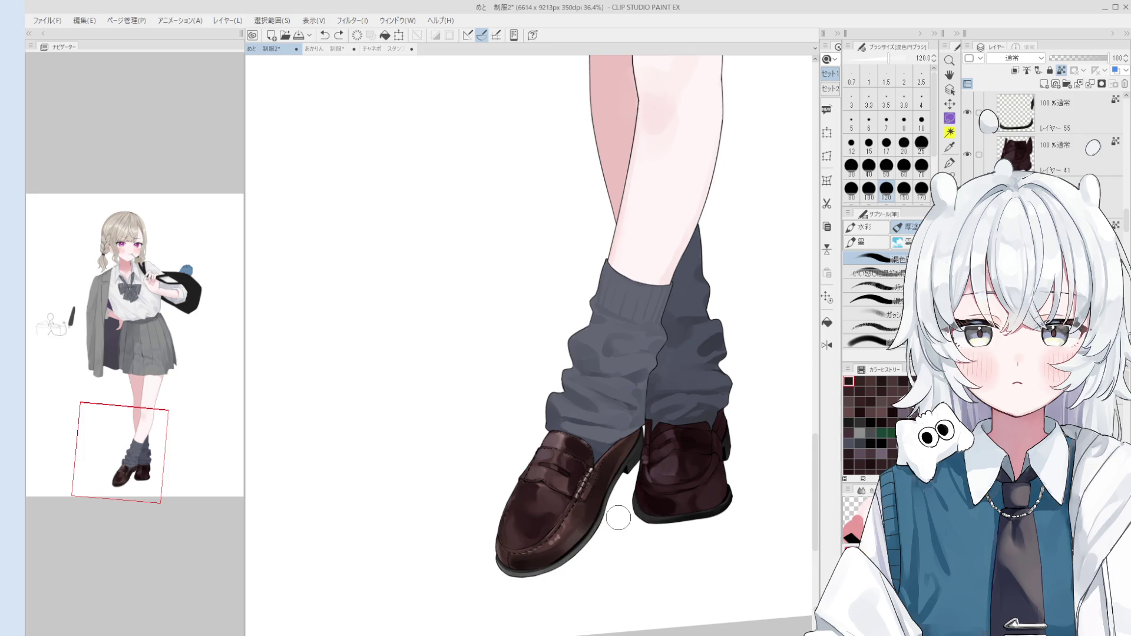
pyautogui.scroll(2, 587, 518)
pyautogui.moveTo(574, 512); pyautogui.dragTo(592, 519)
pyautogui.scroll(-2, 575, 510)
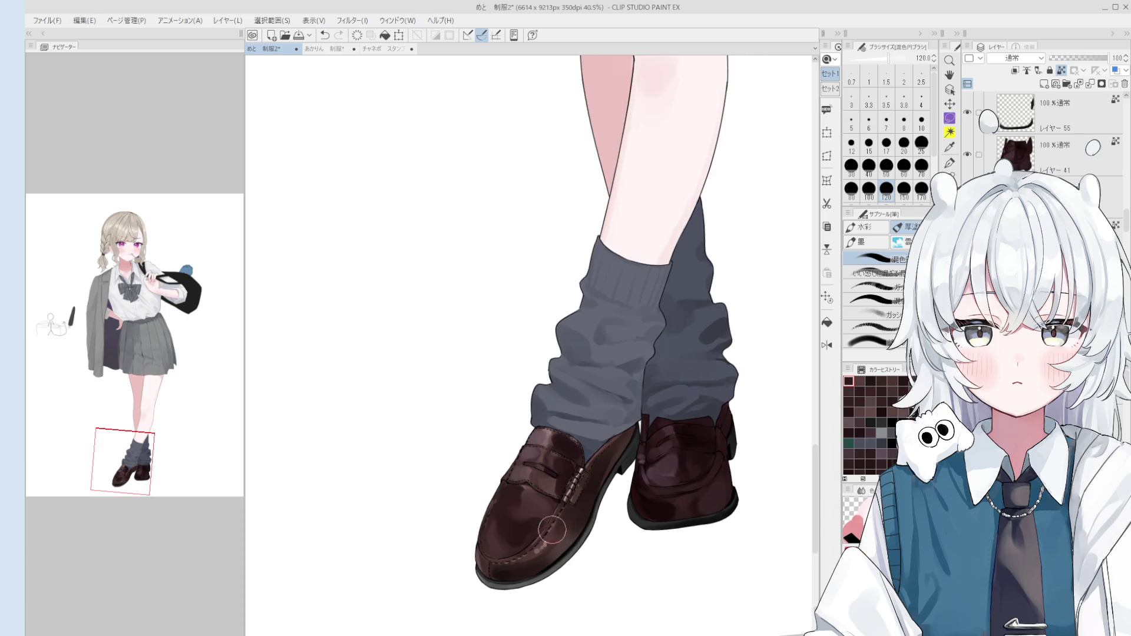
pyautogui.moveTo(527, 556)
pyautogui.mouseDown()
pyautogui.moveTo(592, 564)
pyautogui.moveTo(536, 552)
pyautogui.moveTo(535, 567)
pyautogui.mouseUp()
pyautogui.keyDown('alt'); pyautogui.click(531, 560); pyautogui.keyUp('alt')
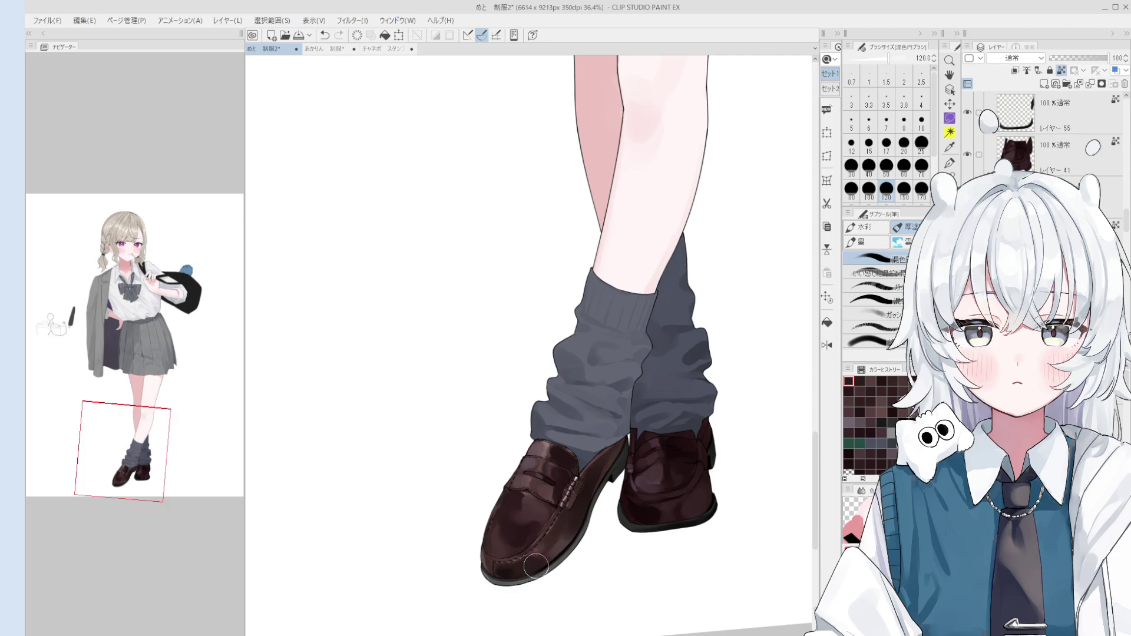
# - Sample the blank background colour and resize the blending brush to a medium size
pyautogui.keyDown('alt'); pyautogui.click(292, 400); pyautogui.keyUp('alt')
pyautogui.press('[')
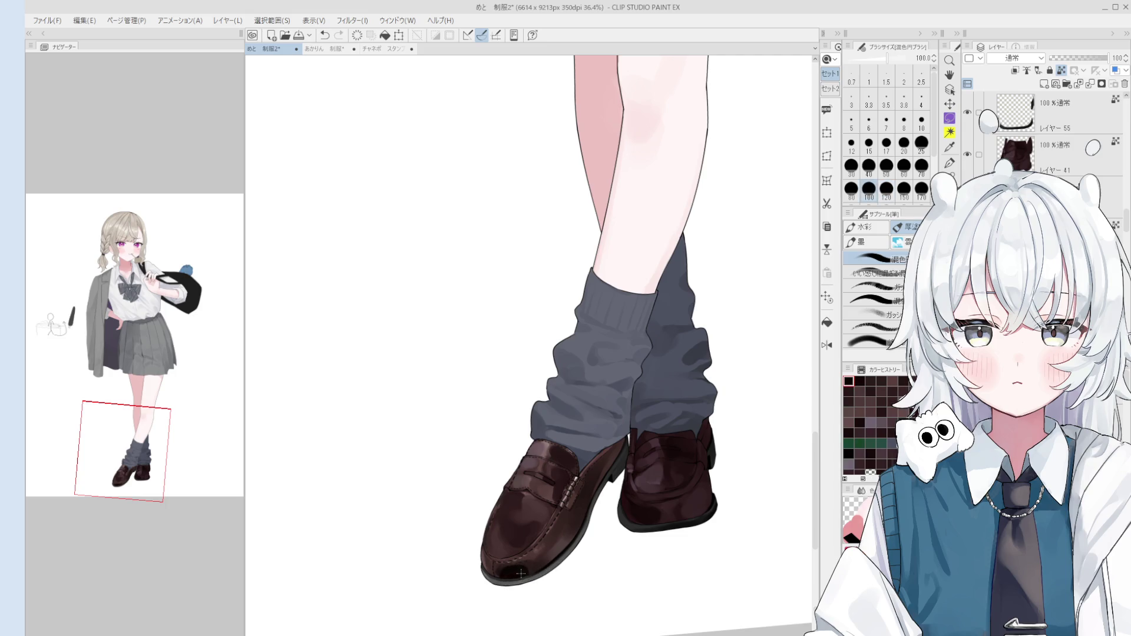
pyautogui.press(']')
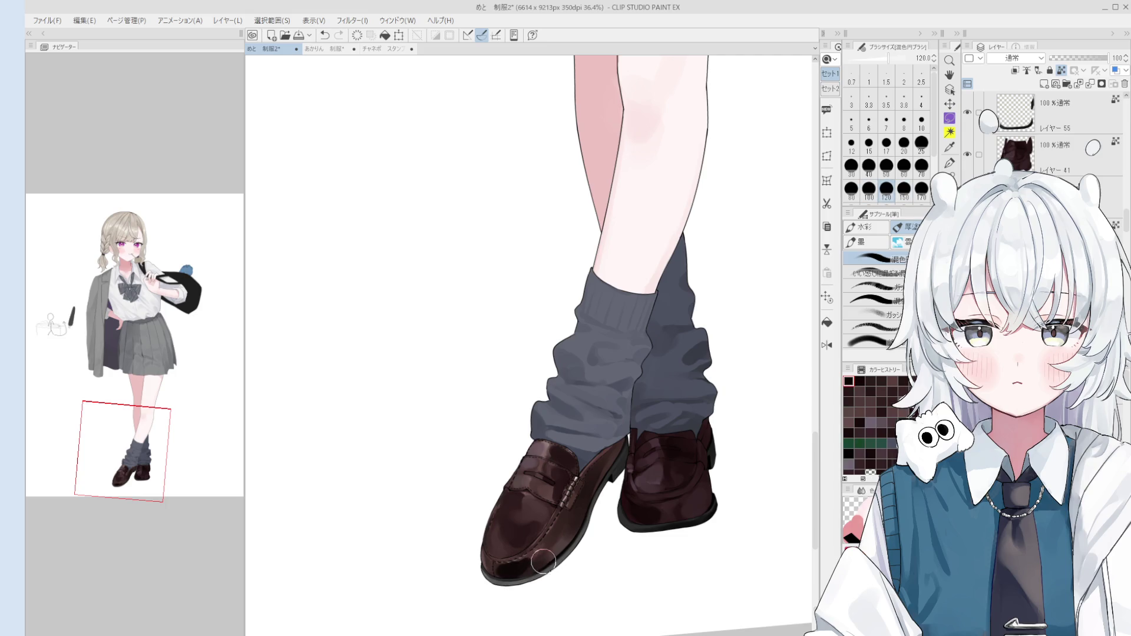
pyautogui.scroll(-1, 526, 537)
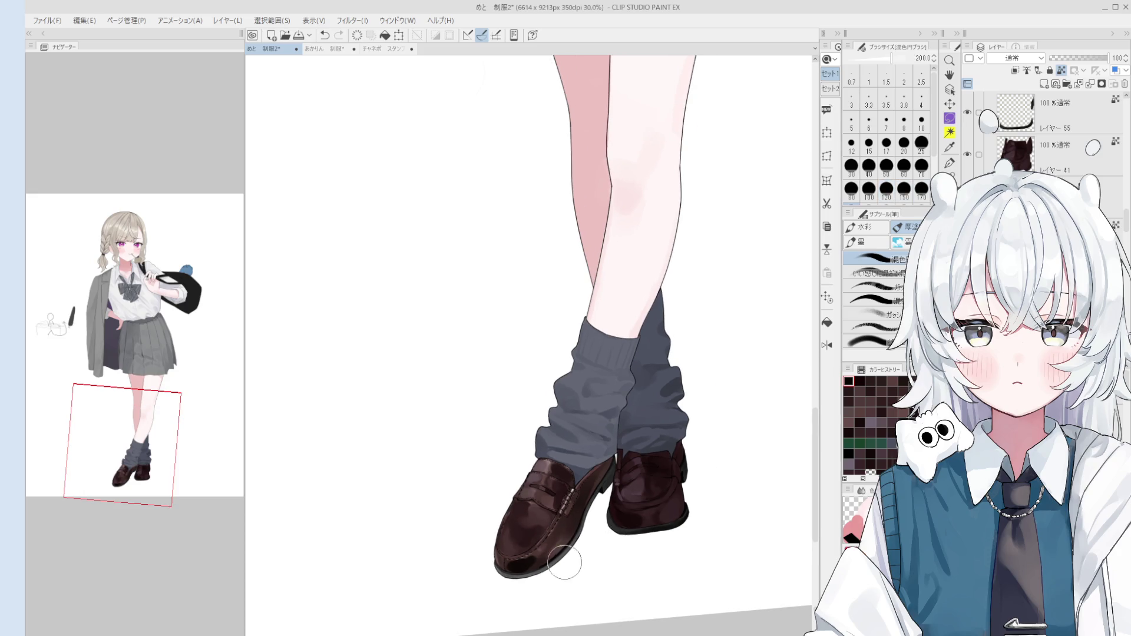
pyautogui.scroll(1, 523, 563)
pyautogui.press('[')
pyautogui.press('[')
pyautogui.press('[')
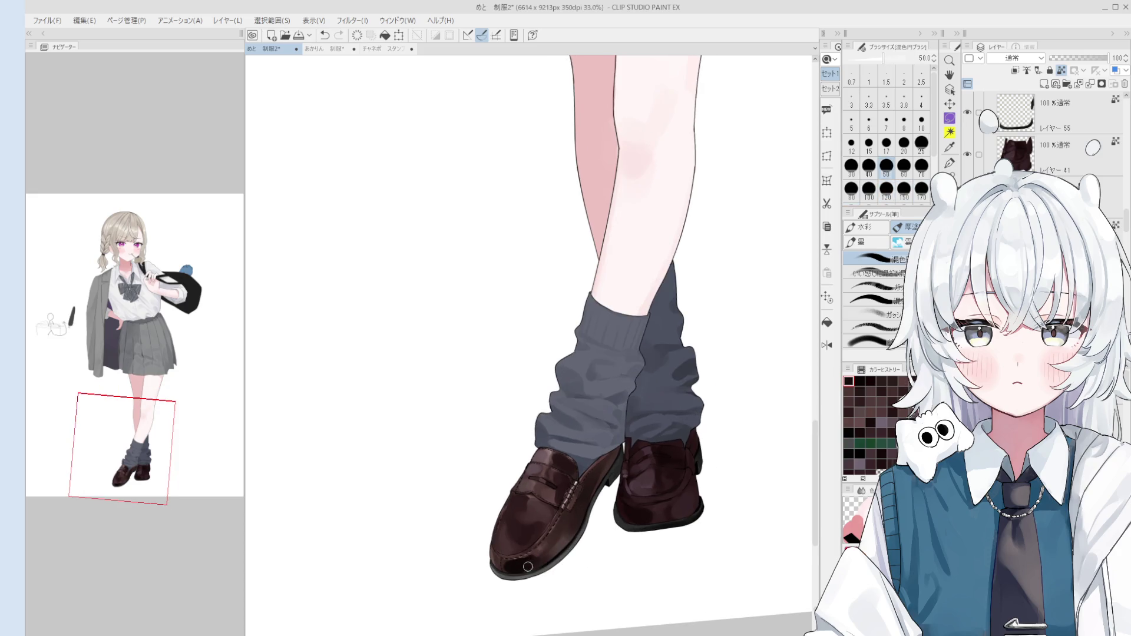
pyautogui.scroll(1, 562, 554)
pyautogui.press('[')
pyautogui.press('[')
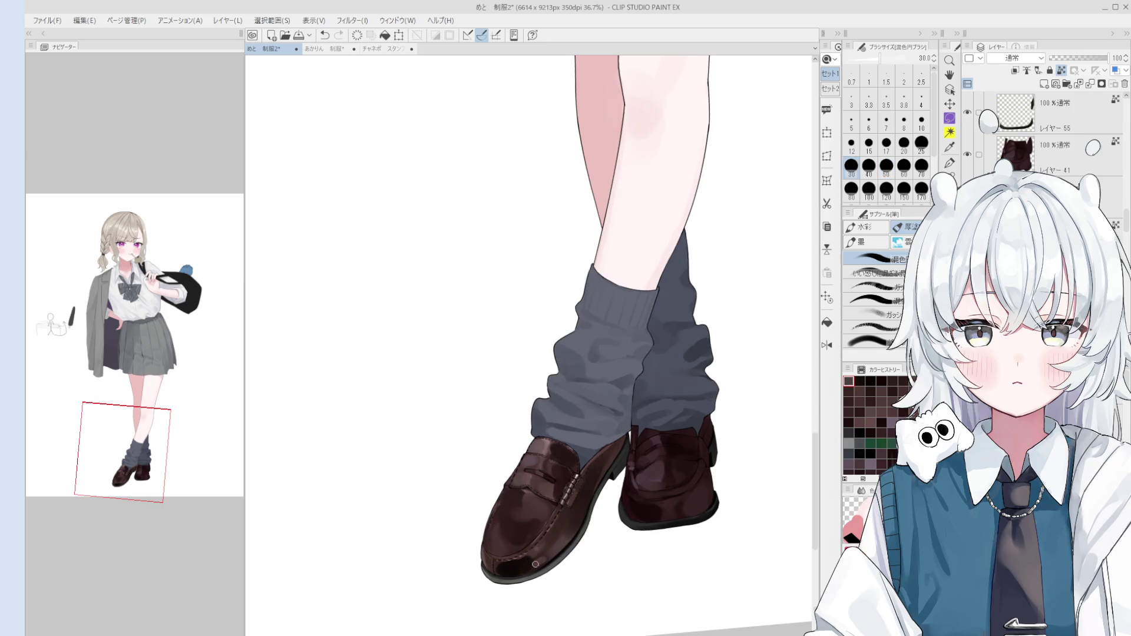
pyautogui.press(']')
pyautogui.press(']')
pyautogui.press(']')
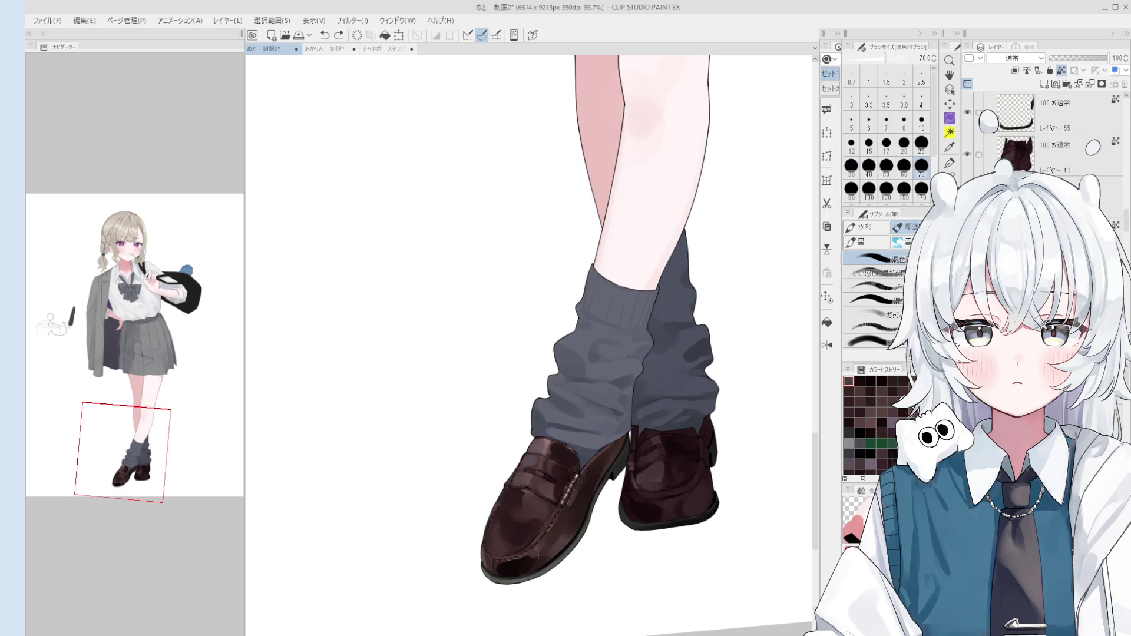
pyautogui.scroll(-3, 548, 545)
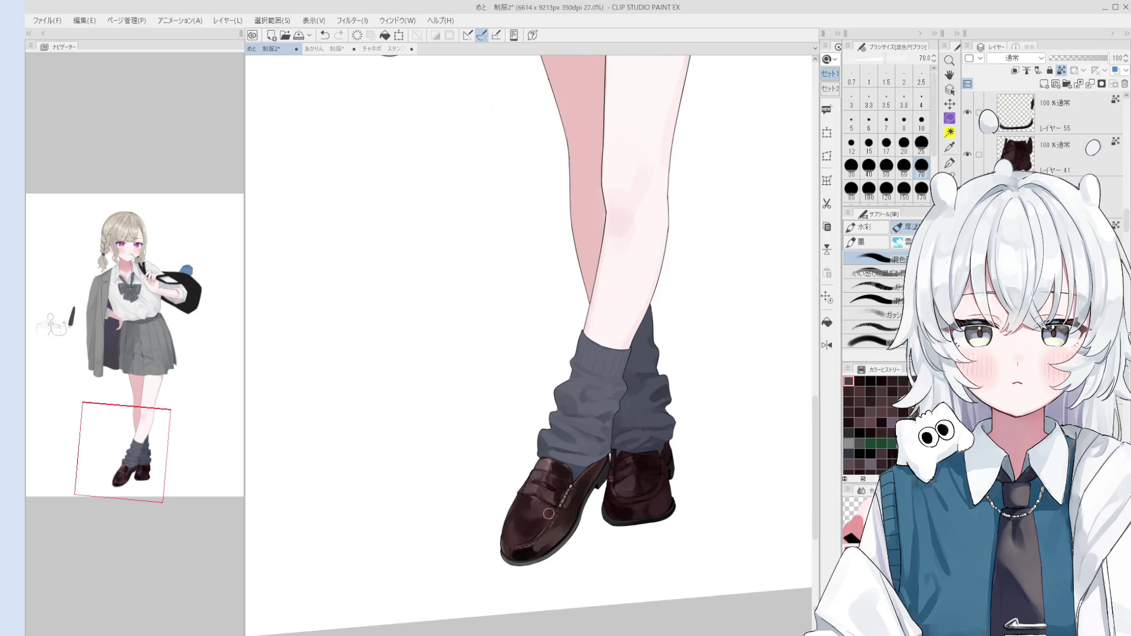
pyautogui.scroll(3, 567, 523)
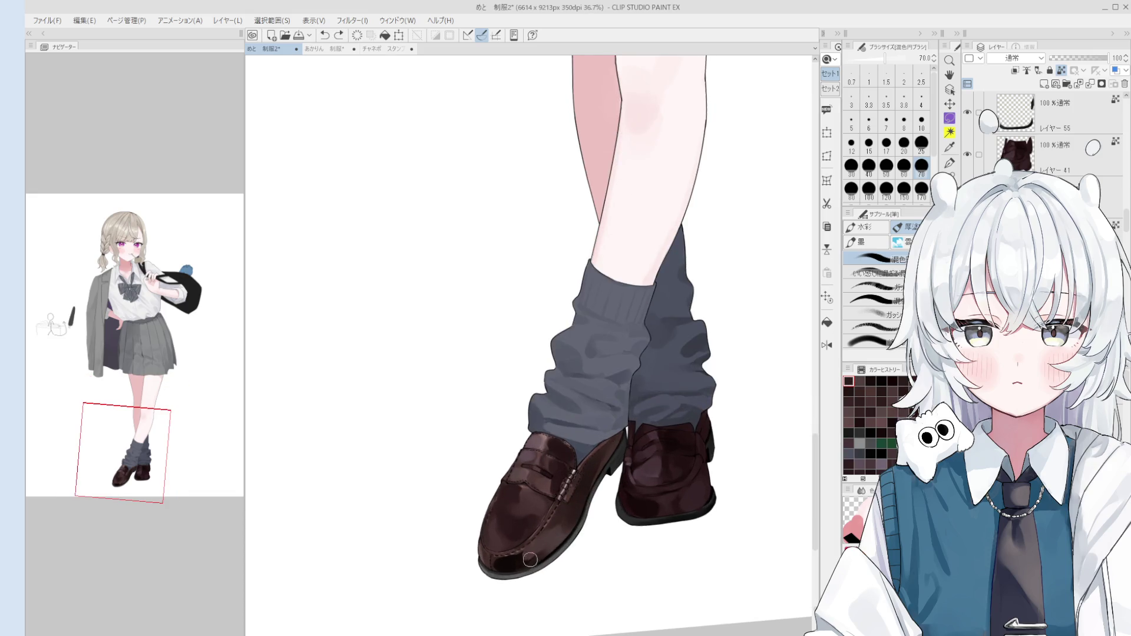
pyautogui.press(']')
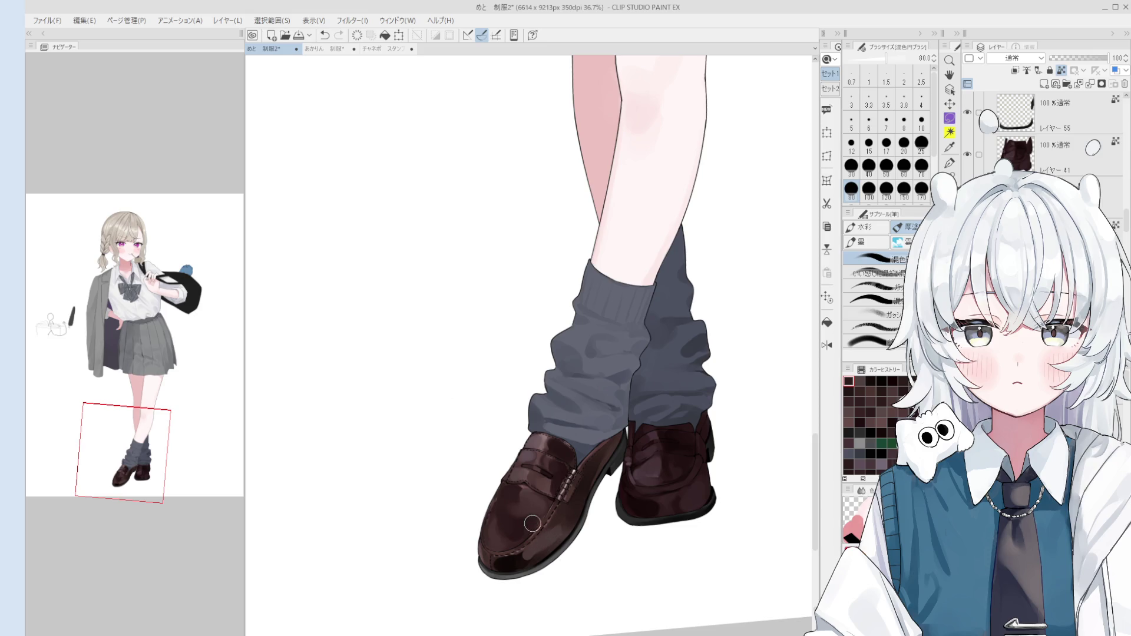
pyautogui.scroll(2, 513, 537)
# - Blend the loafer toe with a large brush, undoing one stroke and re-blending with a bigger brush
pyautogui.scroll(-1, 513, 538)
pyautogui.press(']')
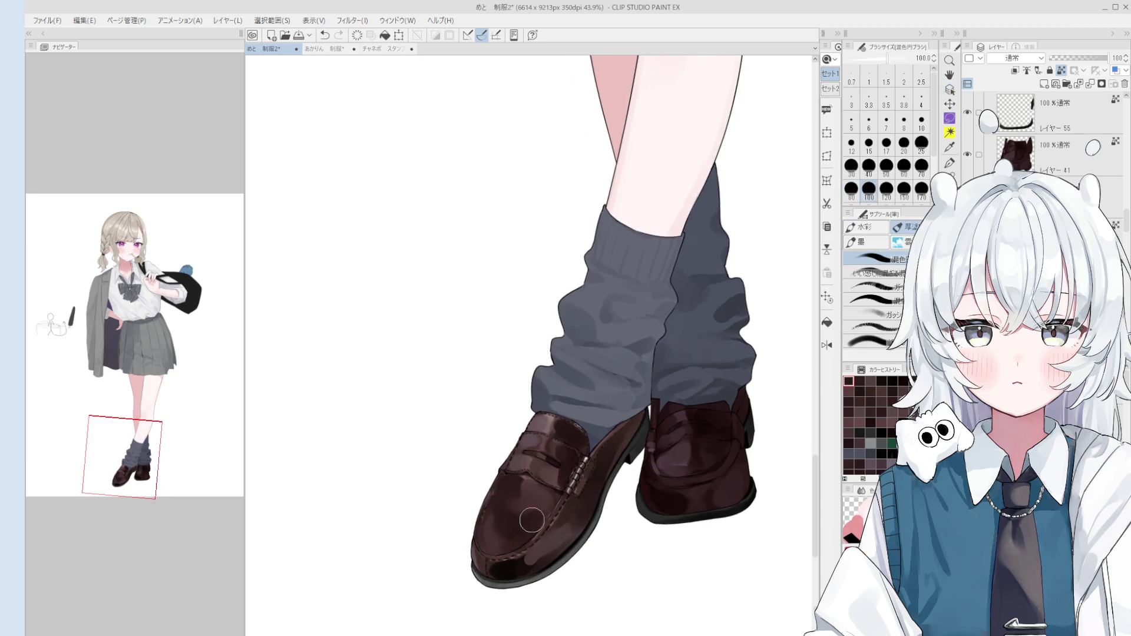
pyautogui.press(']')
pyautogui.moveTo(507, 530)
pyautogui.mouseDown()
pyautogui.moveTo(539, 516)
pyautogui.moveTo(533, 500)
pyautogui.mouseUp()
pyautogui.press(']')
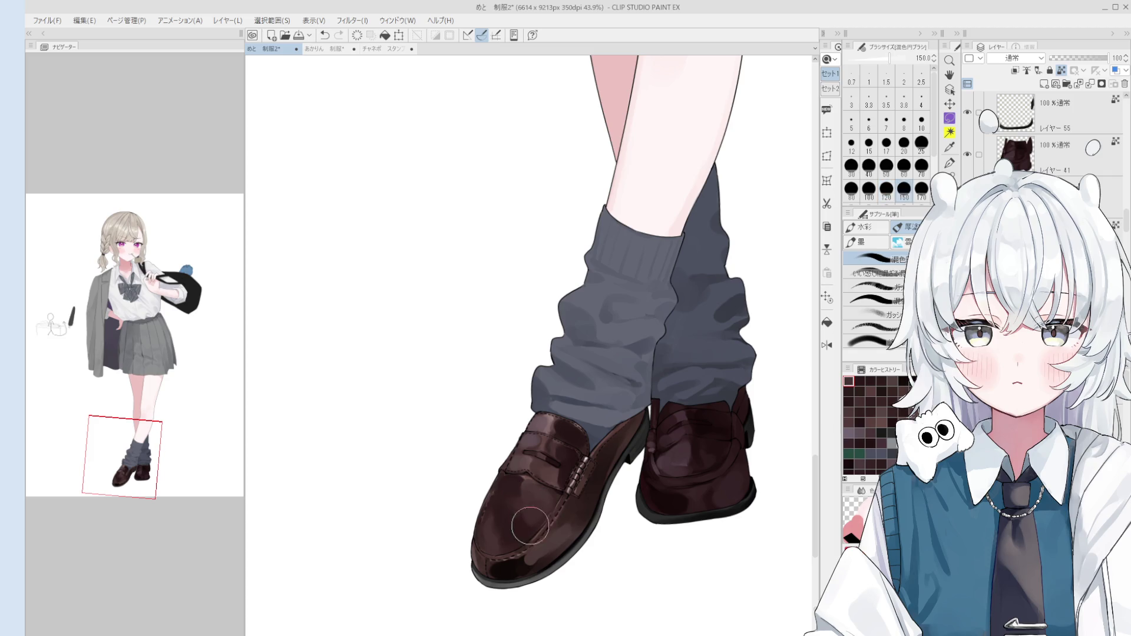
pyautogui.moveTo(536, 505); pyautogui.dragTo(539, 507)
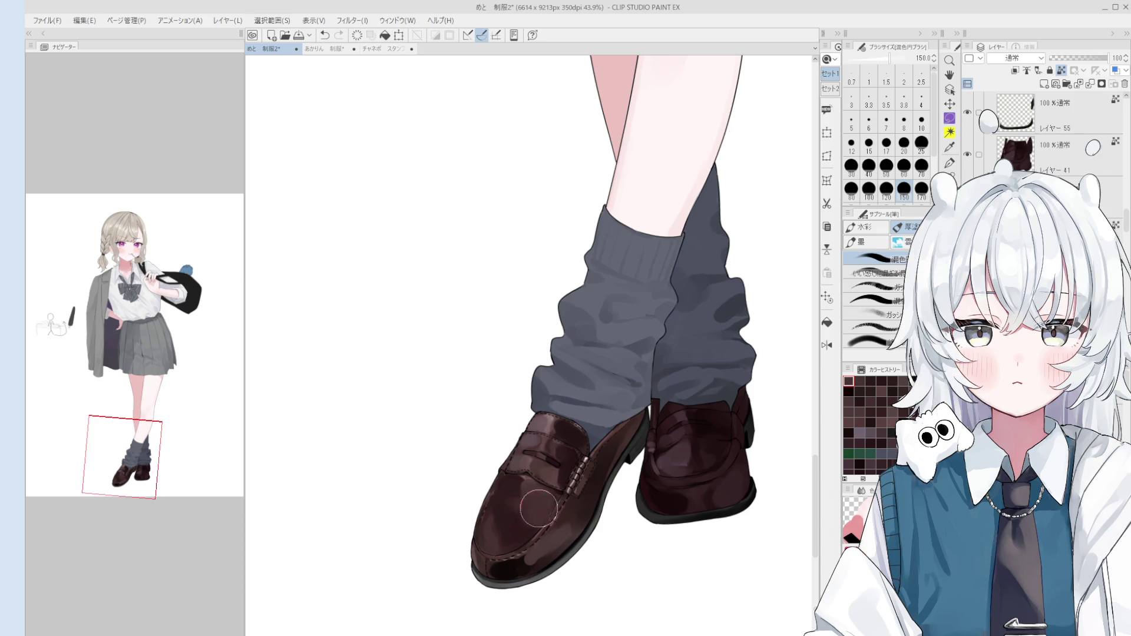
pyautogui.hotkey('ctrl', 'z')
pyautogui.press(']')
pyautogui.press(']')
pyautogui.press(']')
pyautogui.moveTo(518, 489); pyautogui.dragTo(528, 507)
# - With a medium brush, soften the gray sock's edge down onto the shoe
pyautogui.scroll(2, 537, 479)
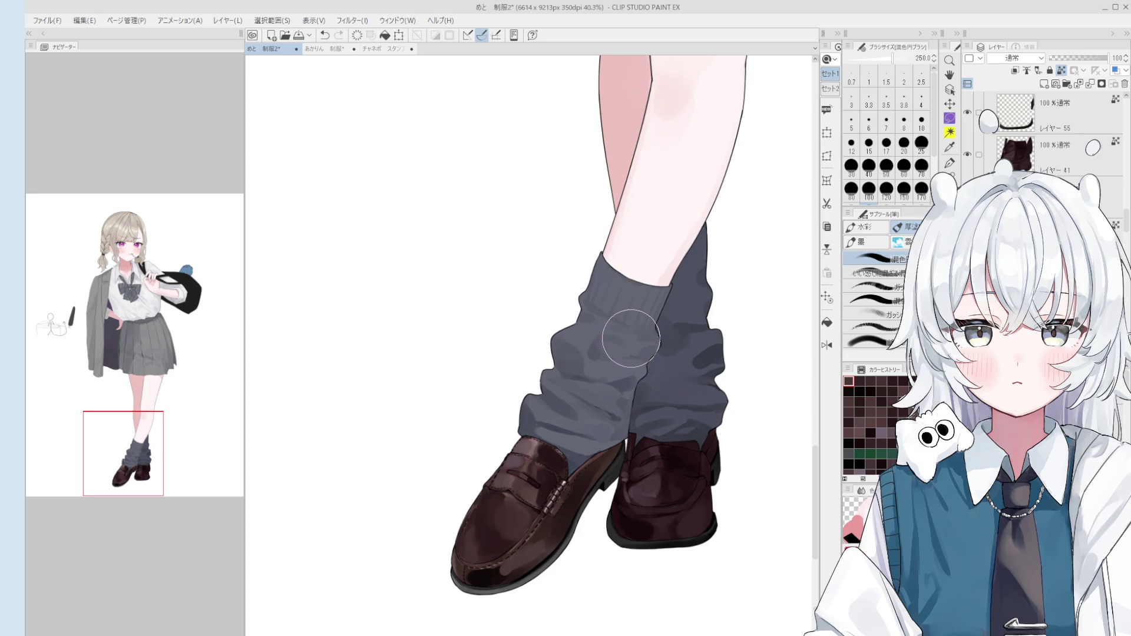
pyautogui.scroll(-2, 631, 338)
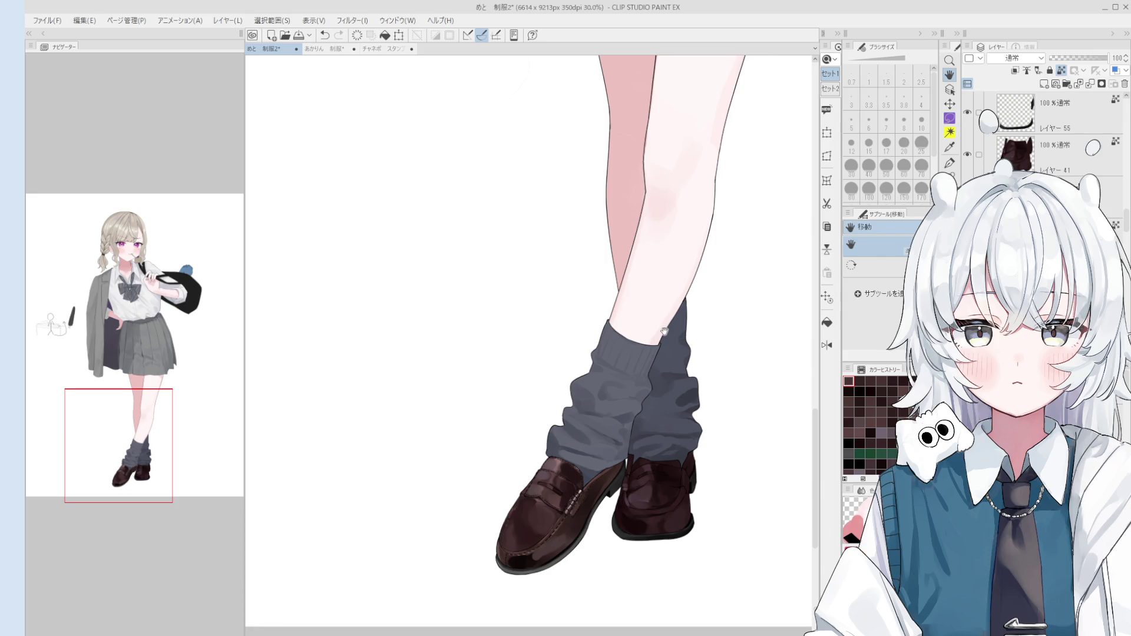
pyautogui.scroll(2, 589, 523)
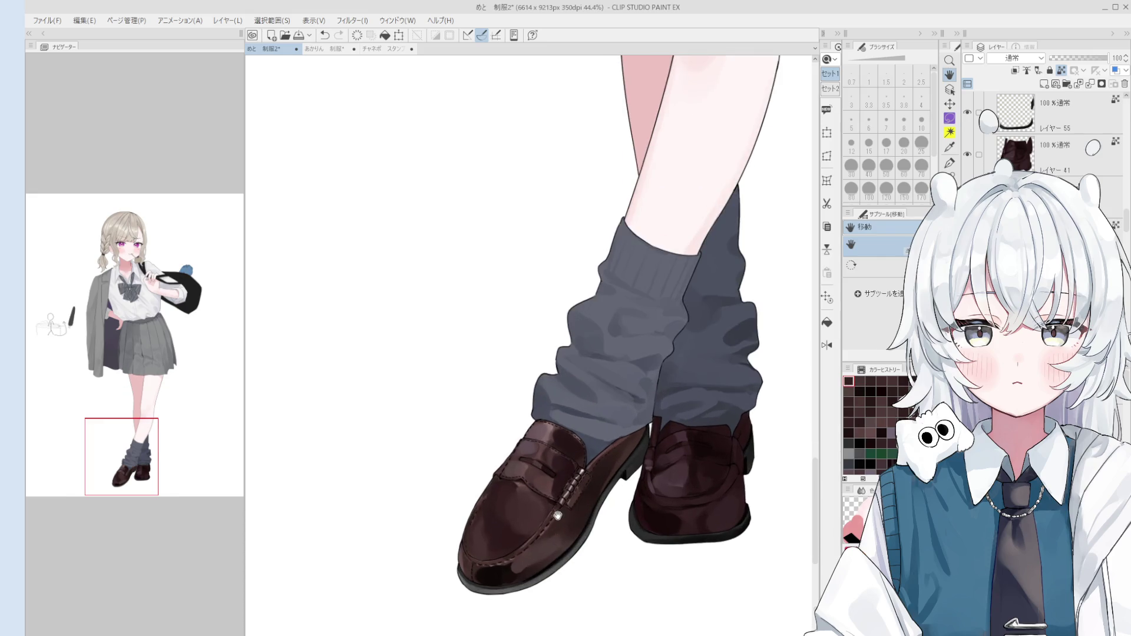
pyautogui.press('[')
pyautogui.press('[')
pyautogui.press('[')
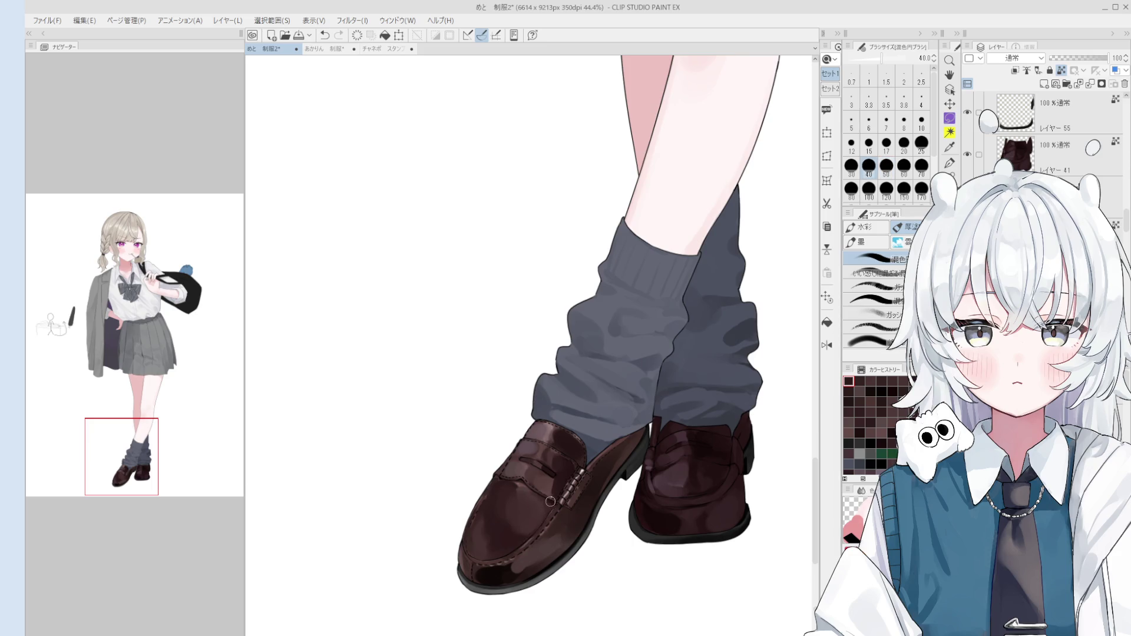
pyautogui.press('[')
pyautogui.press(']')
pyautogui.press(']')
pyautogui.press(']')
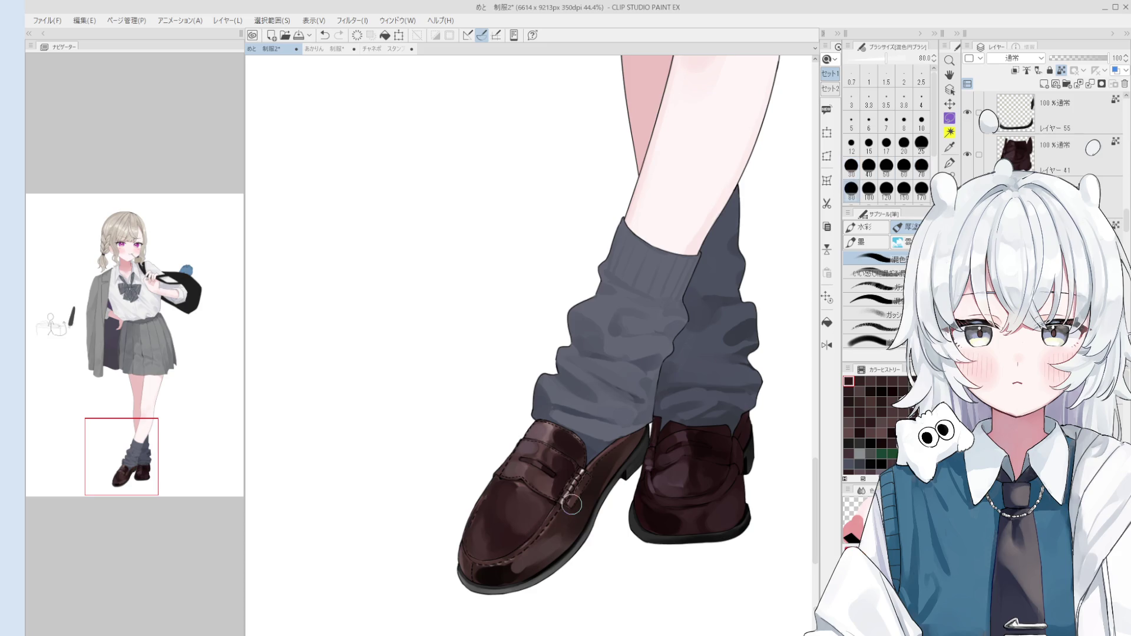
pyautogui.moveTo(747, 307)
pyautogui.mouseDown()
pyautogui.moveTo(739, 407)
pyautogui.moveTo(743, 399)
pyautogui.moveTo(752, 460)
pyautogui.mouseUp()
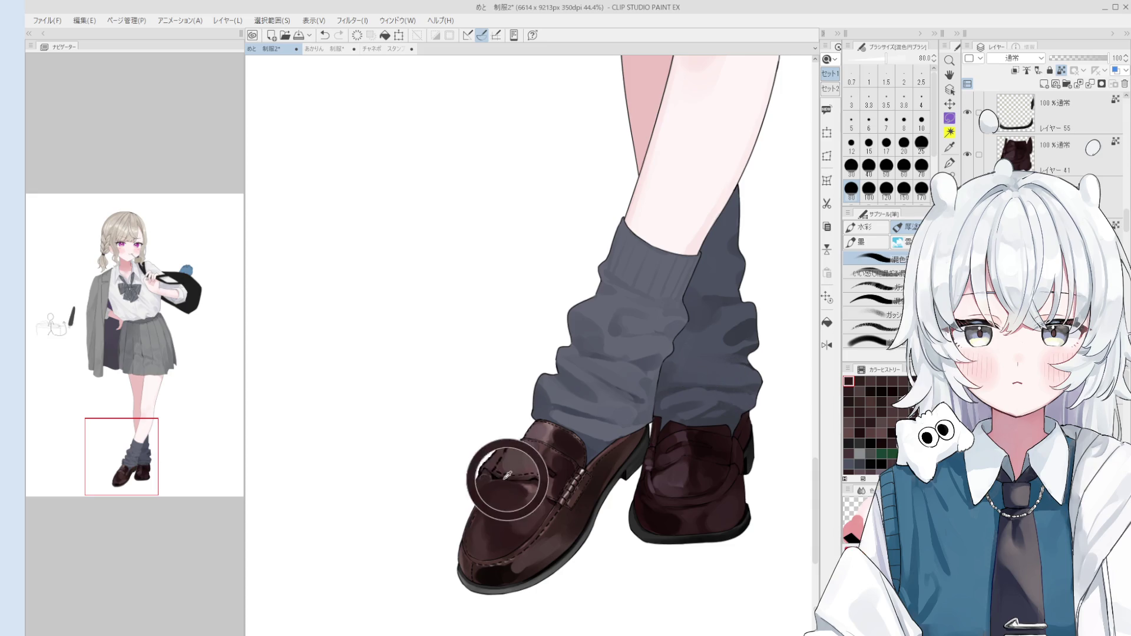
# - Switch to 混色円ブラシ and dab paint onto the left shoe, undoing one stray stroke
pyautogui.scroll(1, 521, 499)
pyautogui.scroll(1, 521, 499)
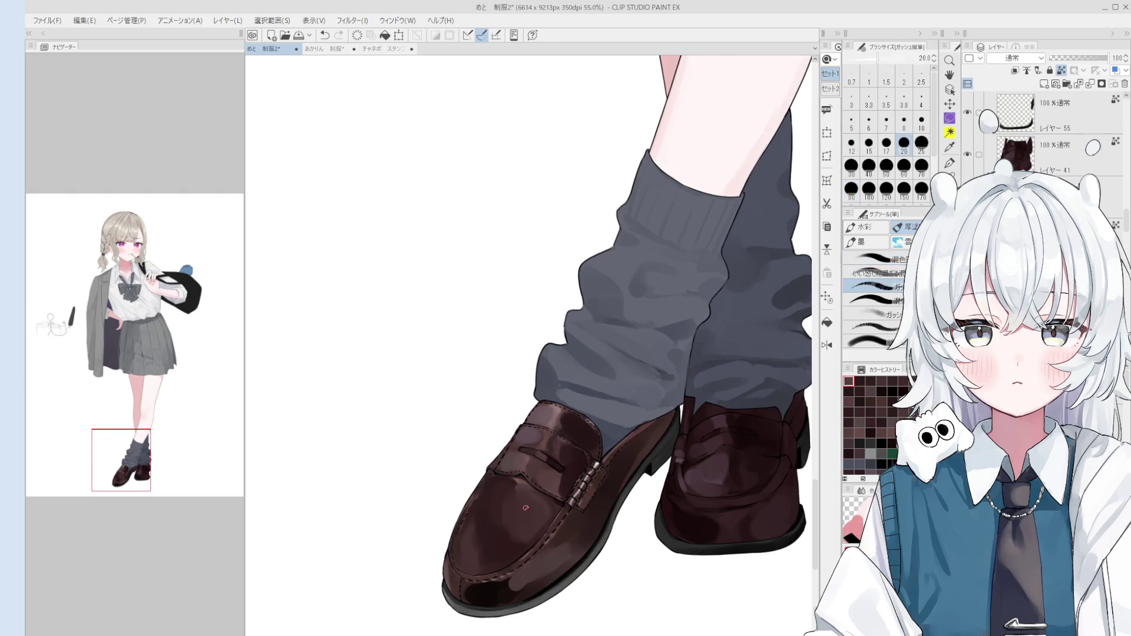
pyautogui.press('b')
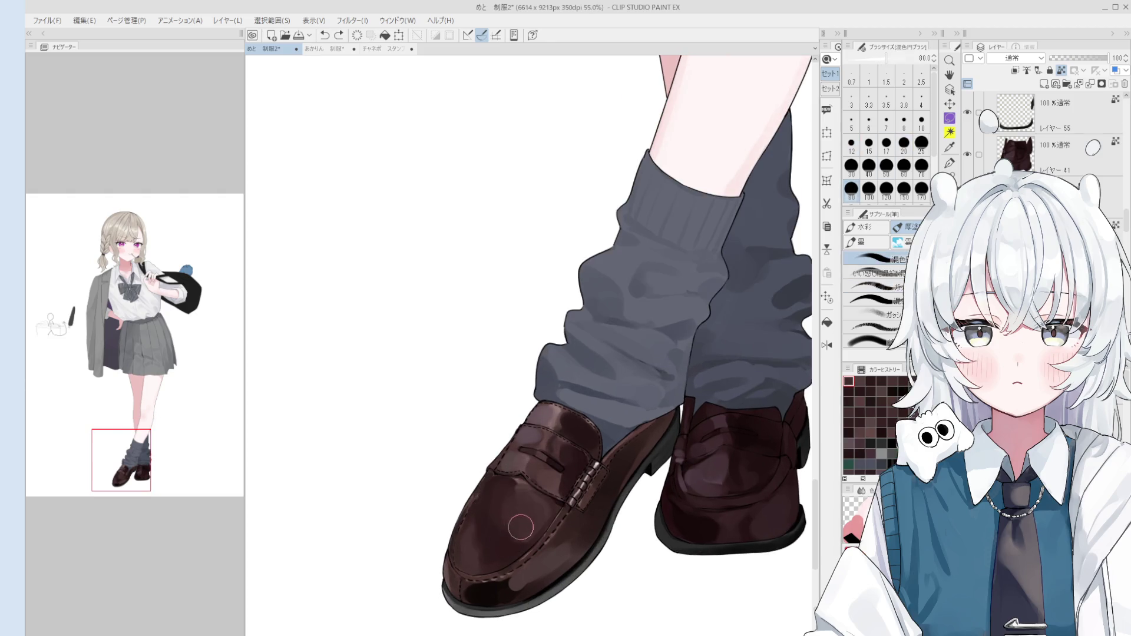
pyautogui.press(']')
pyautogui.press(']')
pyautogui.press(']')
pyautogui.scroll(-1, 527, 521)
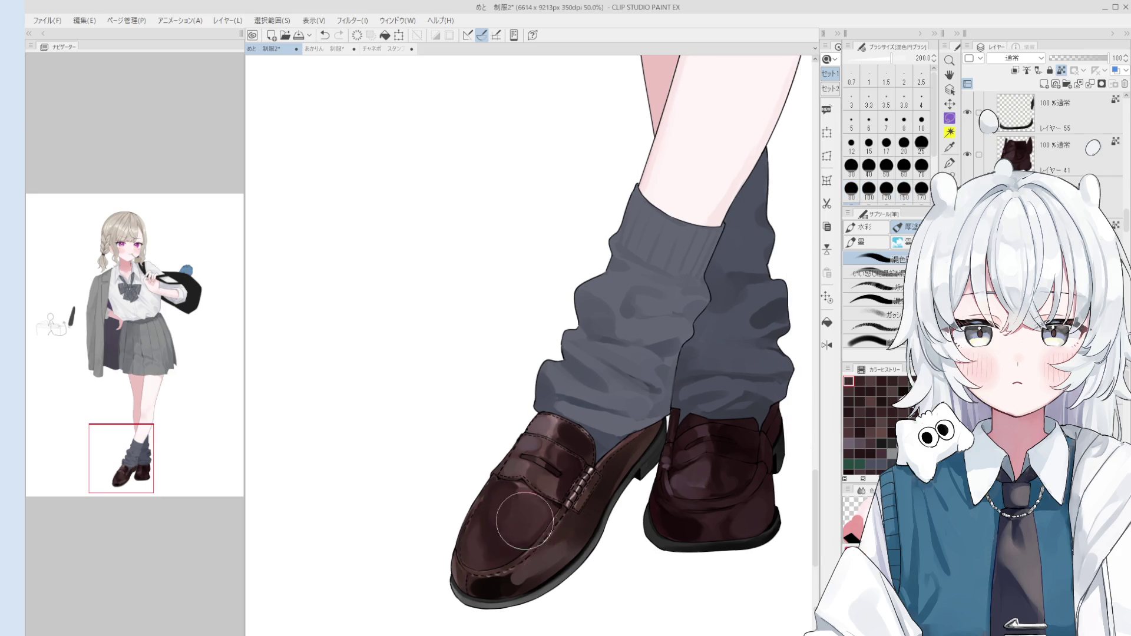
pyautogui.moveTo(527, 521); pyautogui.dragTo(506, 533)
pyautogui.press('[')
pyautogui.scroll(-1, 519, 535)
pyautogui.press('[')
pyautogui.press('[')
pyautogui.press('[')
pyautogui.moveTo(519, 530); pyautogui.dragTo(513, 559)
pyautogui.hotkey('ctrl', 'z')
pyautogui.click(527, 534)
# - Dab lighter brown highlights onto the left loafer's toe
pyautogui.press('[')
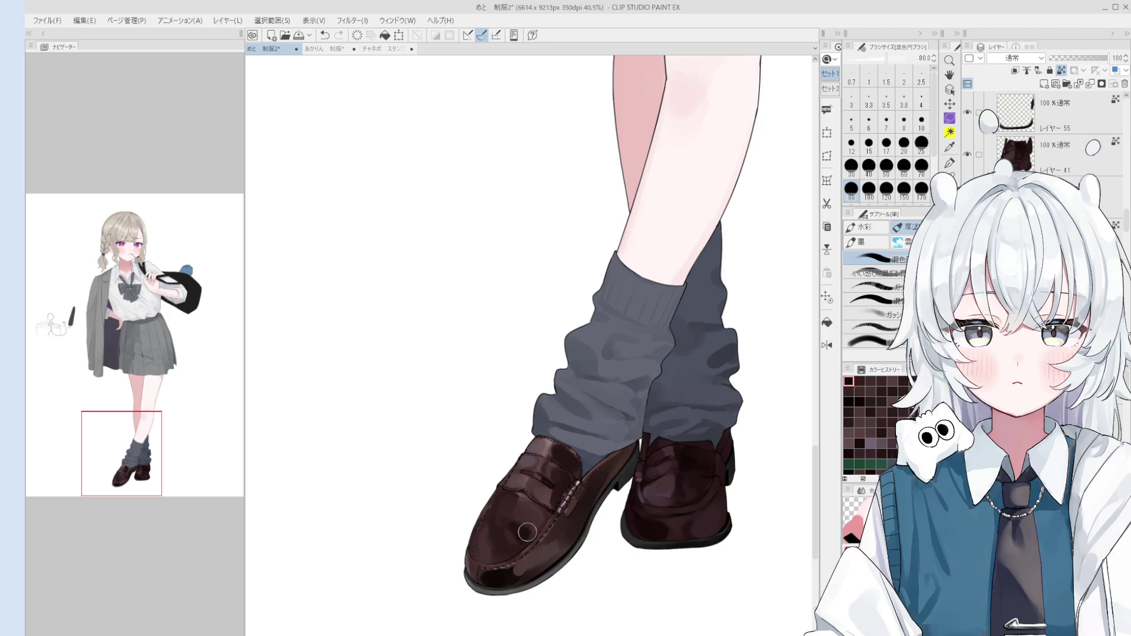
pyautogui.scroll(1, 526, 534)
pyautogui.scroll(1, 533, 537)
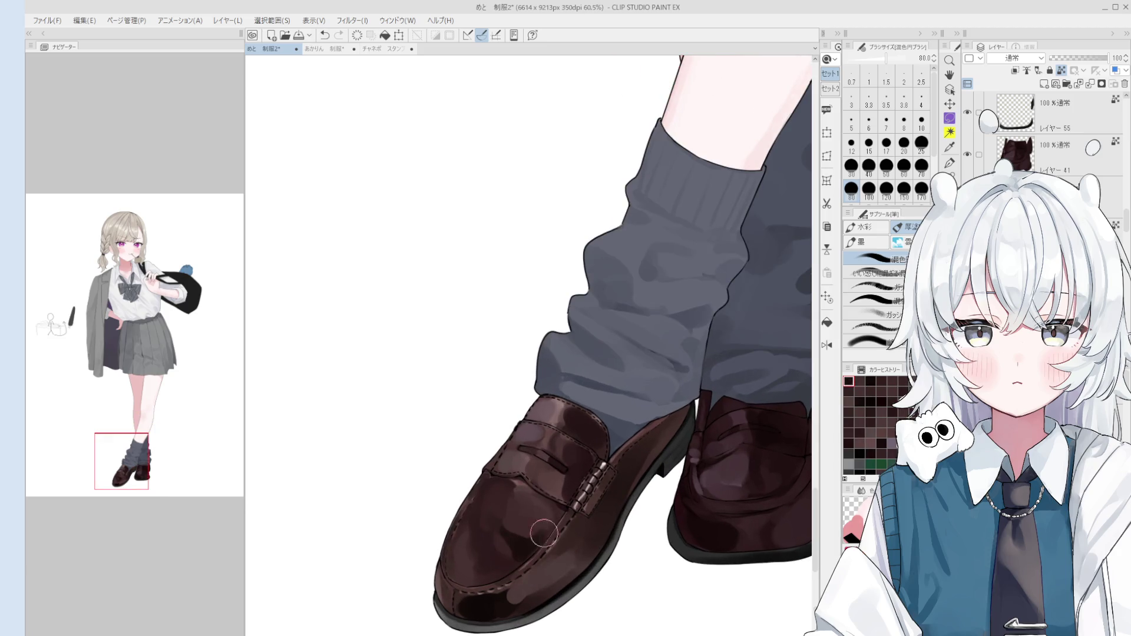
pyautogui.press(']')
pyautogui.press(']')
pyautogui.press(']')
pyautogui.scroll(-1, 492, 535)
pyautogui.click(497, 533)
pyautogui.click(474, 564)
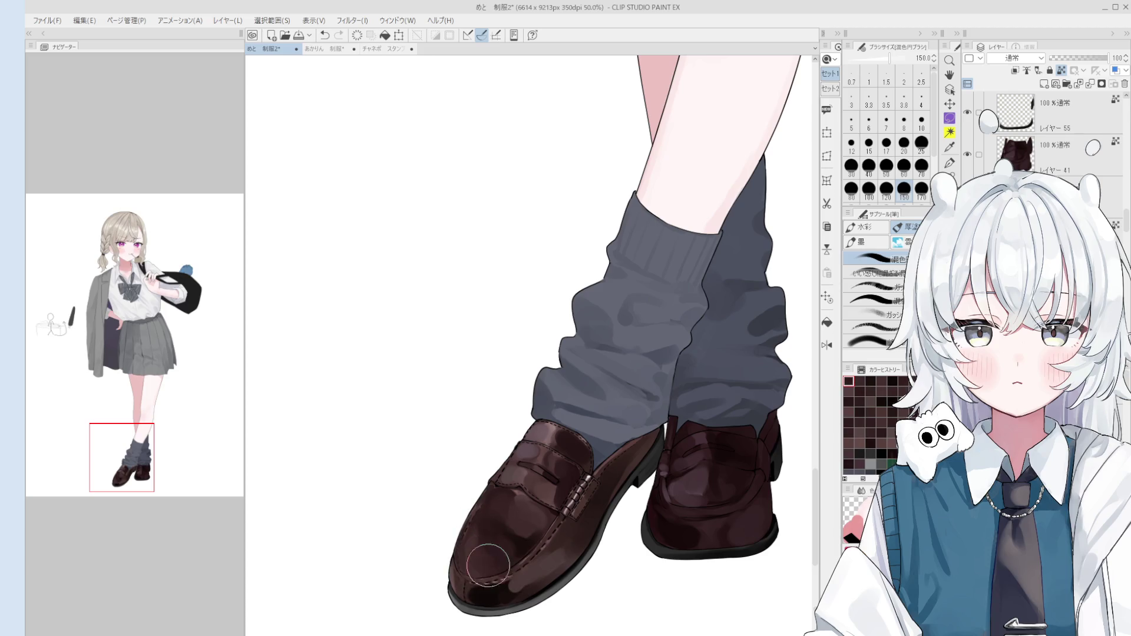
# - Flip the canvas view horizontally to check the drawing mirrored
pyautogui.scroll(-1, 487, 562)
pyautogui.press('h')
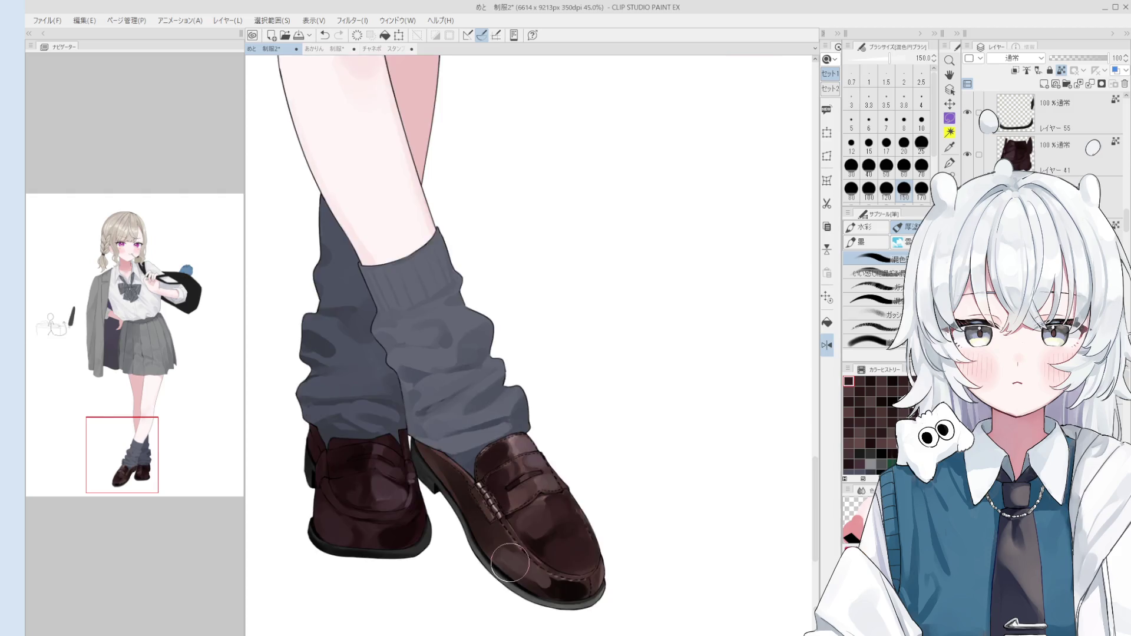
pyautogui.scroll(3, 508, 561)
pyautogui.press('[')
pyautogui.press('[')
pyautogui.press('[')
pyautogui.press('[')
pyautogui.press('[')
pyautogui.press('[')
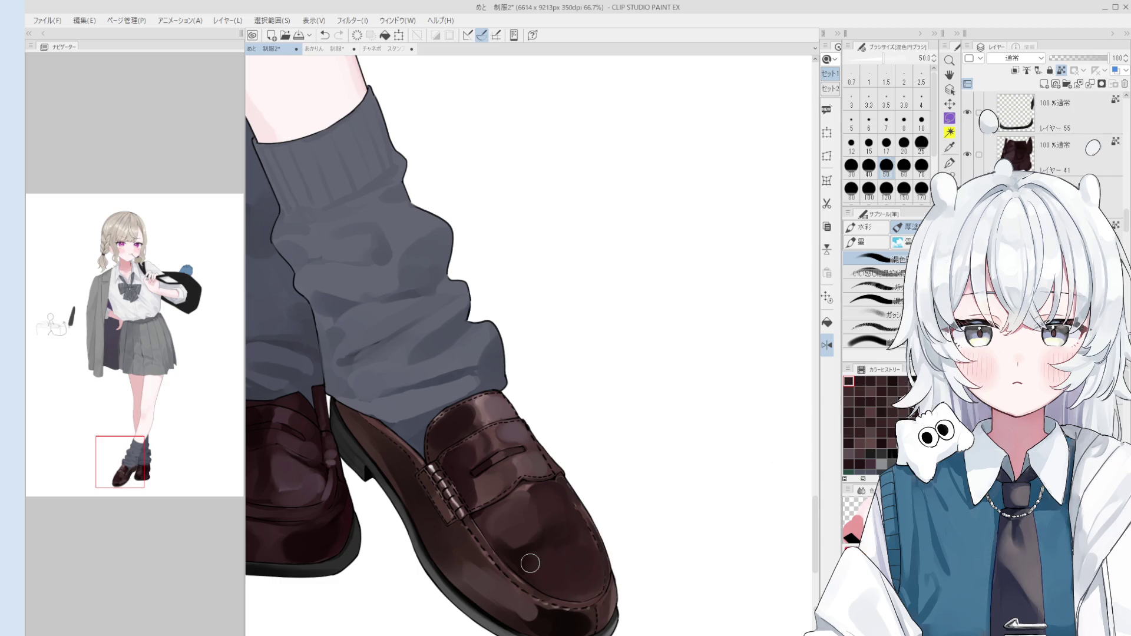